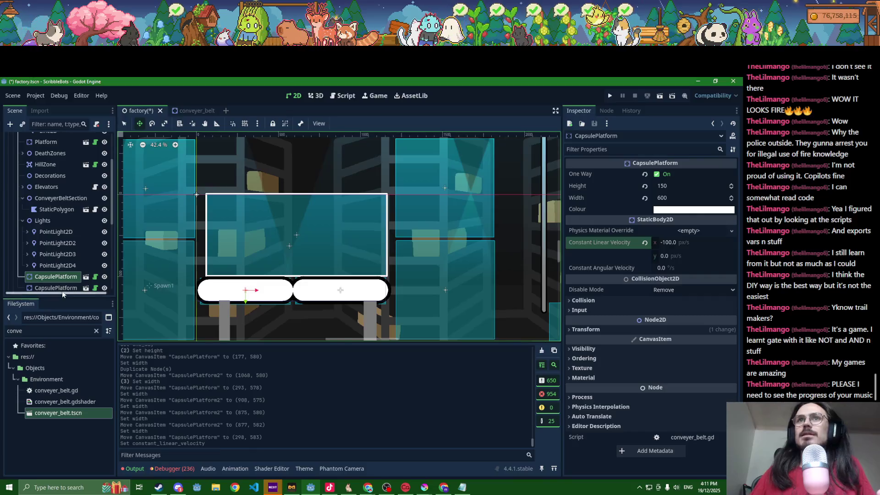
Set CapsulePlatform2's Constant Linear Velocity x to 100 and save the scene.
{"action": "left_click", "coordinate": [683, 241]}
{"action": "type", "text": "100"}
{"action": "key", "text": "Return"}
{"action": "key", "text": "ctrl+s"}
Test-run the project, stop it, and open the first capsule platform's Colour picker.
{"action": "left_click", "coordinate": [609, 95]}
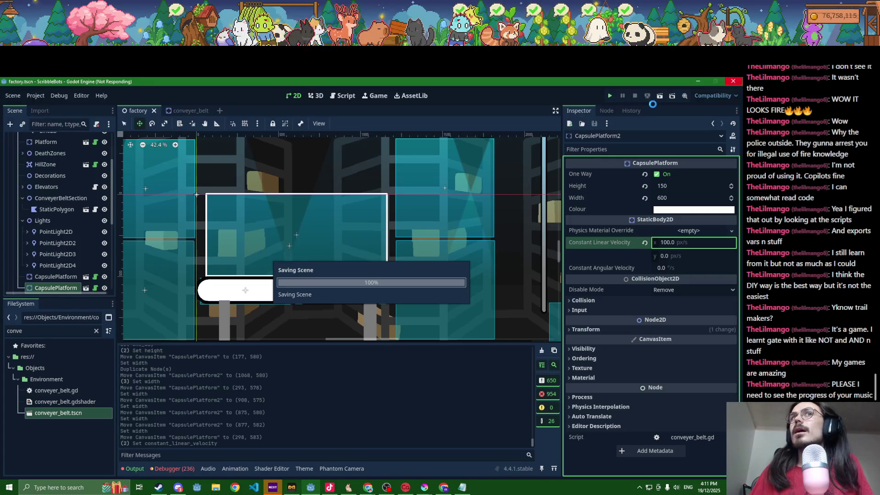
{"action": "left_click", "coordinate": [634, 96]}
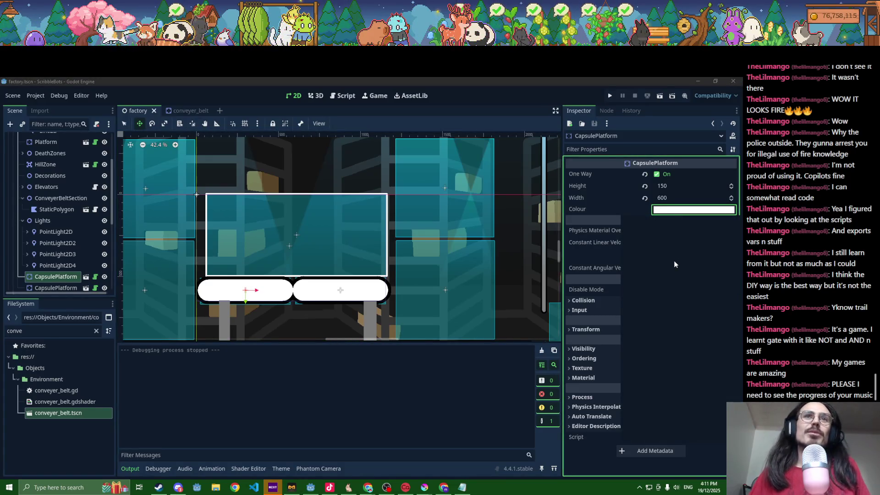
{"action": "left_click", "coordinate": [681, 211]}
Change the first capsule platform's colour to dark grey 494949.
{"action": "left_click_drag", "start_coordinate": [731, 302], "coordinate": [730, 292]}
{"action": "left_click", "coordinate": [671, 405]}
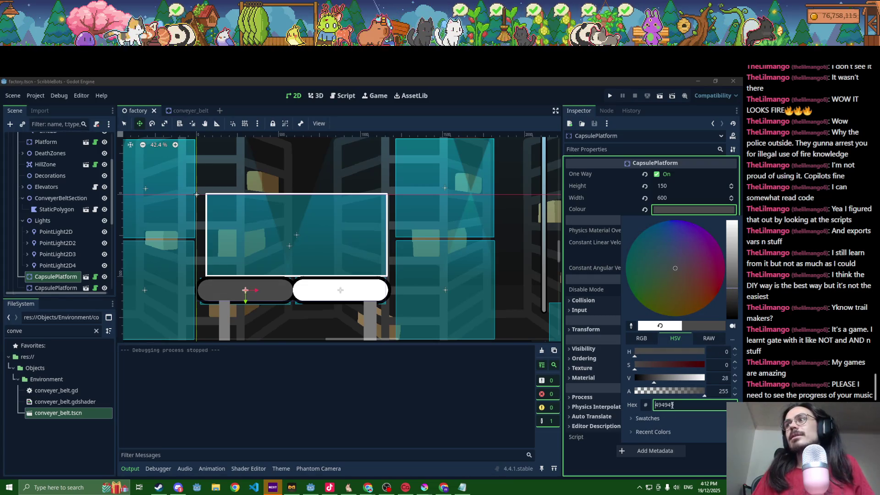
{"action": "left_click", "coordinate": [65, 290]}
Apply the same 494949 grey to the second capsule platform and save the scene.
{"action": "left_click", "coordinate": [65, 289]}
{"action": "left_click", "coordinate": [690, 211]}
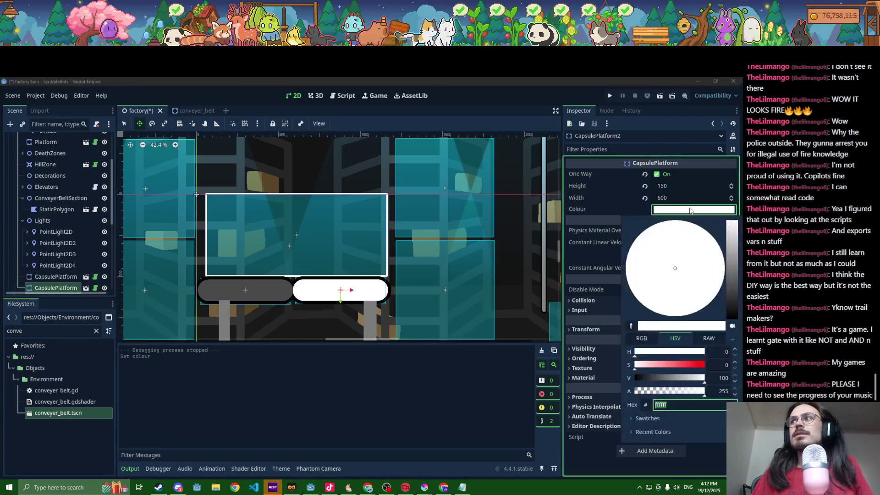
{"action": "key", "text": "ctrl+v"}
{"action": "key", "text": "Return"}
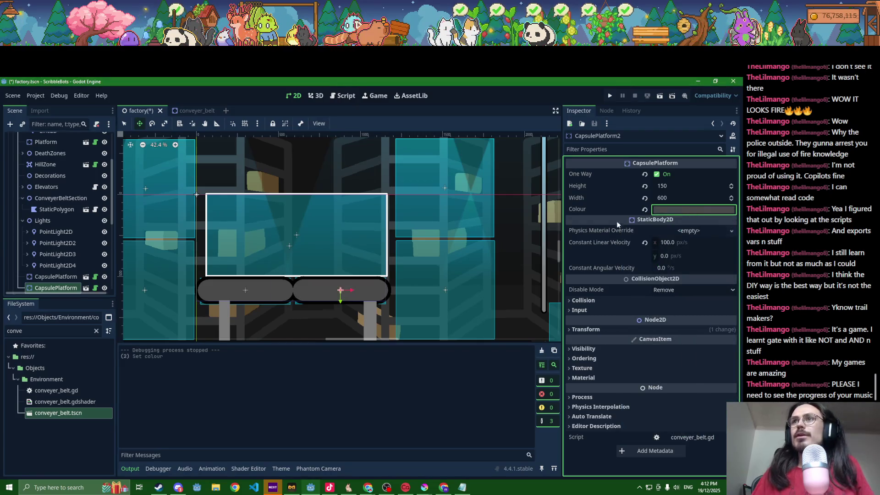
{"action": "key", "text": "ctrl+s"}
Select the Platform node in the Scene dock.
{"action": "scroll", "coordinate": [25, 245], "scroll_direction": "down", "scroll_amount": 3}
{"action": "scroll", "coordinate": [25, 245], "scroll_direction": "up", "scroll_amount": 3}
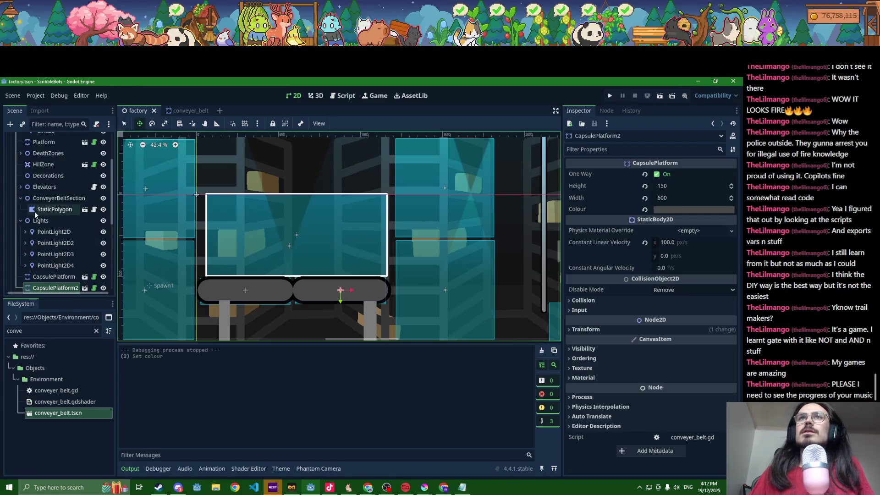
{"action": "scroll", "coordinate": [33, 197], "scroll_direction": "up", "scroll_amount": 2}
{"action": "left_click", "coordinate": [33, 182]}
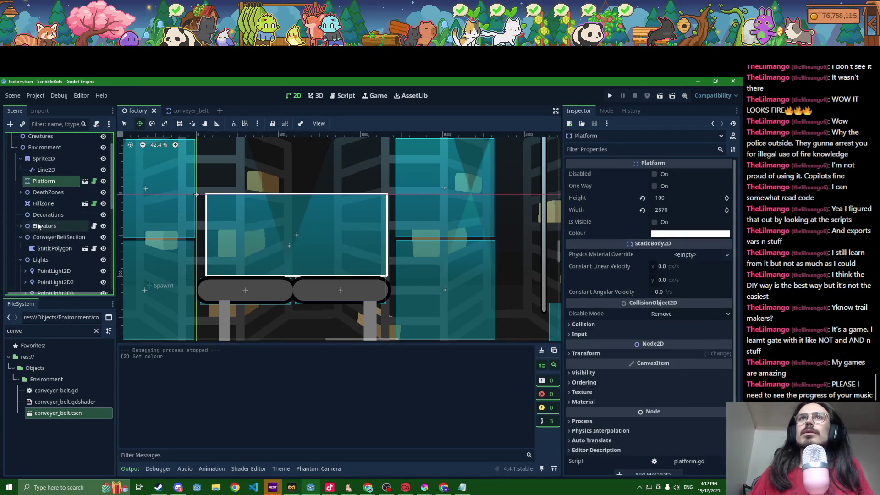
Select the StaticPolygon node and view its Colour setting.
{"action": "left_click", "coordinate": [39, 248]}
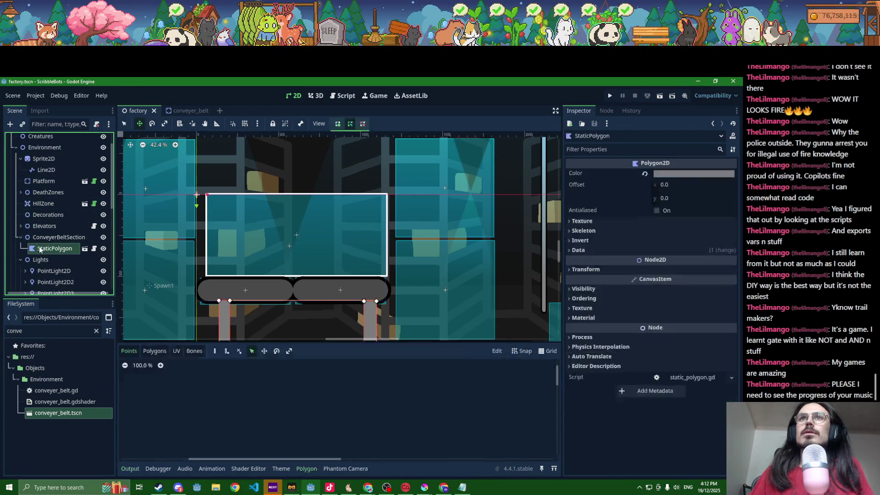
{"action": "left_click", "coordinate": [676, 174]}
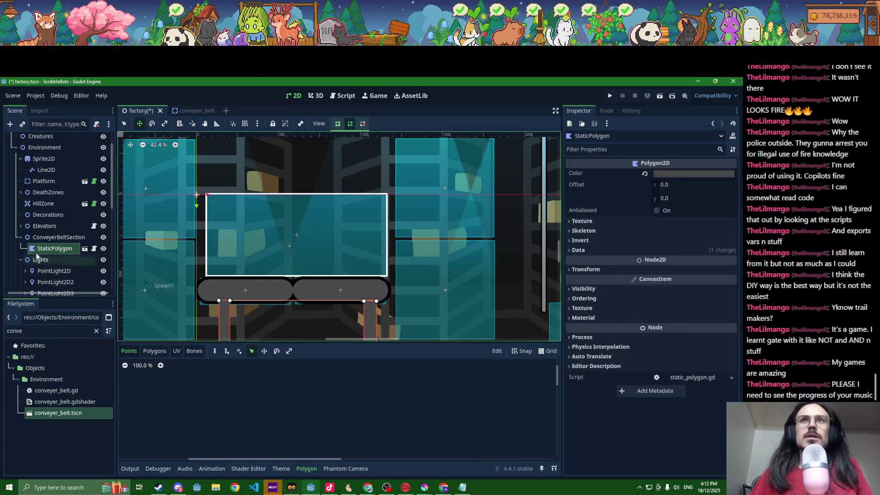
{"action": "scroll", "coordinate": [55, 229], "scroll_direction": "down", "scroll_amount": 3}
Move both capsule platforms into ConveyerBeltSection, after StaticPolygon.
{"action": "left_click", "coordinate": [50, 276]}
{"action": "left_click", "coordinate": [46, 288], "text": "shift"}
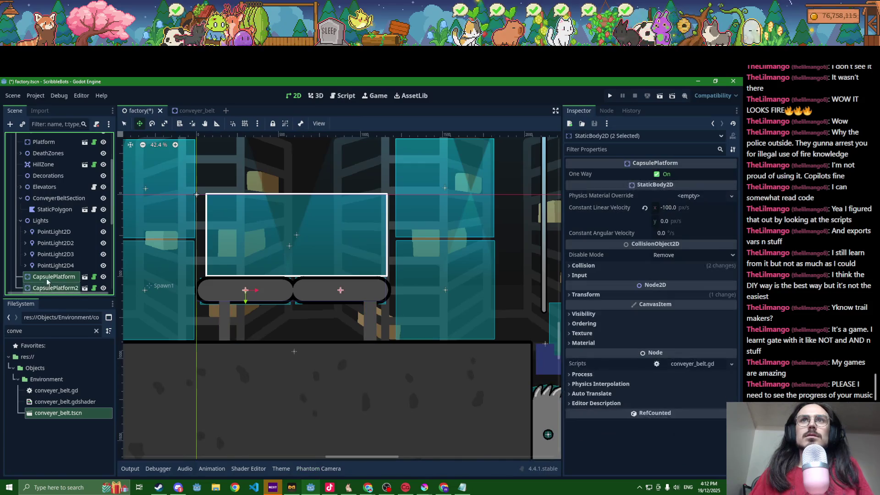
{"action": "left_click_drag", "start_coordinate": [54, 229], "coordinate": [55, 217]}
Rename the platforms ConveyerBelt and ConveyerBelt1, save the scene, and run the project.
{"action": "left_click", "coordinate": [56, 220]}
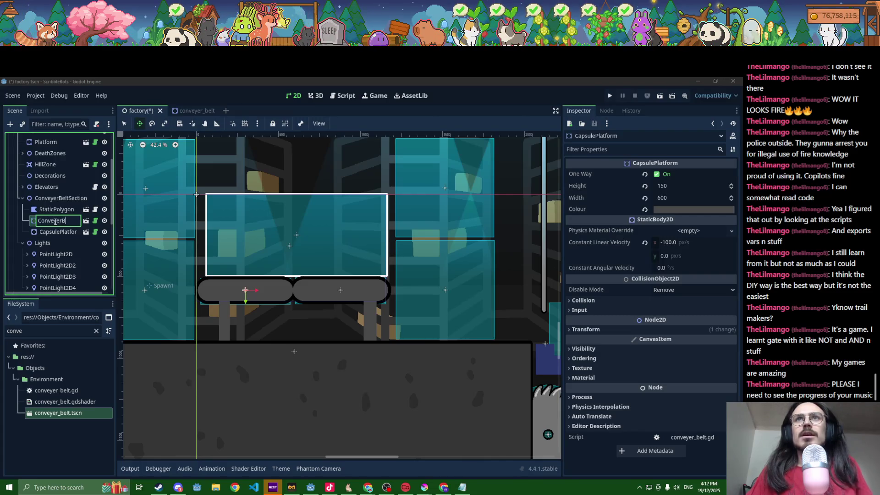
{"action": "left_click", "coordinate": [63, 231]}
{"action": "double_click", "coordinate": [63, 232]}
{"action": "type", "text": "Conve"}
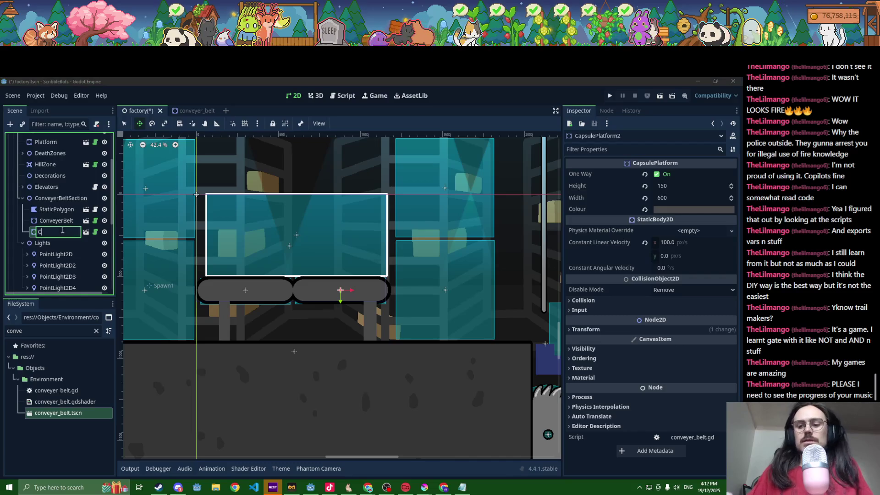
{"action": "type", "text": "yerBelt"}
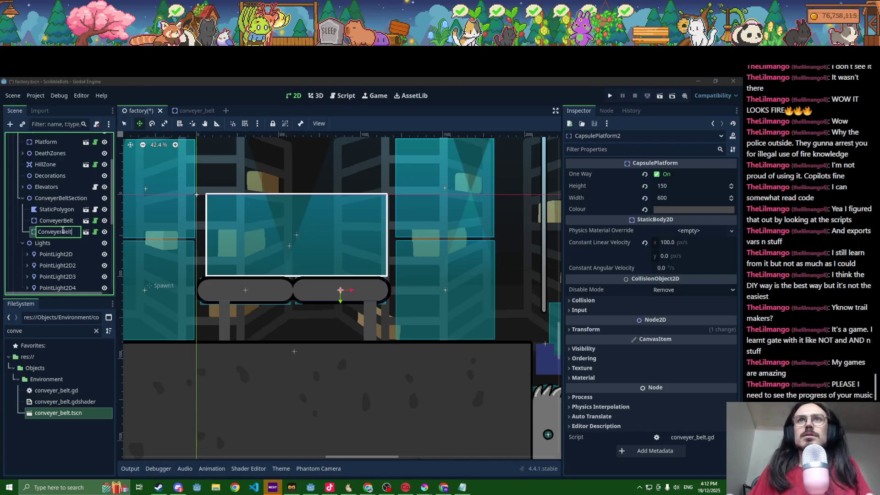
{"action": "key", "text": "Return"}
{"action": "key", "text": "ctrl+s"}
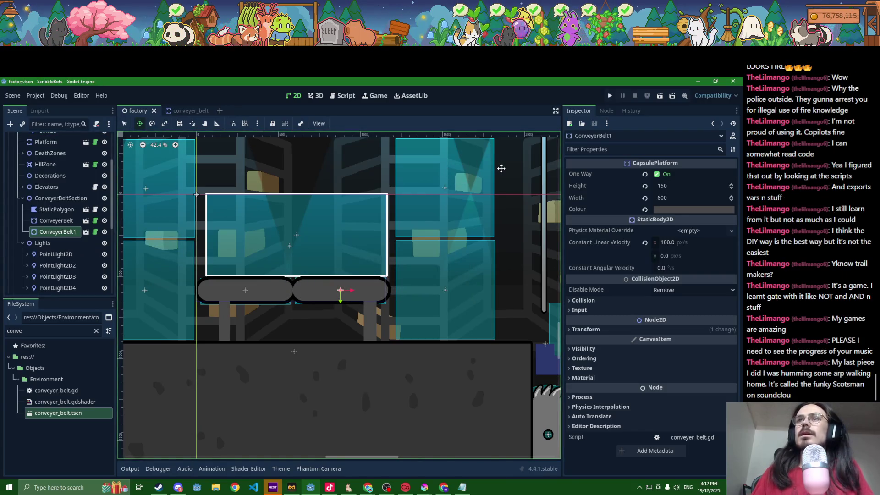
{"action": "left_click", "coordinate": [611, 96]}
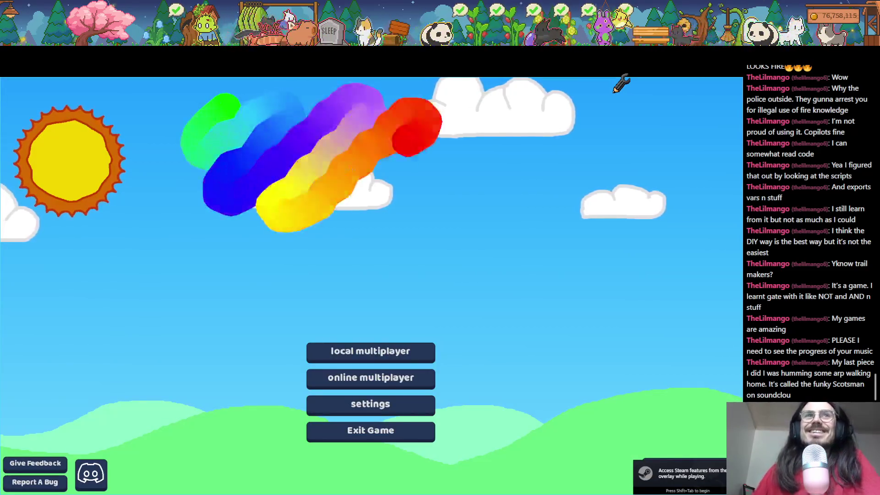
Start a local multiplayer game and set the game mode to King of the Hill.
{"action": "left_click", "coordinate": [400, 350]}
{"action": "left_click", "coordinate": [450, 322]}
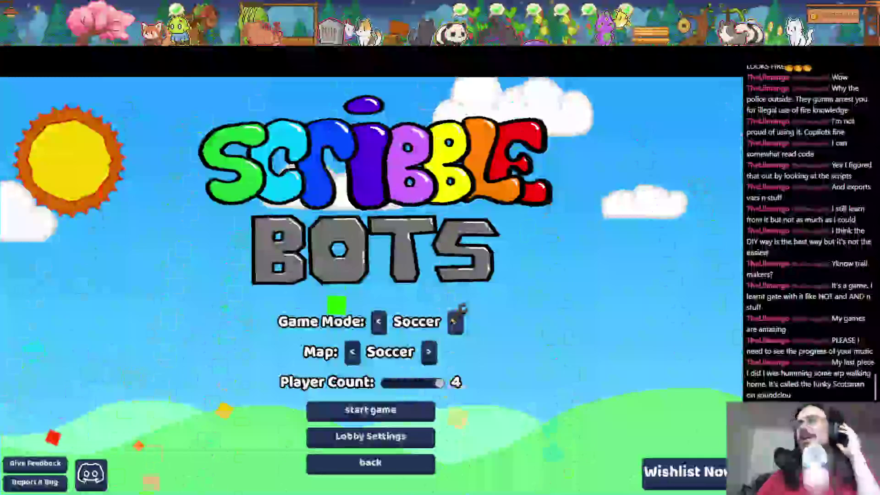
{"action": "left_click", "coordinate": [451, 323]}
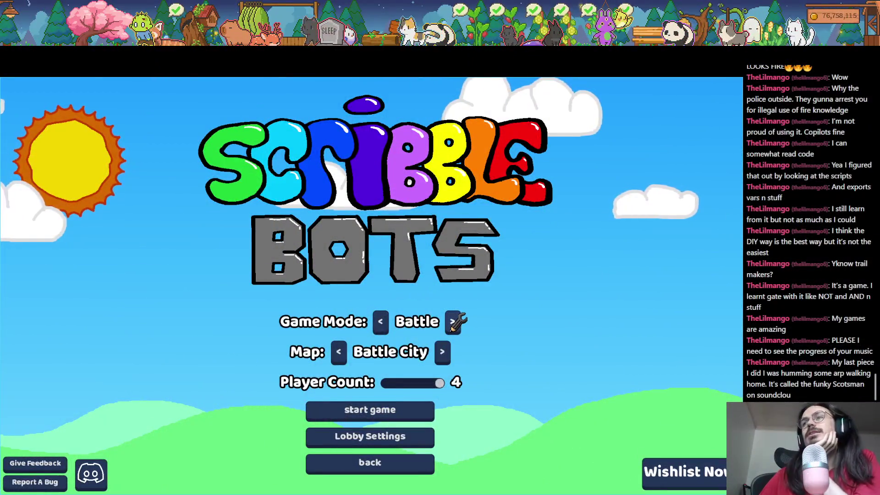
{"action": "left_click", "coordinate": [453, 323]}
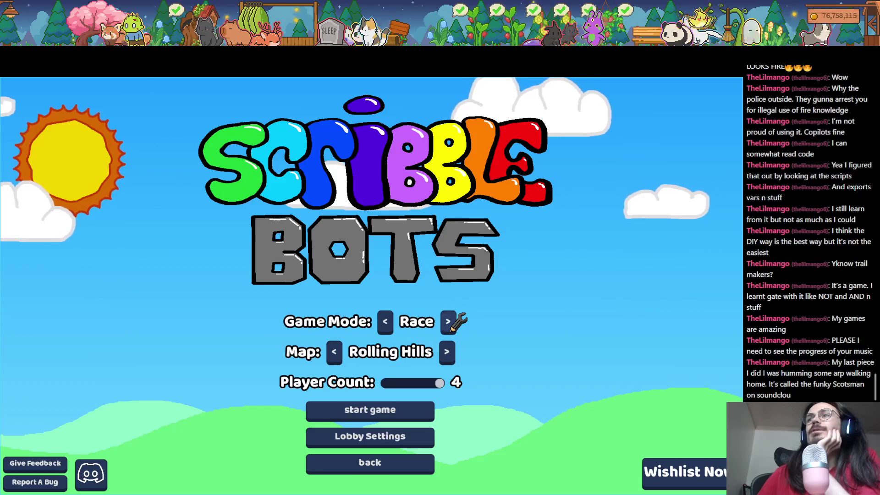
{"action": "left_click", "coordinate": [453, 323]}
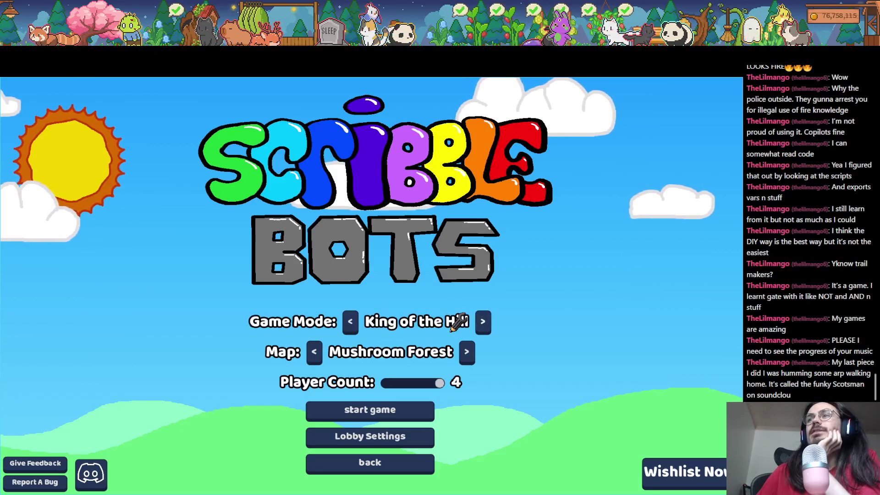
Set the map to Robot Factory and player count to 1, then draw a first bot stroke.
{"action": "left_click", "coordinate": [467, 351]}
{"action": "left_click_drag", "start_coordinate": [415, 384], "coordinate": [320, 400]}
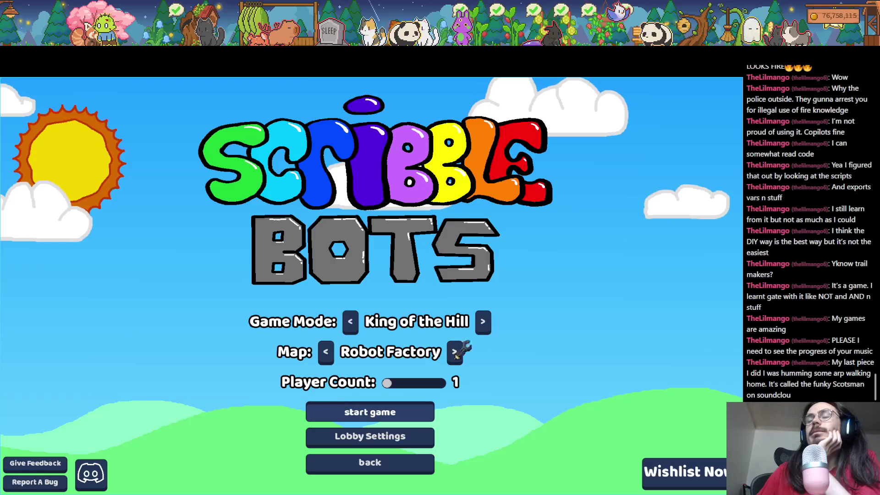
{"action": "left_click_drag", "start_coordinate": [460, 243], "coordinate": [334, 220]}
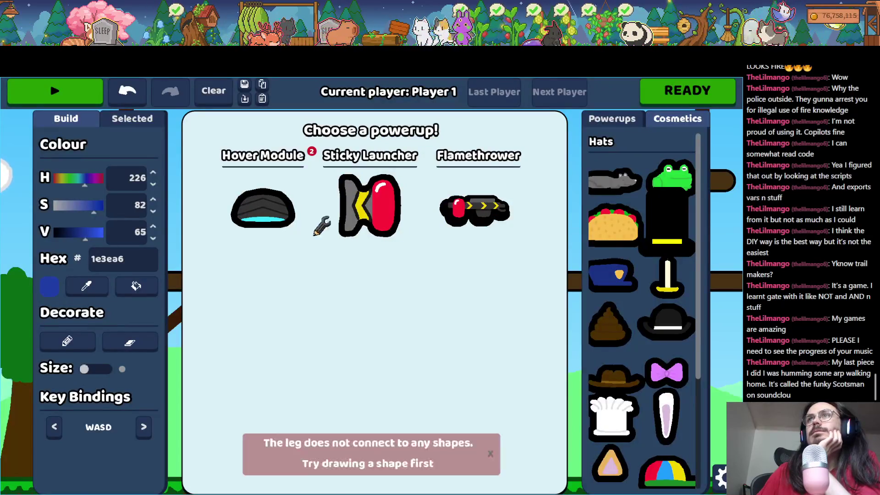
Draw the blue bot's body with a left leg and a right leg.
{"action": "left_click_drag", "start_coordinate": [474, 214], "coordinate": [320, 213]}
{"action": "mouse_move", "coordinate": [443, 219]}
{"action": "left_mouse_down"}
{"action": "mouse_move", "coordinate": [328, 268]}
{"action": "mouse_move", "coordinate": [416, 217]}
{"action": "left_mouse_up"}
{"action": "left_click_drag", "start_coordinate": [326, 238], "coordinate": [261, 289]}
{"action": "left_click_drag", "start_coordinate": [269, 324], "coordinate": [275, 352]}
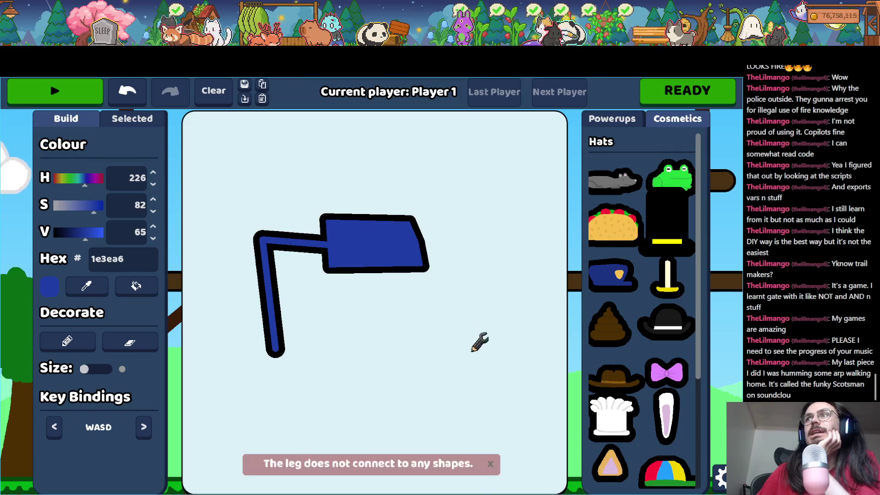
{"action": "mouse_move", "coordinate": [460, 240]}
{"action": "left_mouse_down"}
{"action": "mouse_move", "coordinate": [485, 290]}
{"action": "mouse_move", "coordinate": [464, 338]}
{"action": "left_mouse_up"}
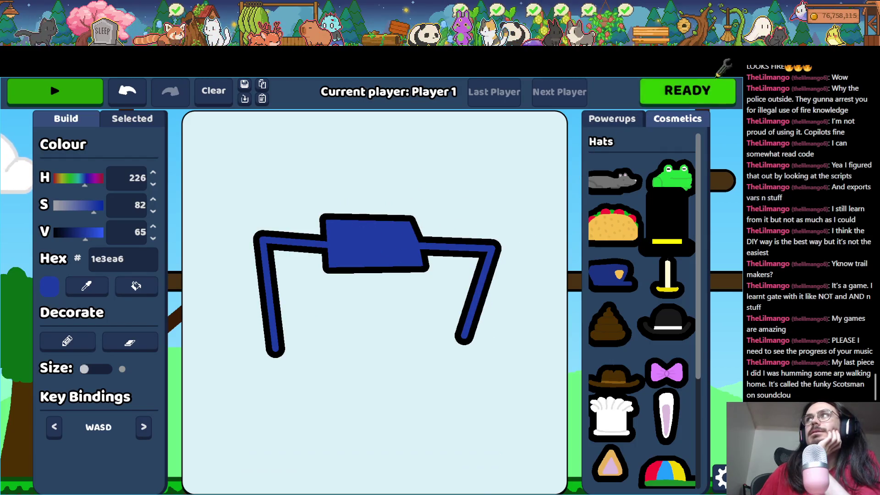
Start the level with the finished bot, then switch back to the Godot editor.
{"action": "left_click", "coordinate": [686, 96]}
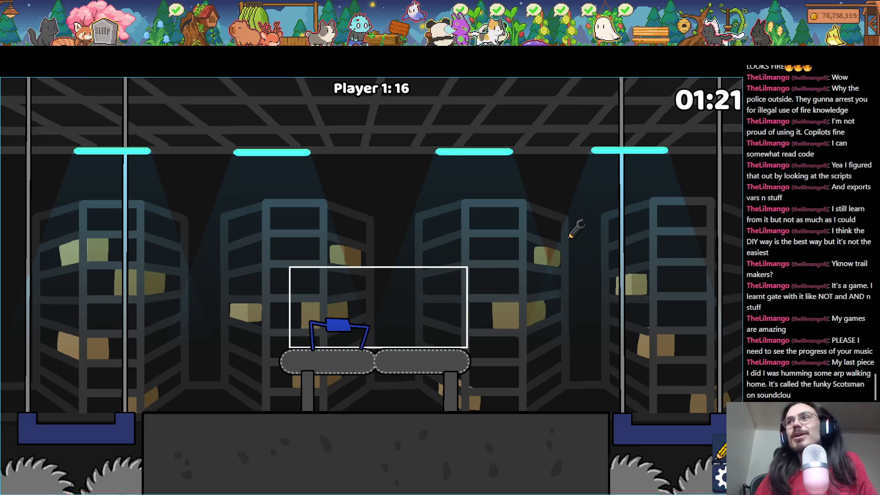
{"action": "key", "text": "alt+Tab"}
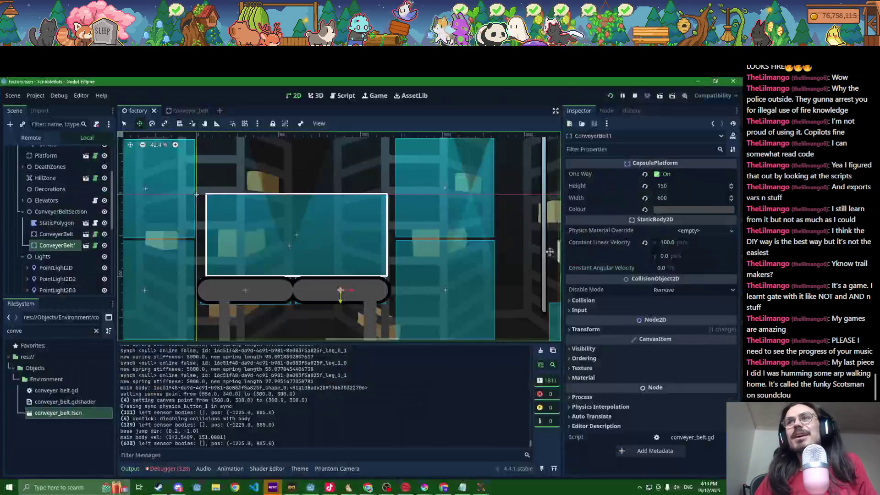
Select the StaticPolygon and lower its top-left vertex.
{"action": "left_click", "coordinate": [56, 223]}
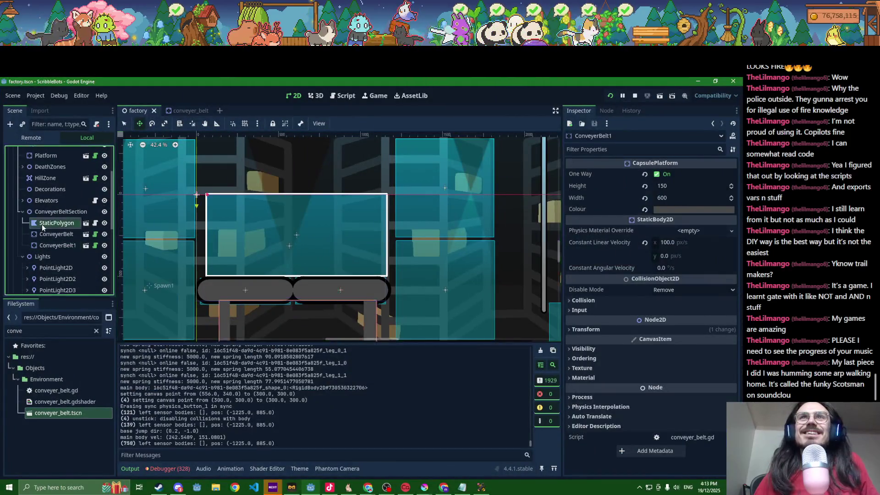
{"action": "scroll", "coordinate": [196, 306], "scroll_direction": "up", "scroll_amount": 3}
{"action": "scroll", "coordinate": [206, 306], "scroll_direction": "up", "scroll_amount": 4}
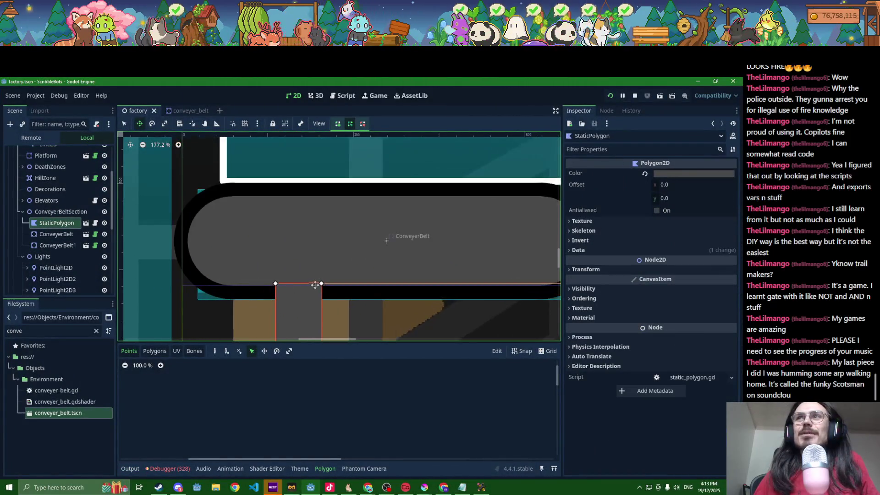
{"action": "left_click", "coordinate": [125, 124]}
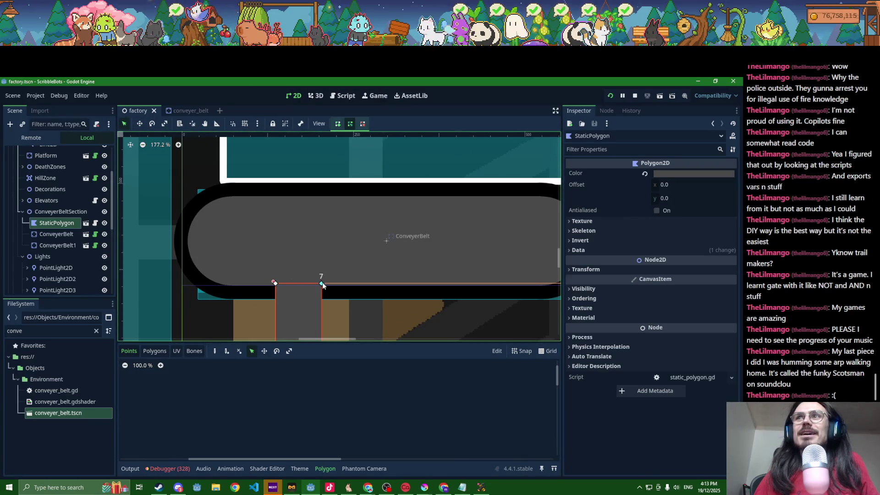
{"action": "left_click", "coordinate": [321, 300]}
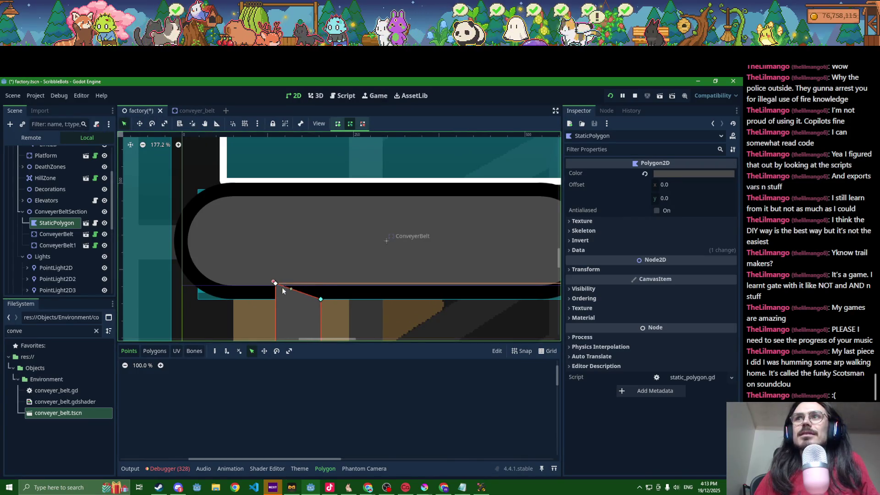
{"action": "left_click_drag", "start_coordinate": [276, 286], "coordinate": [275, 302]}
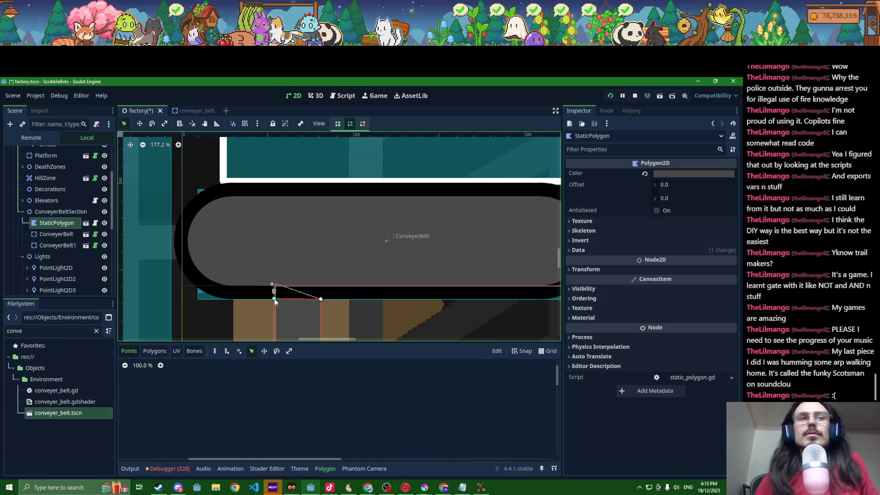
Pull the polygon's lower-right corner down beneath the belt and save the factory scene.
{"action": "scroll", "coordinate": [275, 302], "scroll_direction": "down", "scroll_amount": 3}
{"action": "scroll", "coordinate": [334, 298], "scroll_direction": "right", "scroll_amount": 5}
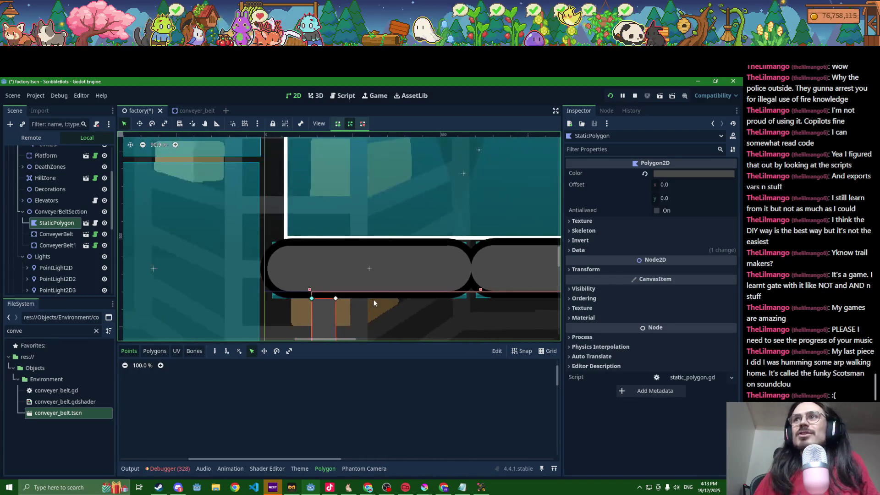
{"action": "scroll", "coordinate": [421, 297], "scroll_direction": "up", "scroll_amount": 3}
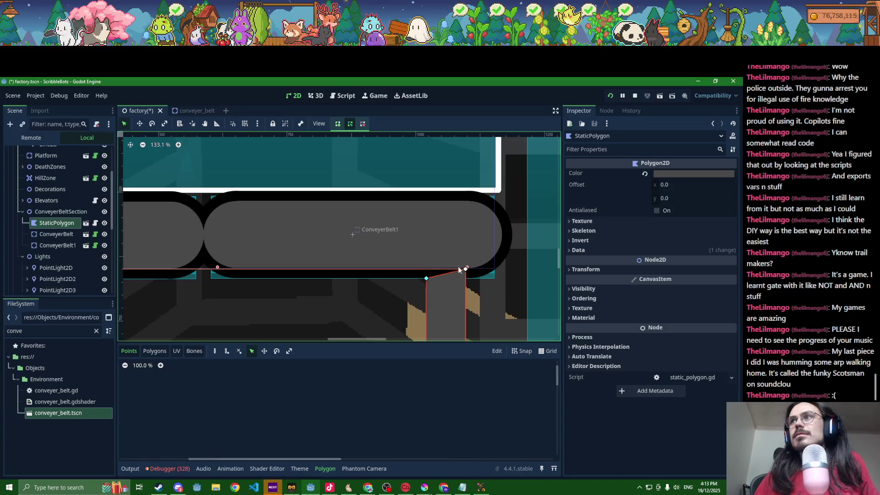
{"action": "left_click_drag", "start_coordinate": [466, 271], "coordinate": [467, 280]}
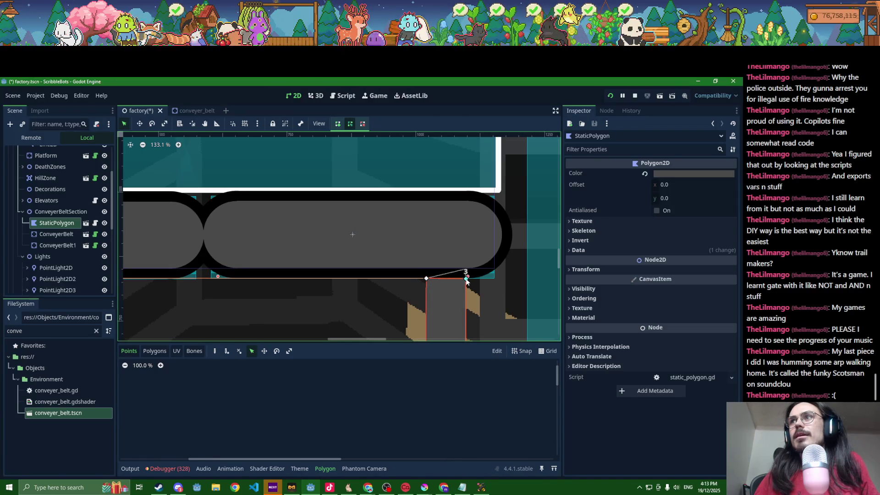
{"action": "scroll", "coordinate": [466, 280], "scroll_direction": "down", "scroll_amount": 3}
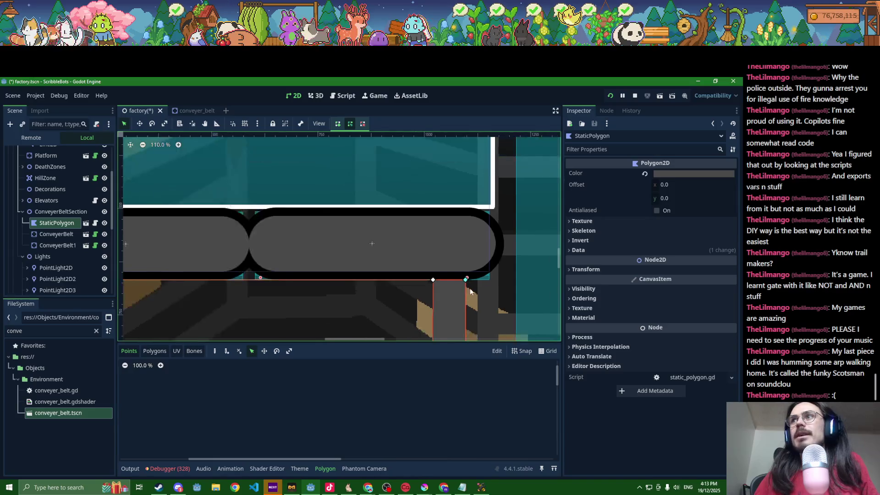
{"action": "key", "text": "ctrl+s"}
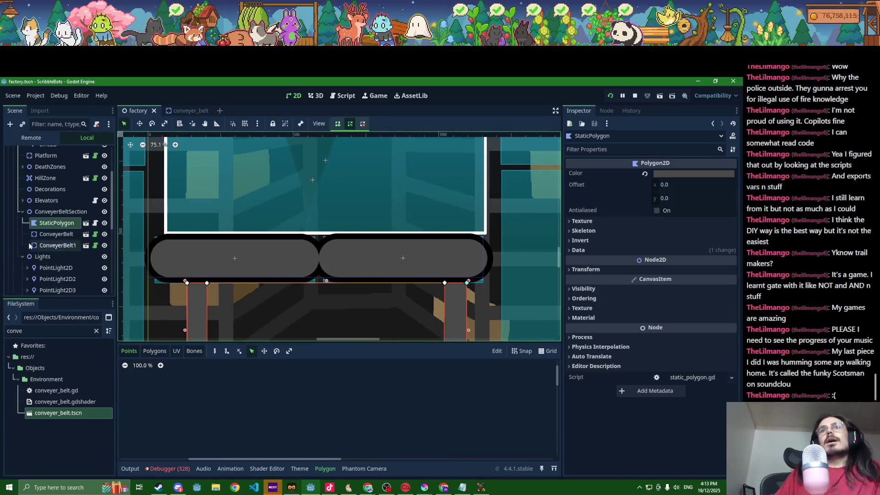
{"action": "left_click", "coordinate": [55, 233]}
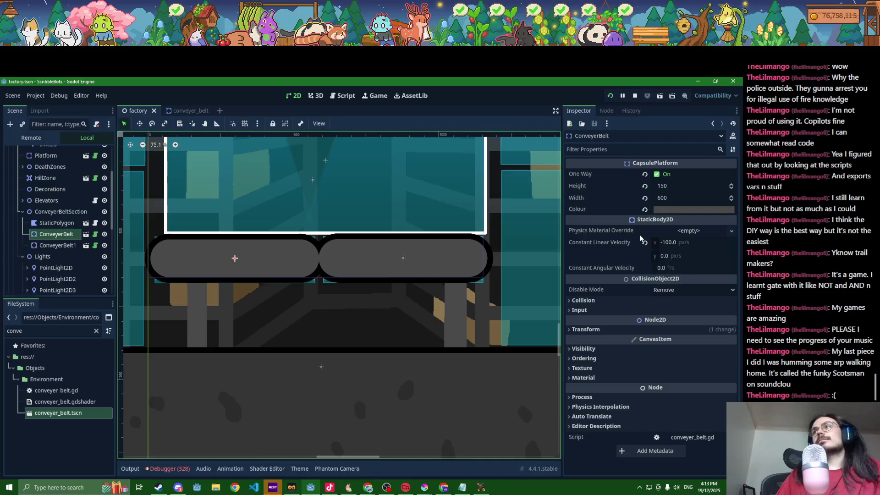
Give both belts a new PhysicsMaterial with friction 0.5 and save.
{"action": "left_click", "coordinate": [686, 231]}
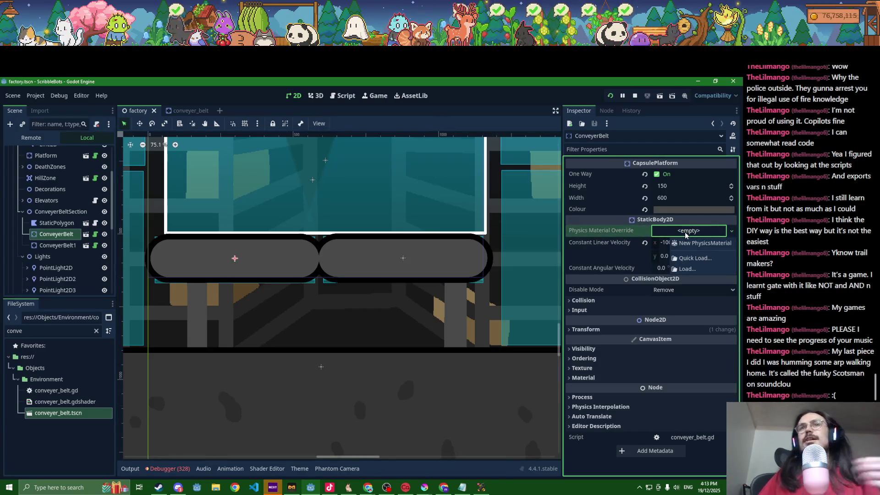
{"action": "left_click", "coordinate": [53, 246], "text": "shift"}
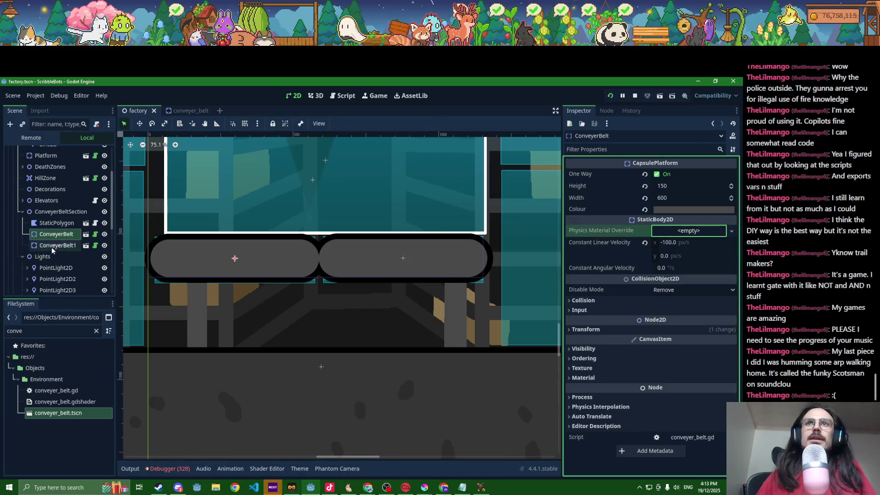
{"action": "left_click", "coordinate": [688, 196]}
{"action": "left_click", "coordinate": [696, 208]}
{"action": "left_click", "coordinate": [692, 196]}
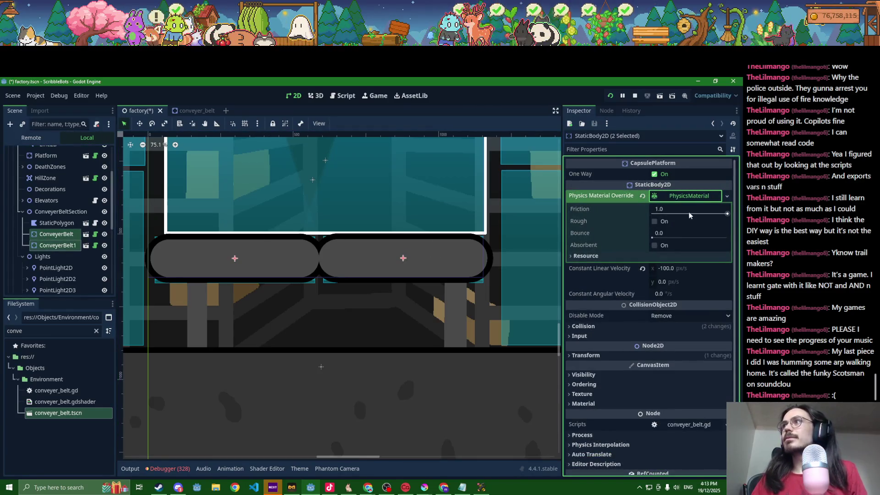
{"action": "left_click_drag", "start_coordinate": [690, 214], "coordinate": [653, 215]}
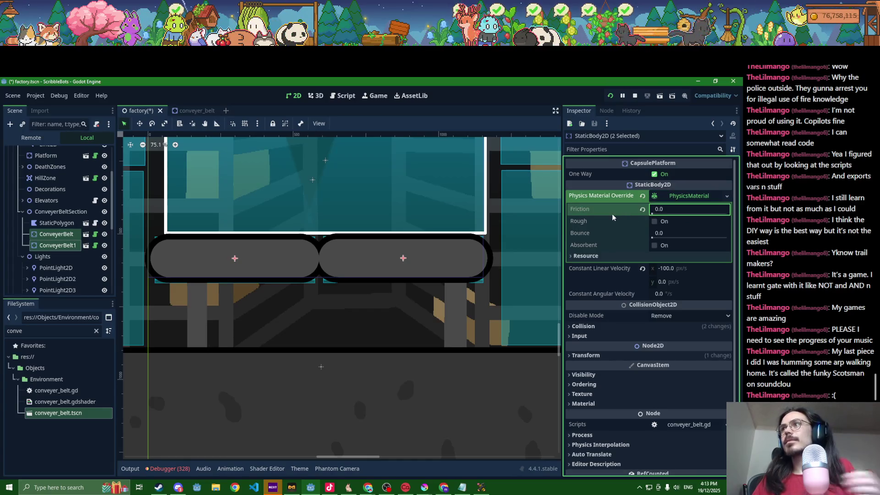
{"action": "key", "text": "ctrl+s"}
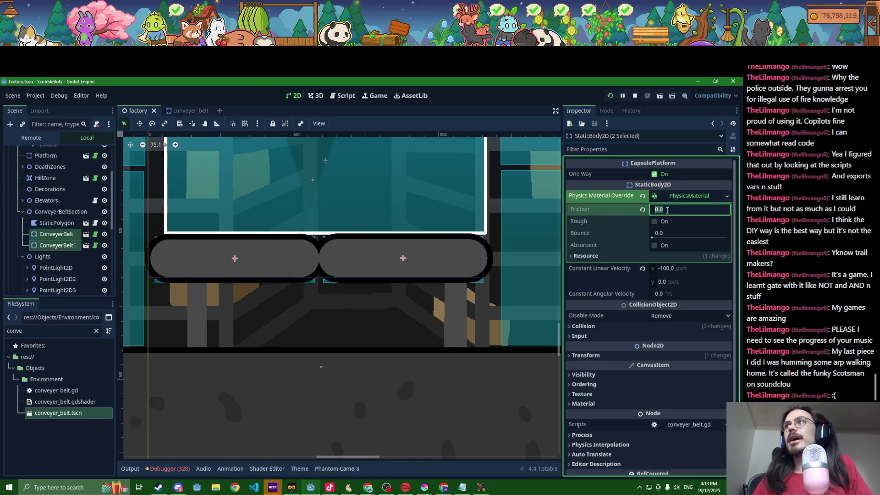
{"action": "key", "text": "ctrl+s"}
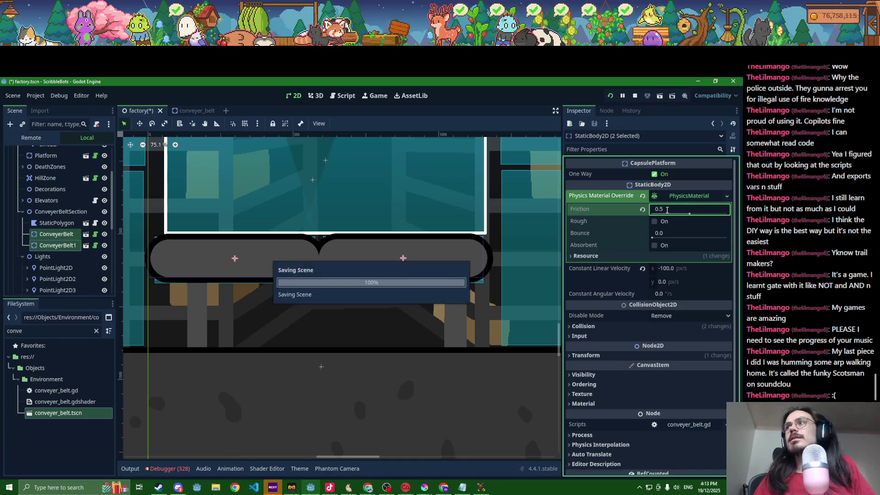
Set ConveyerBelt's velocity x to -1000 and ConveyerBelt1's to 1000, save, and run.
{"action": "left_click", "coordinate": [684, 270]}
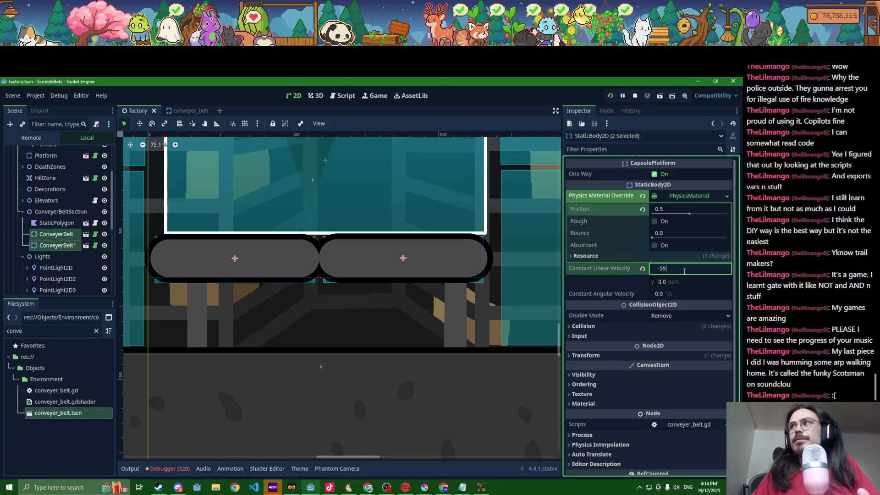
{"action": "key", "text": "Return"}
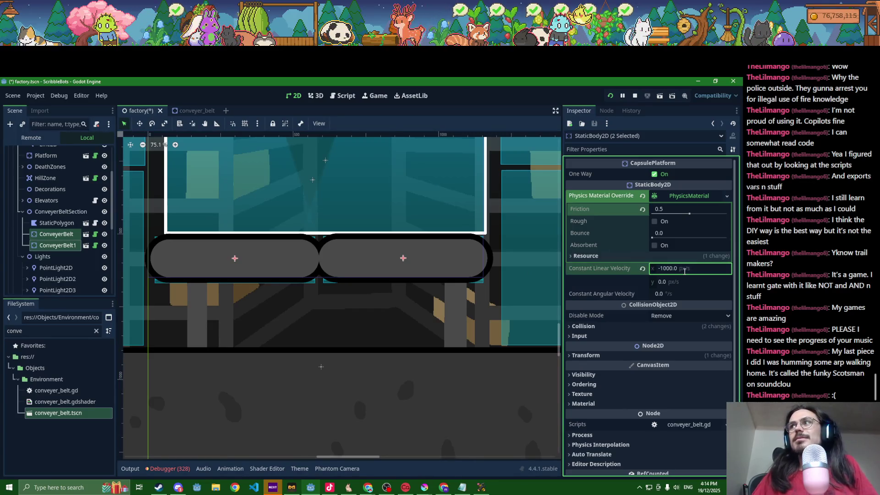
{"action": "left_click", "coordinate": [54, 236]}
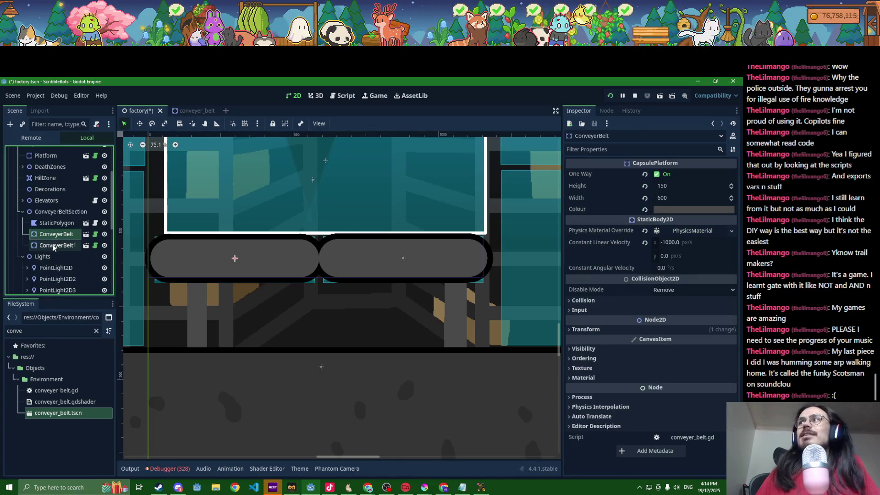
{"action": "left_click", "coordinate": [54, 245]}
{"action": "left_click", "coordinate": [675, 244]}
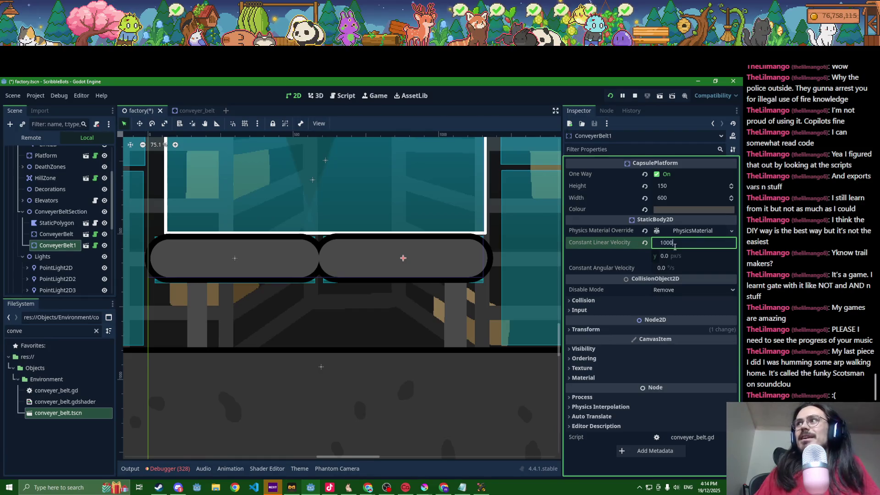
{"action": "key", "text": "ctrl+s"}
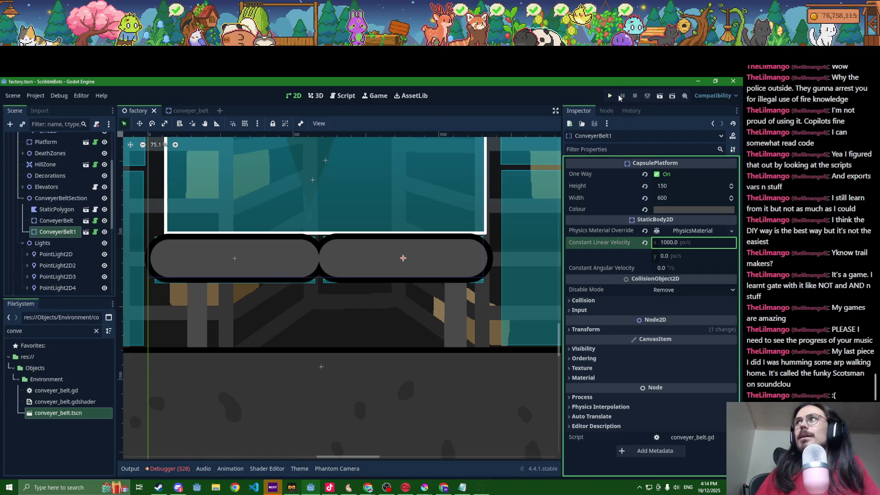
{"action": "left_click", "coordinate": [607, 96]}
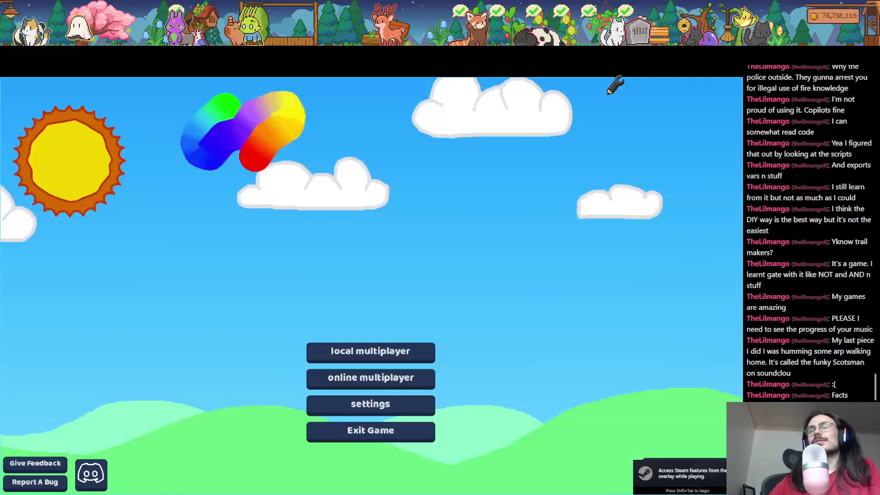
Open the local multiplayer lobby and set the game mode to King of the Hill.
{"action": "left_click", "coordinate": [367, 355]}
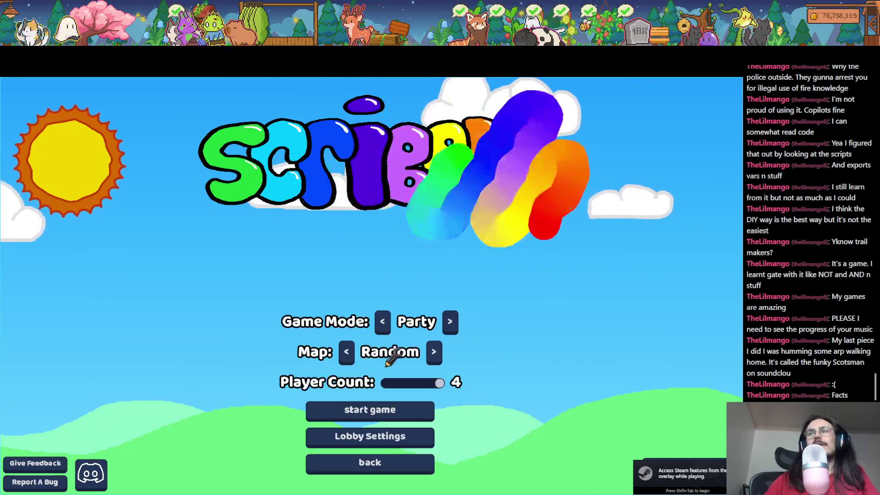
{"action": "left_click", "coordinate": [449, 322]}
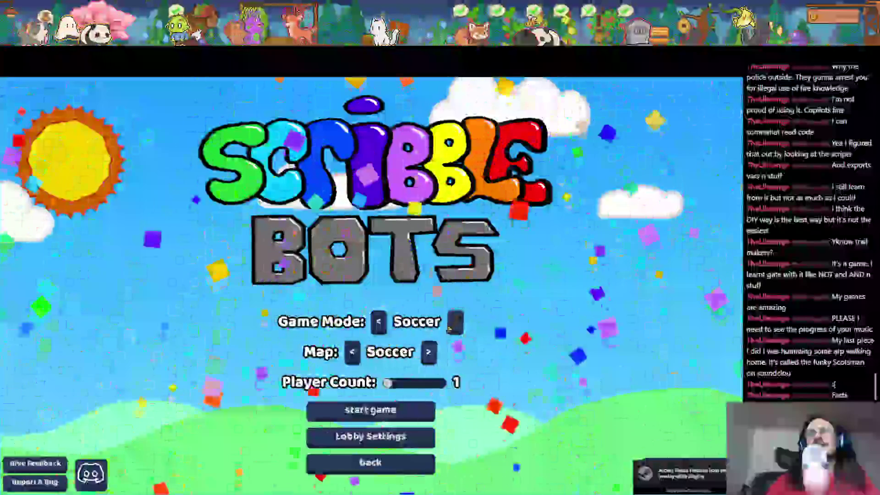
{"action": "left_click", "coordinate": [449, 322]}
{"action": "left_click", "coordinate": [448, 322]}
{"action": "left_click", "coordinate": [449, 321]}
{"action": "left_click", "coordinate": [448, 321]}
Set the map to Robot Factory, start the game, and draw the robot's blue body.
{"action": "left_click", "coordinate": [475, 352]}
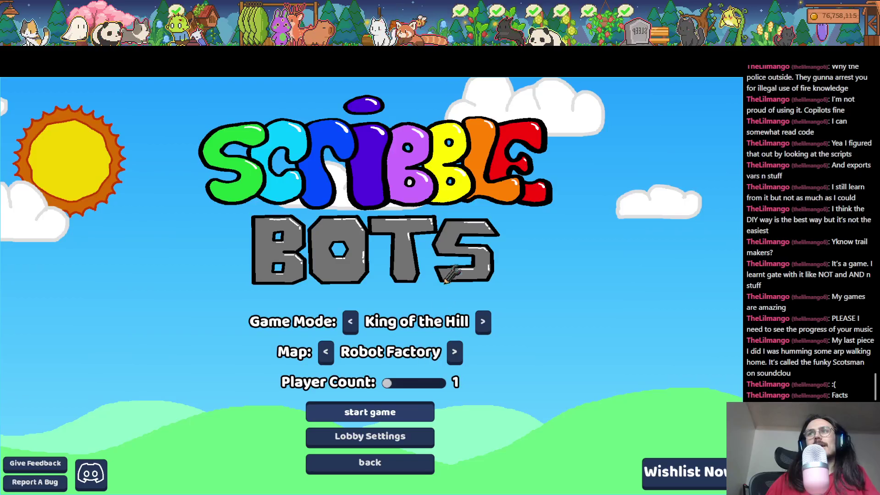
{"action": "key", "text": "Return"}
{"action": "mouse_move", "coordinate": [466, 243]}
{"action": "left_mouse_down"}
{"action": "mouse_move", "coordinate": [243, 229]}
{"action": "mouse_move", "coordinate": [412, 261]}
{"action": "mouse_move", "coordinate": [438, 234]}
{"action": "left_mouse_up"}
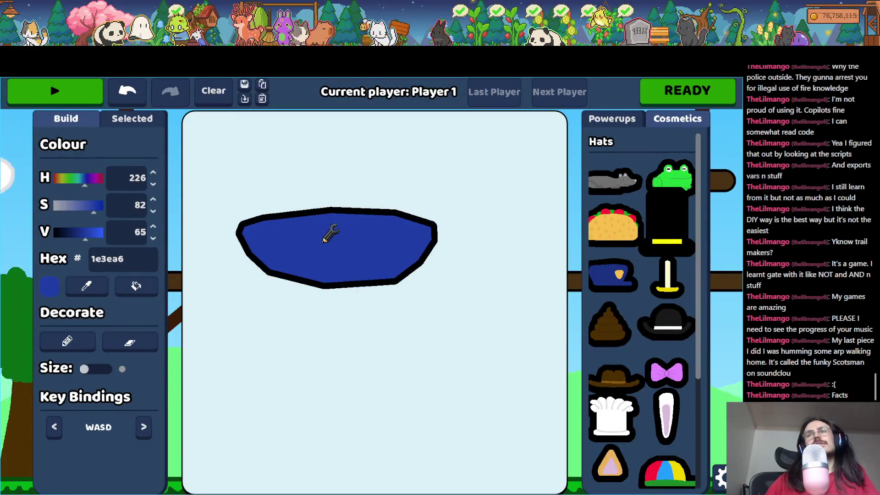
Draw two legs on the robot, then clear the drawing to start over.
{"action": "left_click_drag", "start_coordinate": [254, 257], "coordinate": [270, 365]}
{"action": "mouse_move", "coordinate": [428, 245]}
{"action": "left_mouse_down"}
{"action": "mouse_move", "coordinate": [458, 298]}
{"action": "mouse_move", "coordinate": [451, 320]}
{"action": "left_mouse_up"}
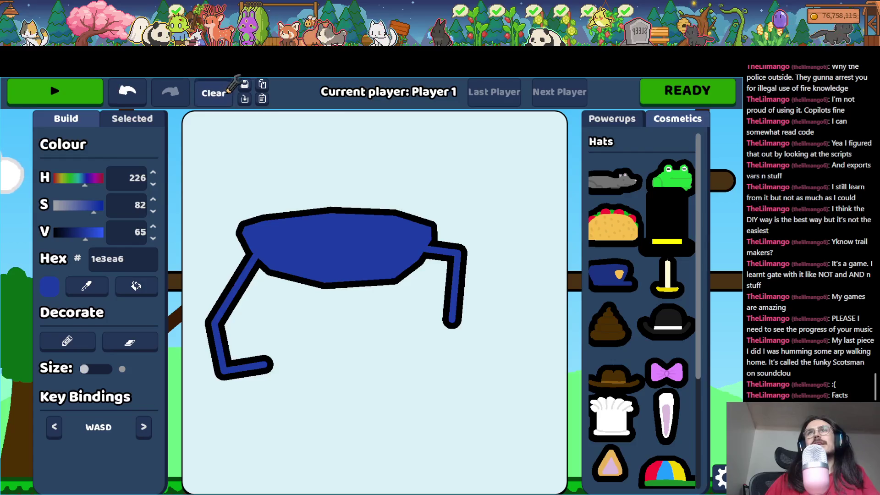
{"action": "left_click", "coordinate": [227, 90]}
Redraw the robot's body with left and right legs, then make it jump in the level.
{"action": "mouse_move", "coordinate": [489, 211]}
{"action": "left_mouse_down"}
{"action": "mouse_move", "coordinate": [284, 214]}
{"action": "mouse_move", "coordinate": [355, 260]}
{"action": "mouse_move", "coordinate": [482, 242]}
{"action": "mouse_move", "coordinate": [463, 210]}
{"action": "left_mouse_up"}
{"action": "mouse_move", "coordinate": [288, 235]}
{"action": "left_mouse_down"}
{"action": "mouse_move", "coordinate": [271, 164]}
{"action": "mouse_move", "coordinate": [278, 168]}
{"action": "left_mouse_up"}
{"action": "mouse_move", "coordinate": [474, 247]}
{"action": "left_mouse_down"}
{"action": "mouse_move", "coordinate": [525, 181]}
{"action": "mouse_move", "coordinate": [414, 171]}
{"action": "left_mouse_up"}
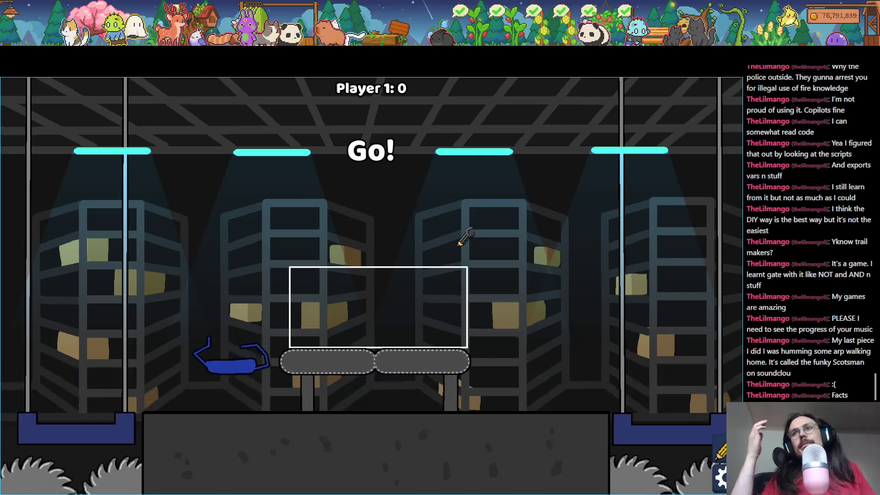
{"action": "key", "text": "Up"}
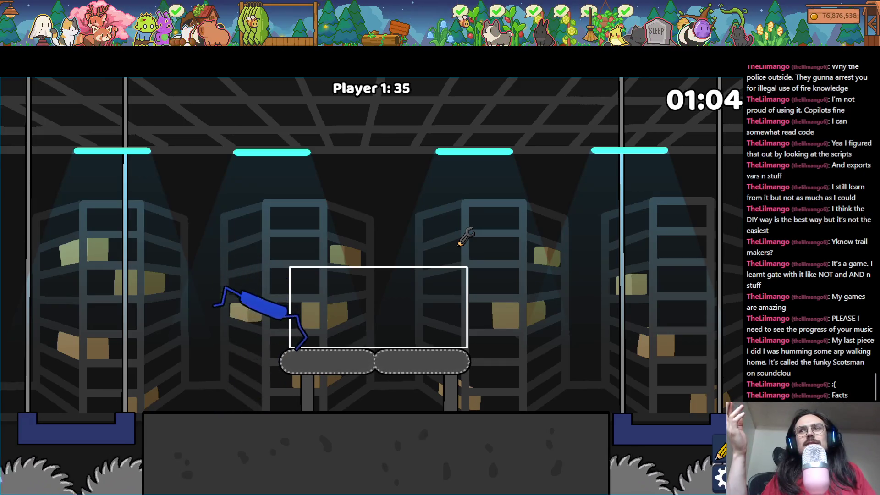
Stop the running game with F8 to return to the Godot editor.
{"action": "key", "text": "F8"}
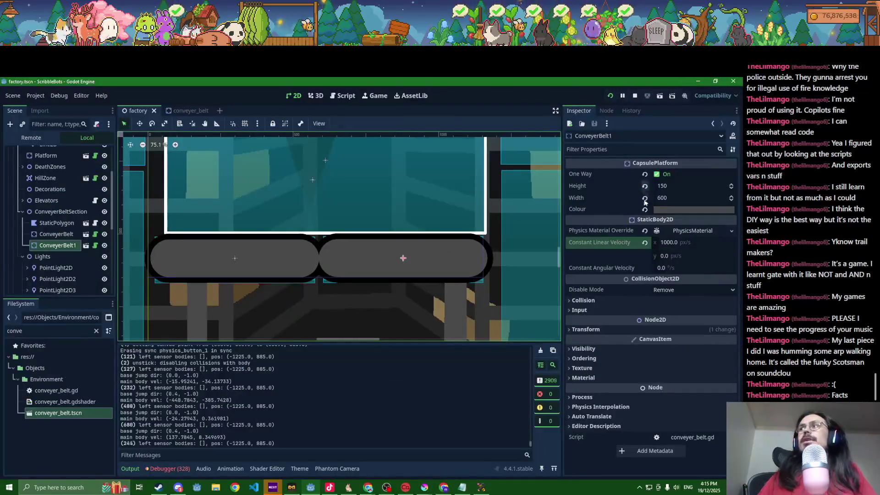
Select both conveyor belts and set their physics material friction to 0.
{"action": "left_click", "coordinate": [48, 233], "text": "ctrl"}
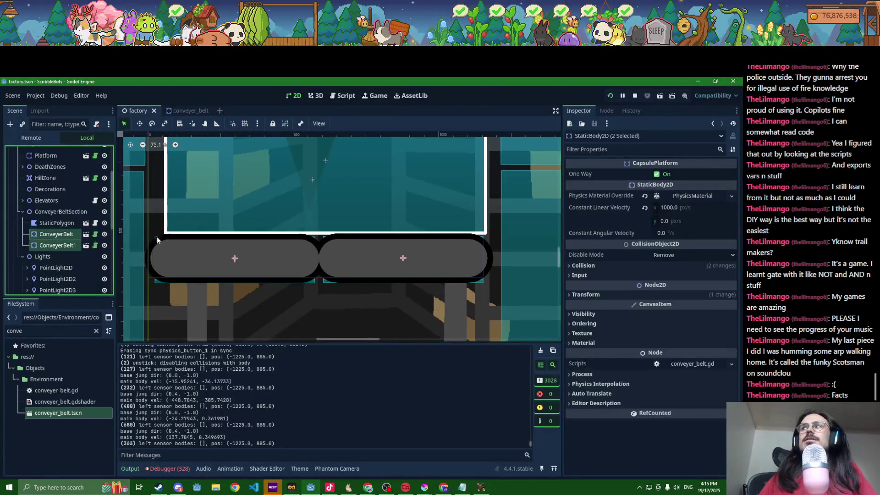
{"action": "left_click", "coordinate": [683, 197]}
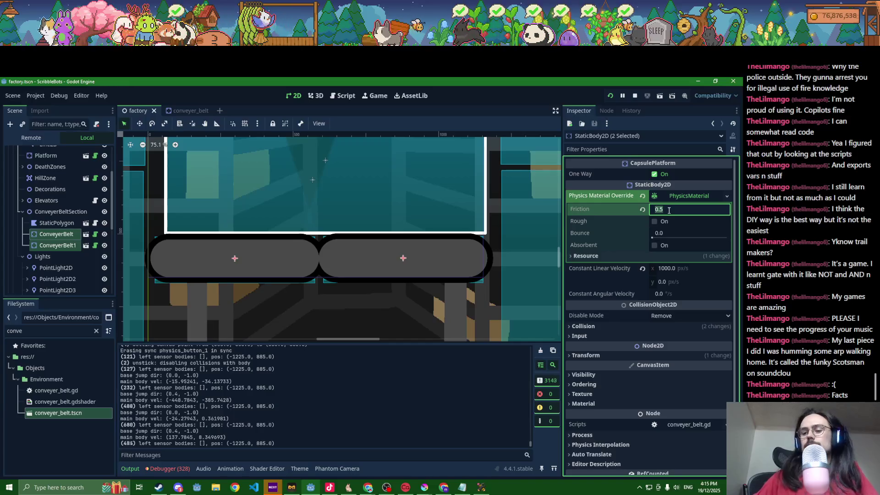
{"action": "type", "text": "0"}
{"action": "key", "text": "Return"}
Set the belts' constant linear velocity x to ±10000, then save and relaunch the game.
{"action": "left_click", "coordinate": [674, 268]}
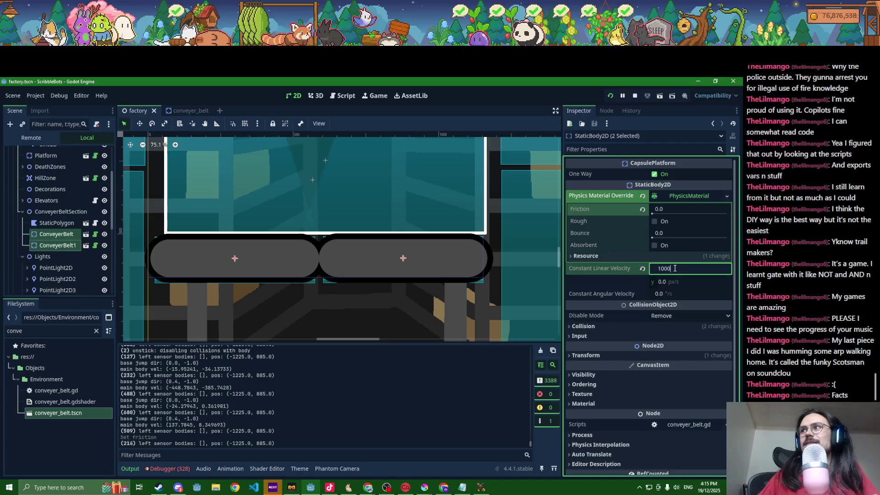
{"action": "type", "text": "0"}
{"action": "key", "text": "Return"}
{"action": "left_click", "coordinate": [38, 247]}
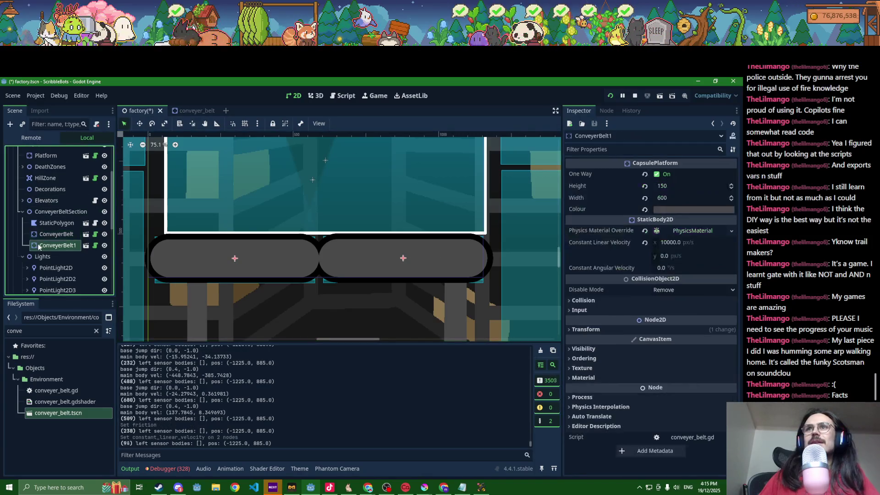
{"action": "left_click", "coordinate": [665, 242]}
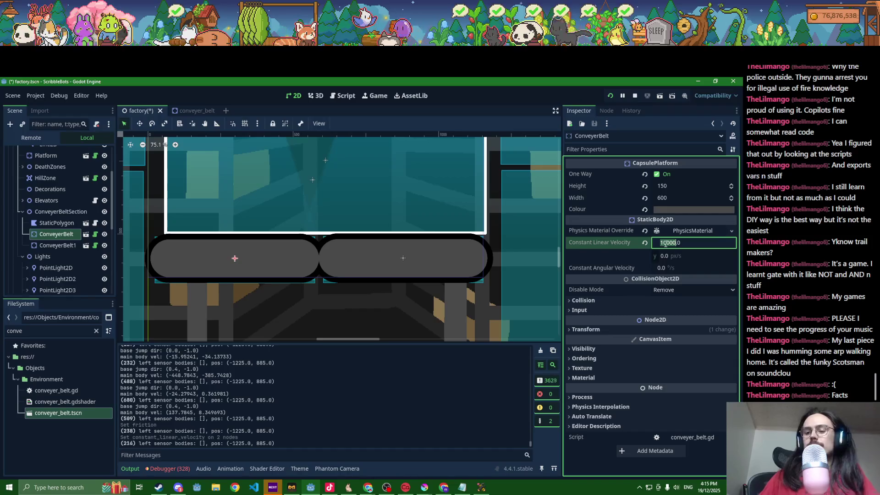
{"action": "key", "text": "F6"}
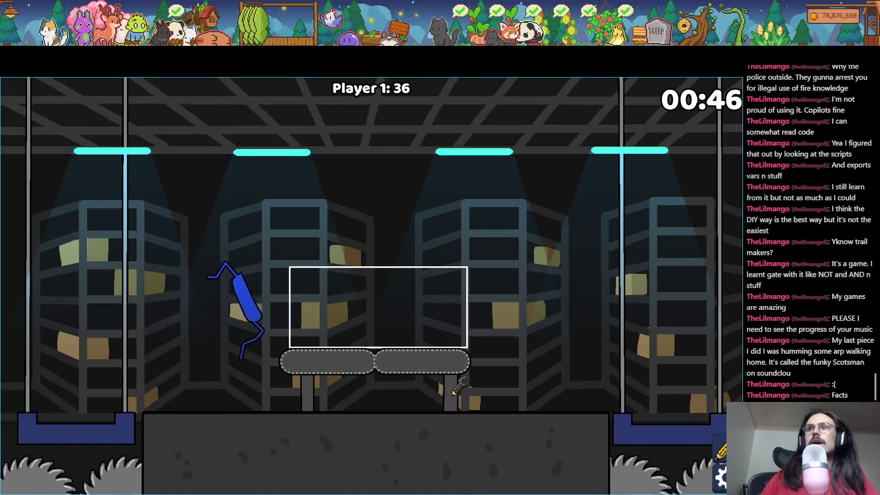
Jump the robot around the factory arena until the score reaches 62, then return to the editor.
{"action": "key", "text": "space"}
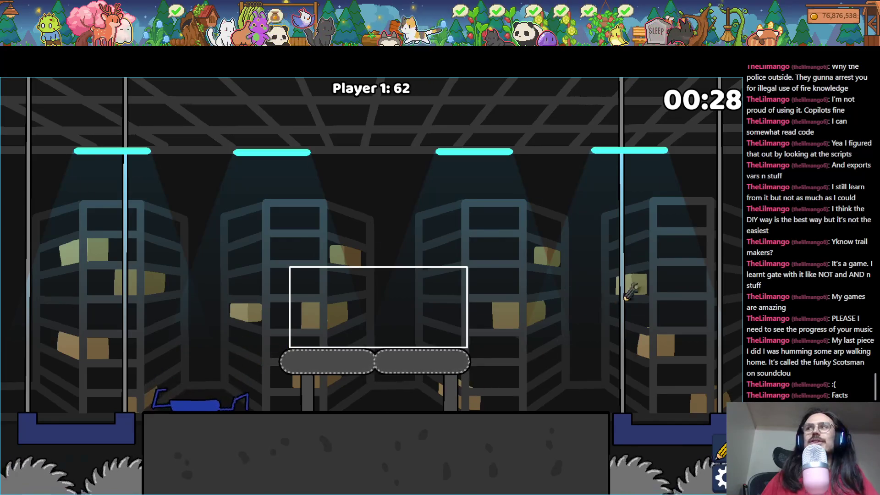
{"action": "key", "text": "alt+Tab"}
Select both belts, save the factory scene and run a quick test of the game.
{"action": "left_click", "coordinate": [680, 231]}
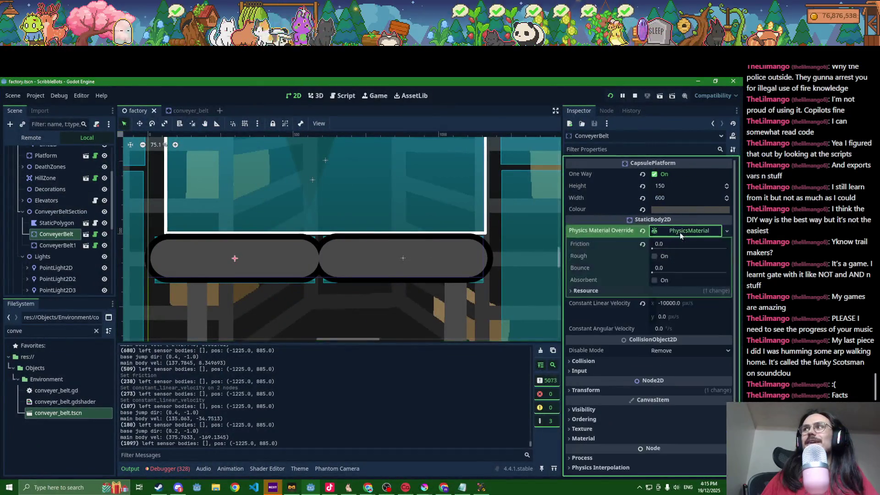
{"action": "left_click", "coordinate": [58, 245], "text": "shift"}
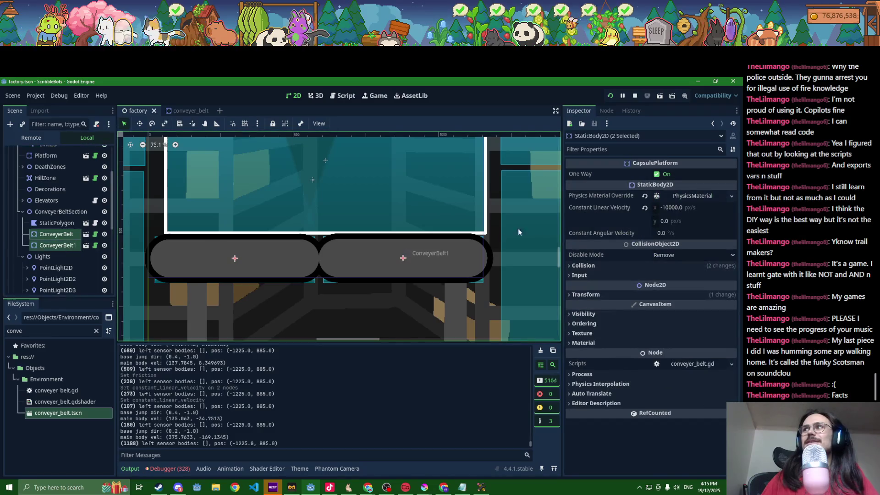
{"action": "left_click", "coordinate": [677, 200]}
{"action": "key", "text": "ctrl+s"}
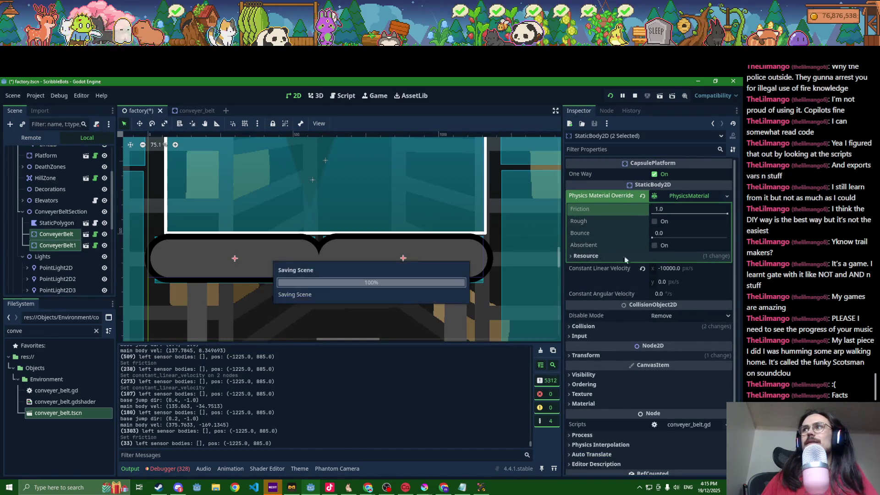
{"action": "left_click", "coordinate": [634, 96]}
{"action": "left_click", "coordinate": [611, 95]}
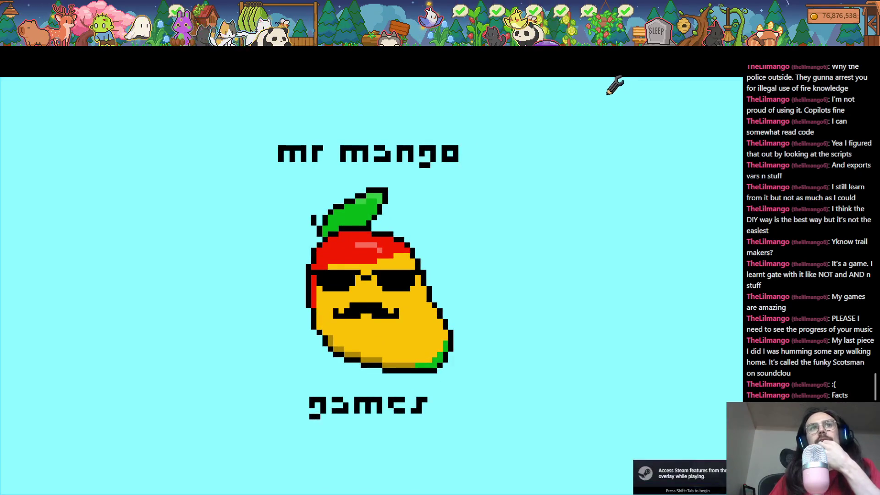
{"action": "key", "text": "F8"}
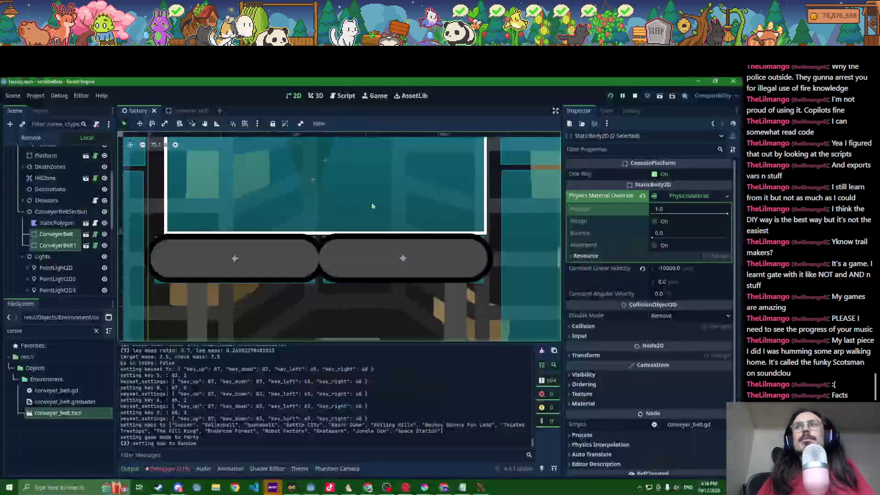
Set both belts' velocity x to 100000, then reverse ConveyerBelt alone to -100000.
{"action": "left_click", "coordinate": [677, 270]}
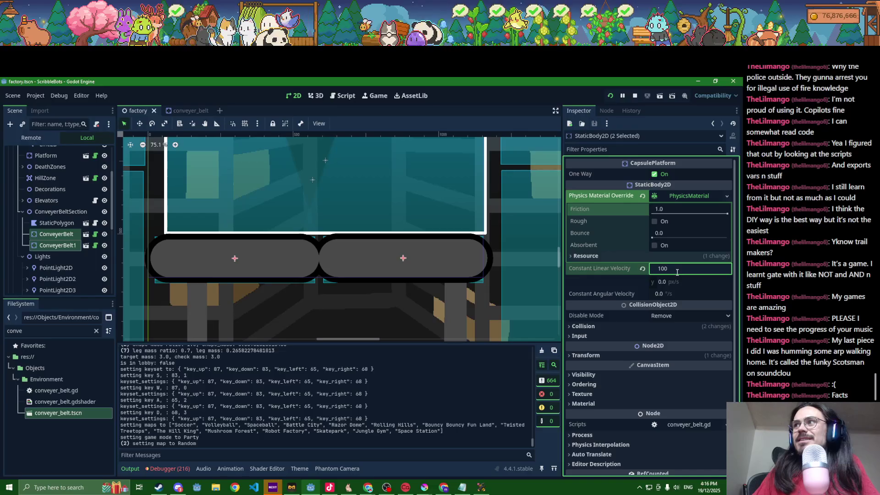
{"action": "key", "text": "Return"}
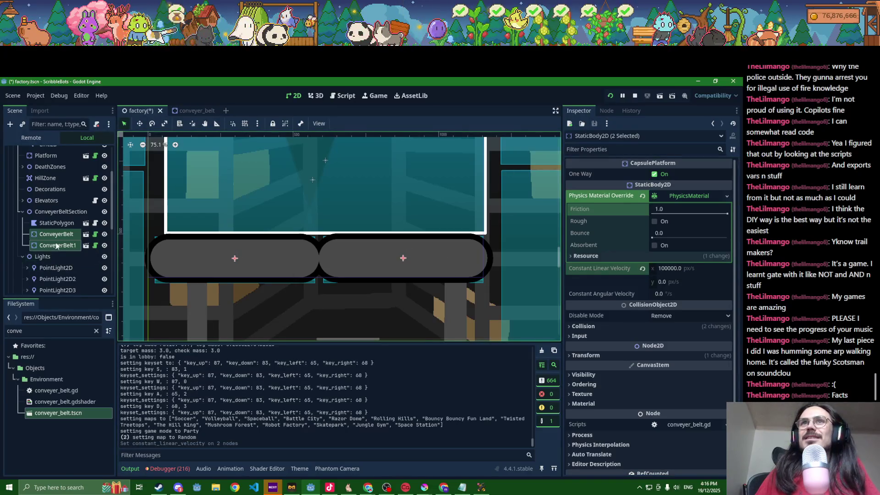
{"action": "left_click", "coordinate": [56, 246]}
{"action": "left_click", "coordinate": [56, 235]}
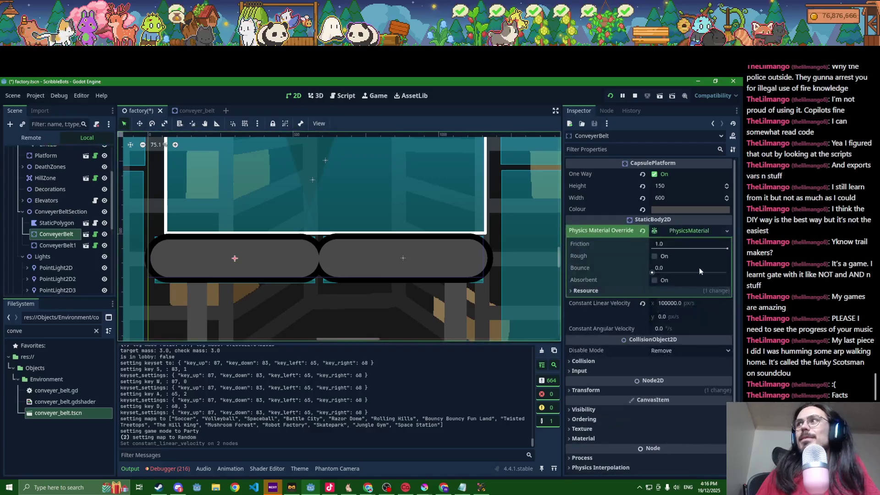
{"action": "left_click", "coordinate": [670, 308]}
{"action": "key", "text": "Home"}
{"action": "type", "text": "-"}
{"action": "key", "text": "Return"}
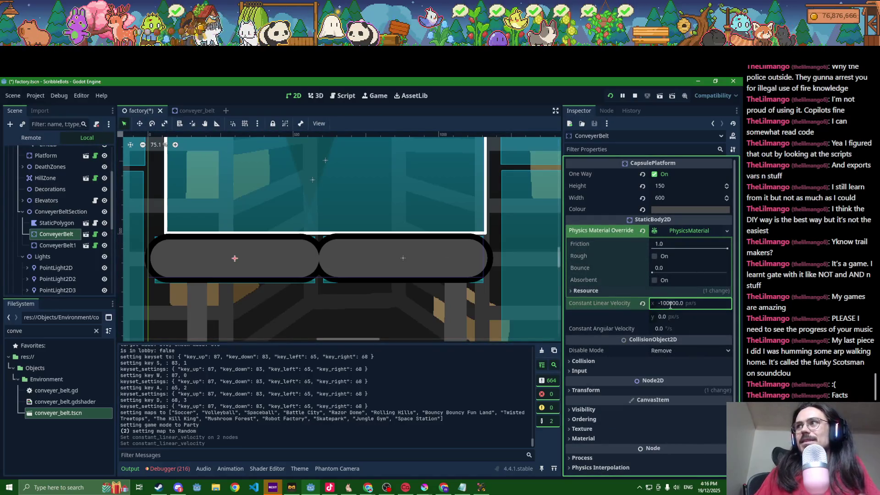
Save the factory scene and relaunch the game into the local lobby.
{"action": "key", "text": "ctrl+s"}
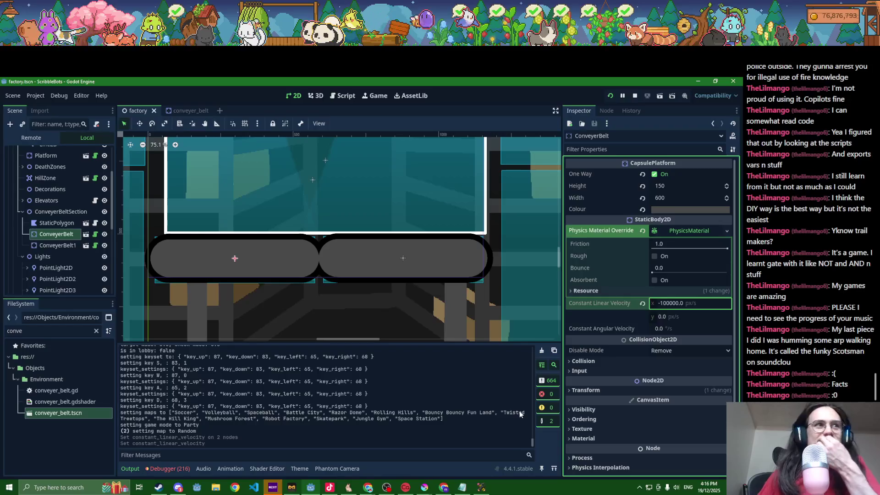
{"action": "key", "text": "F5"}
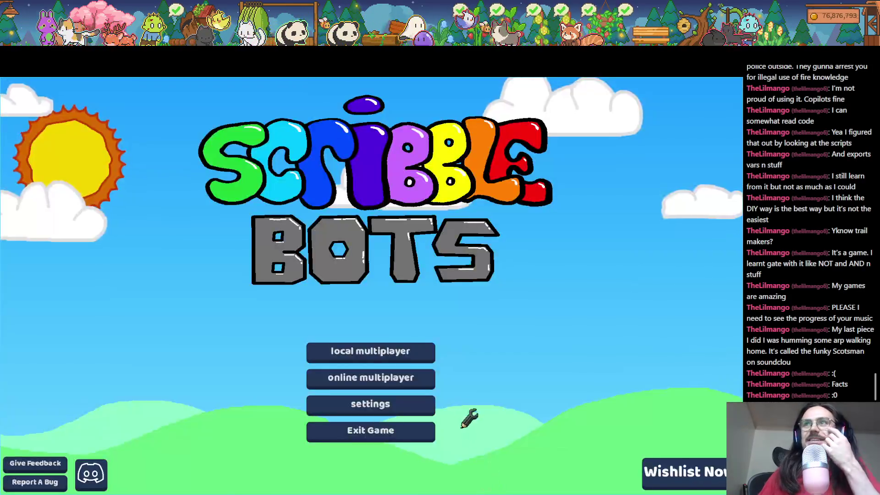
{"action": "left_click", "coordinate": [370, 352]}
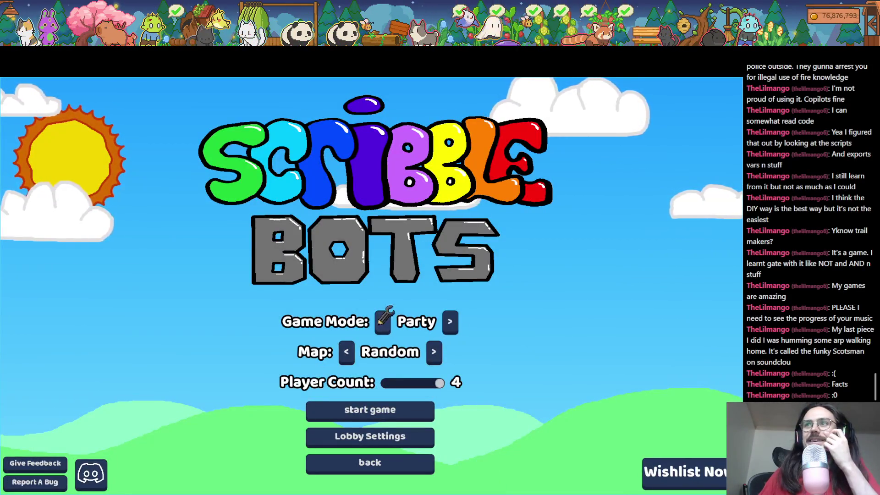
Set the lobby to King of the Hill on The Hill King with 1 player.
{"action": "left_click", "coordinate": [381, 321]}
{"action": "left_click", "coordinate": [344, 321]}
{"action": "left_click", "coordinate": [318, 350]}
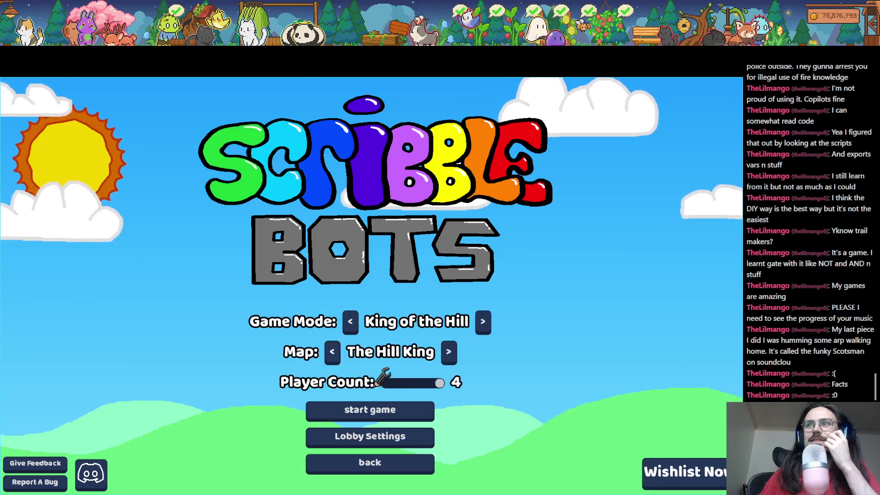
{"action": "left_click", "coordinate": [385, 383]}
Draw a blue wedge-bodied bot with a leg and ready up to start the match.
{"action": "mouse_move", "coordinate": [367, 257]}
{"action": "left_mouse_down"}
{"action": "mouse_move", "coordinate": [430, 238]}
{"action": "mouse_move", "coordinate": [366, 259]}
{"action": "left_mouse_up"}
{"action": "left_click_drag", "start_coordinate": [334, 298], "coordinate": [371, 259]}
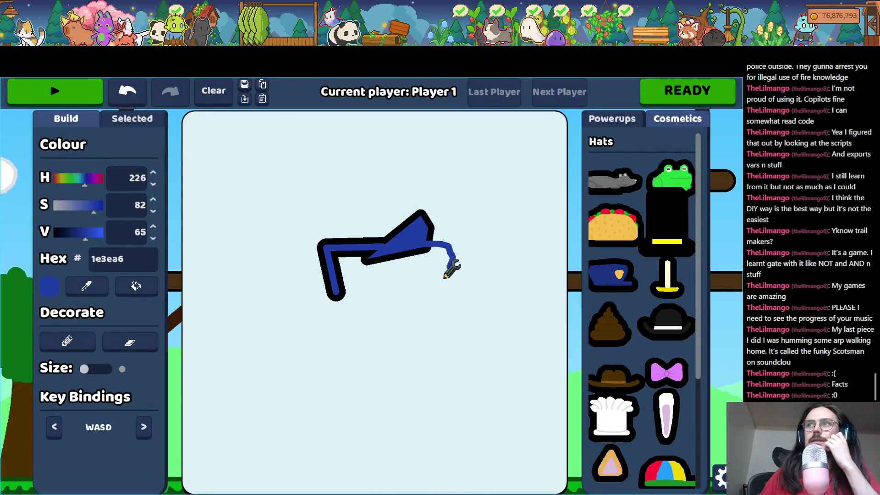
{"action": "left_click_drag", "start_coordinate": [451, 268], "coordinate": [419, 306]}
{"action": "left_click", "coordinate": [694, 106]}
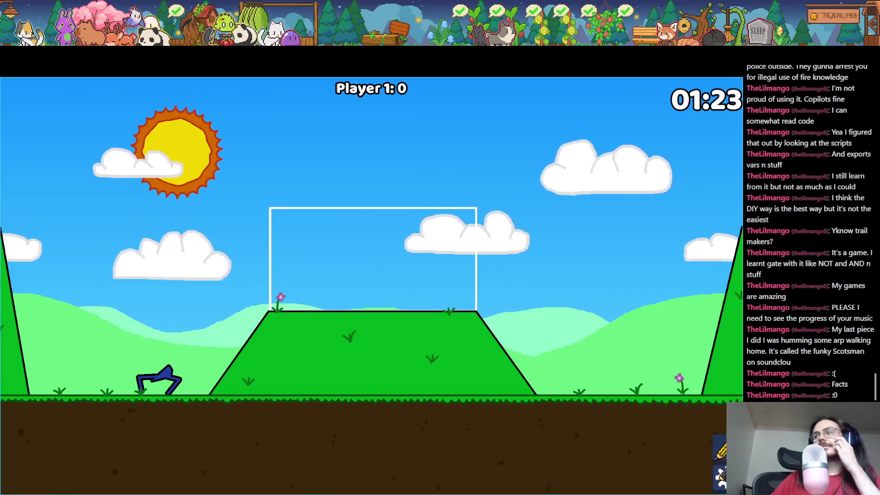
Quit to the main menu, restart the local lobby and ready up for Mushroom Forest.
{"action": "key", "text": "Escape"}
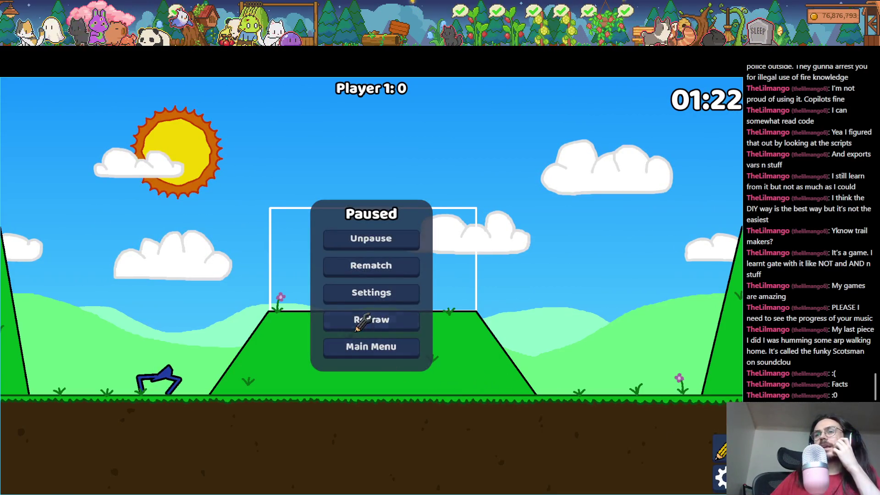
{"action": "left_click", "coordinate": [365, 345]}
{"action": "left_click", "coordinate": [380, 349]}
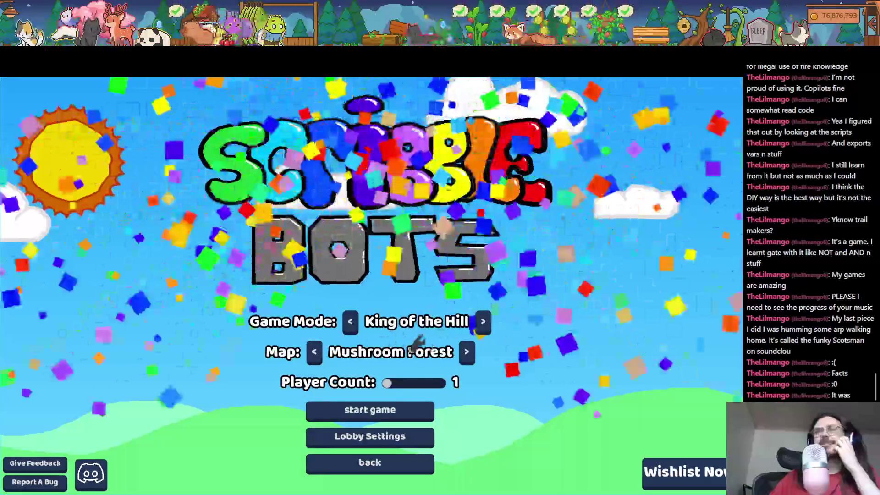
{"action": "left_click", "coordinate": [372, 402]}
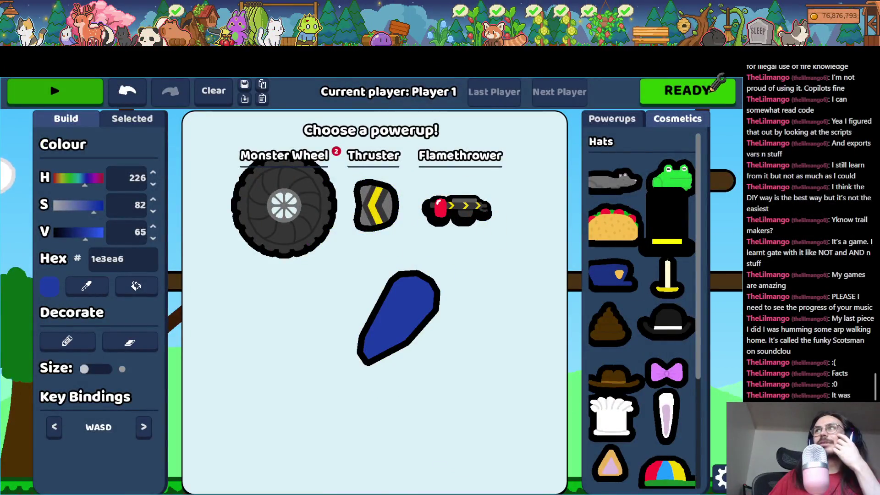
{"action": "left_click", "coordinate": [703, 105]}
Redraw the blue bot, switch the map to Robot Factory and ready up.
{"action": "key", "text": "Escape"}
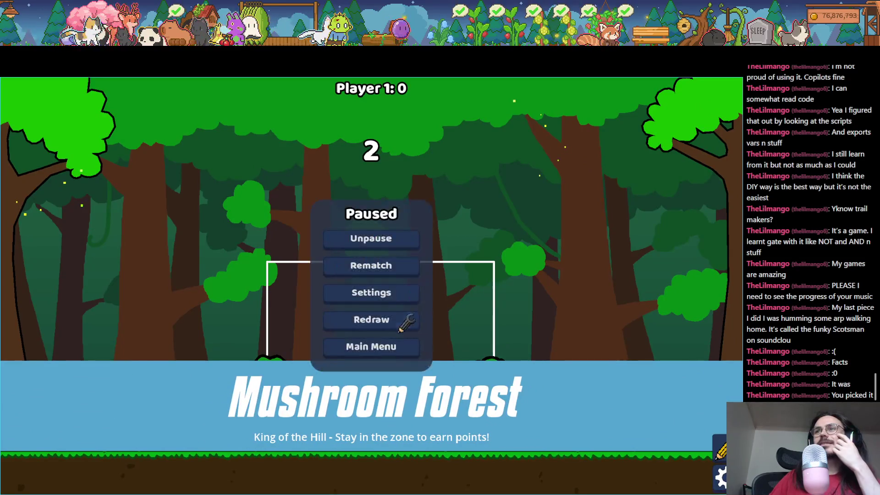
{"action": "left_click", "coordinate": [381, 319]}
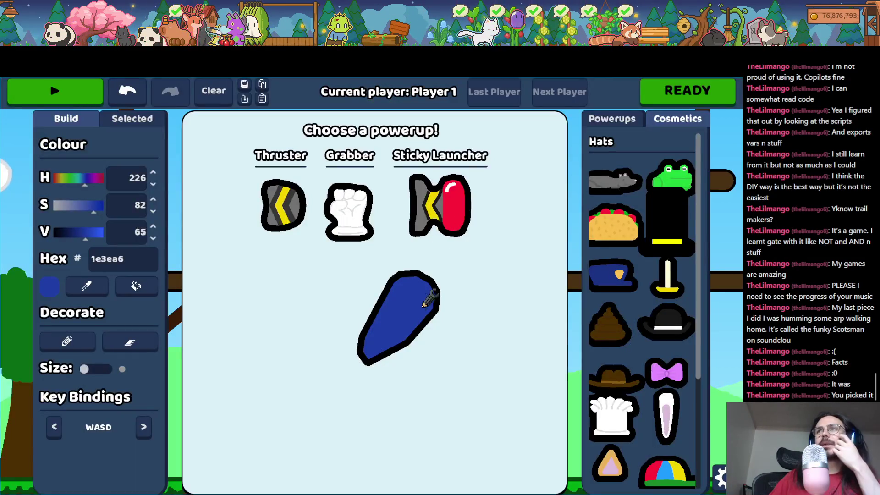
{"action": "left_click_drag", "start_coordinate": [459, 378], "coordinate": [459, 378]}
{"action": "key", "text": "space"}
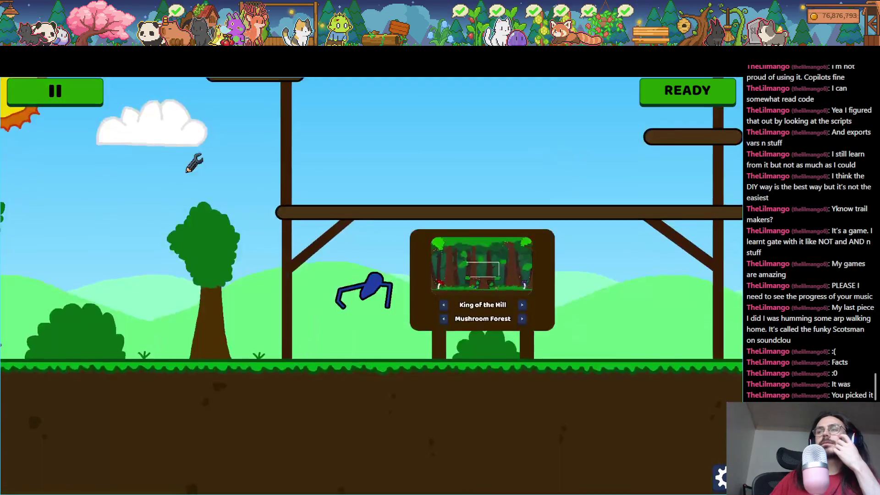
{"action": "left_click", "coordinate": [453, 267]}
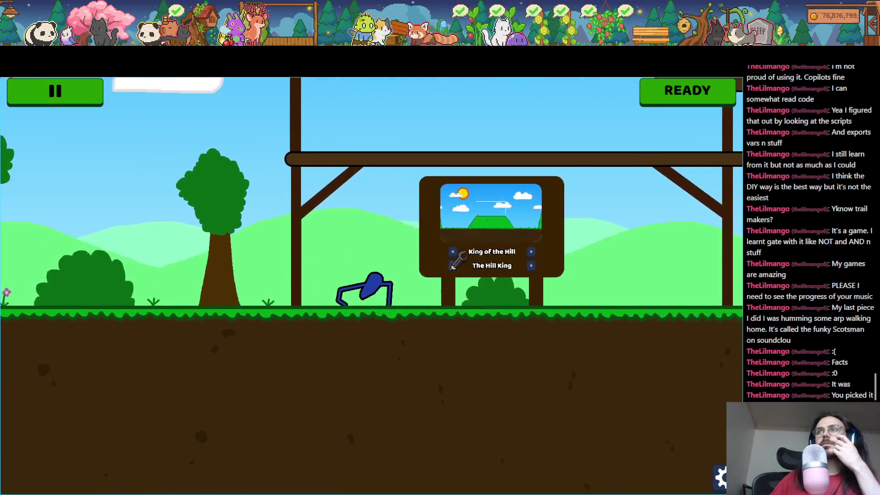
{"action": "left_click", "coordinate": [452, 267]}
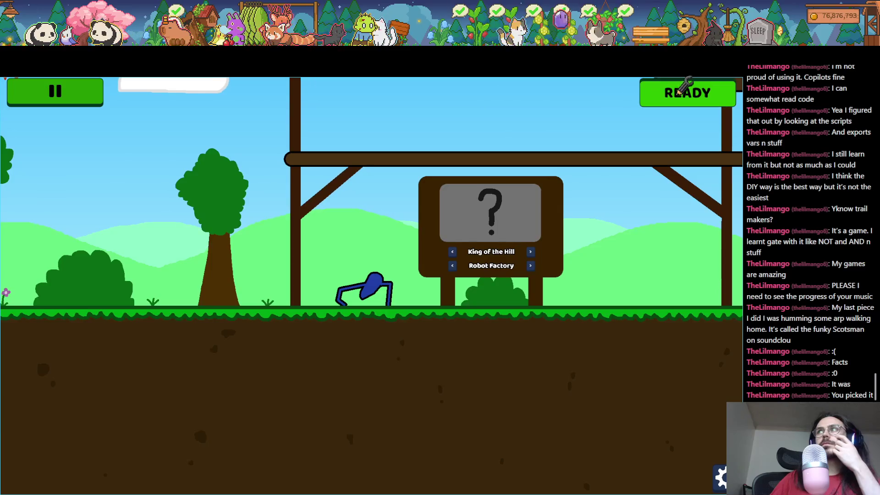
{"action": "left_click", "coordinate": [678, 89]}
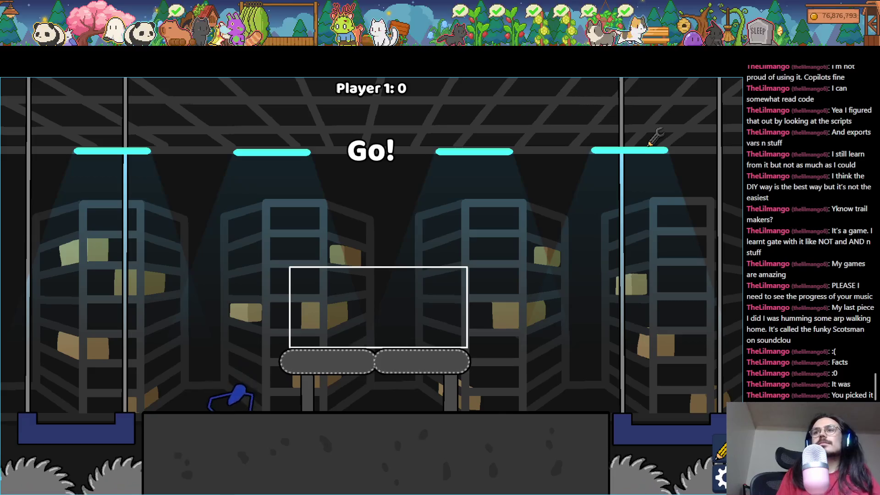
Jump the robot repeatedly into the scoring box above the belts, reaching 31 points.
{"action": "key", "text": "space"}
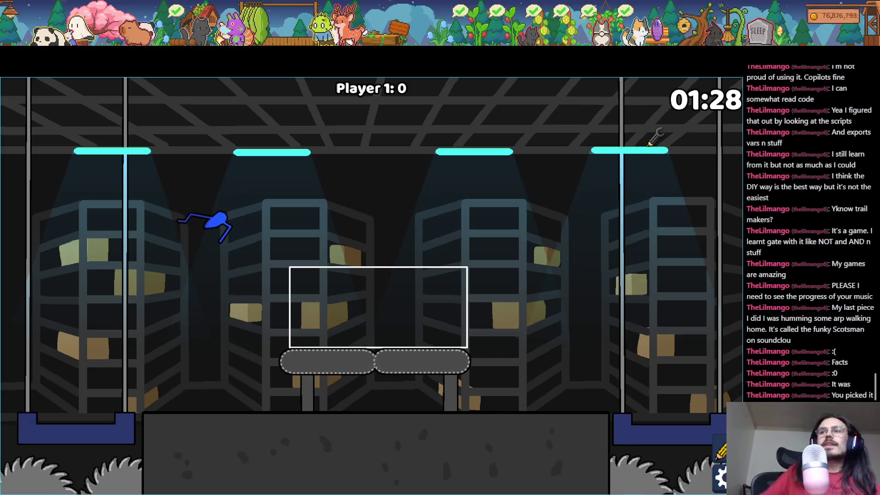
{"action": "key", "text": "space"}
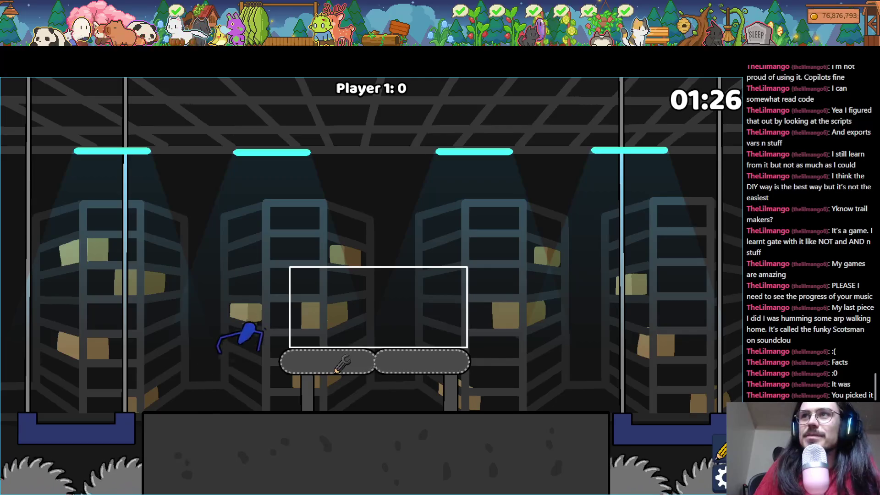
{"action": "key", "text": "space"}
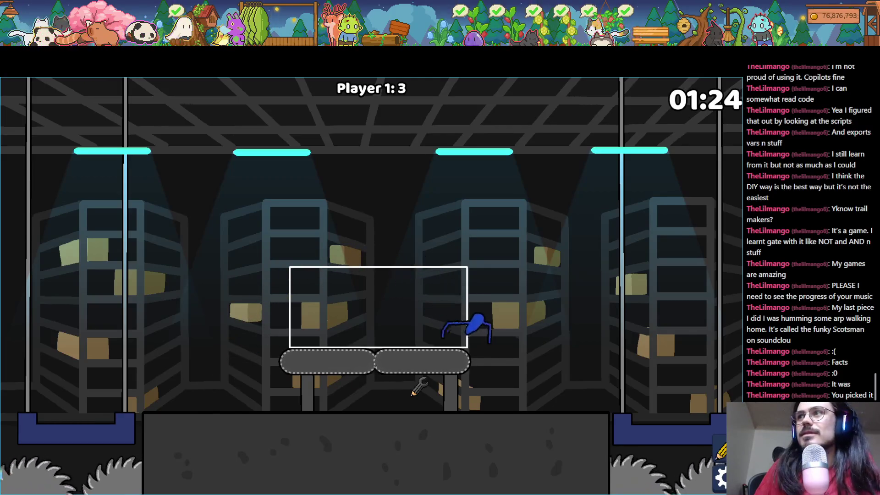
{"action": "key", "text": "space"}
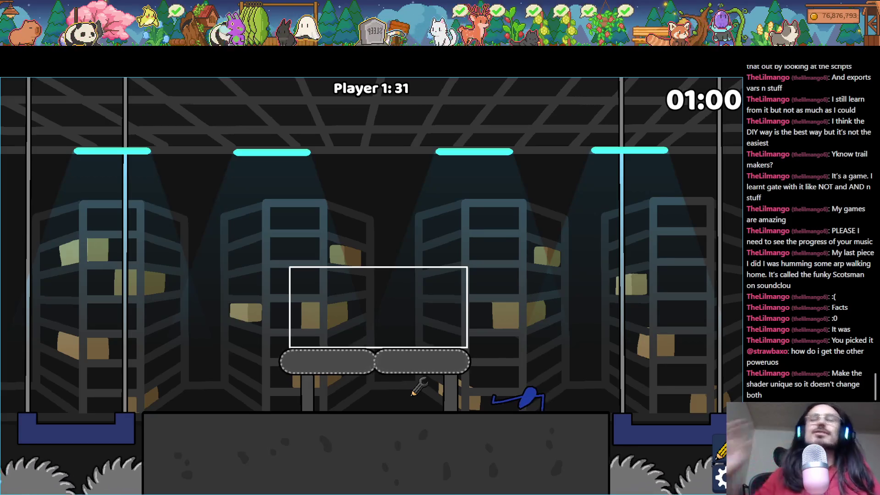
Open the conveyer_belt scene, make the Belt node's shader unique, and save.
{"action": "key", "text": "F8"}
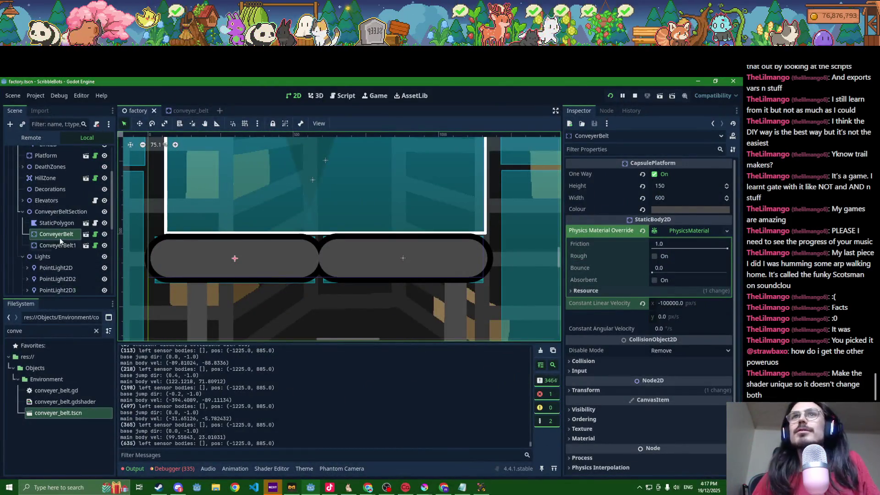
{"action": "left_click", "coordinate": [86, 234]}
{"action": "left_click", "coordinate": [41, 243]}
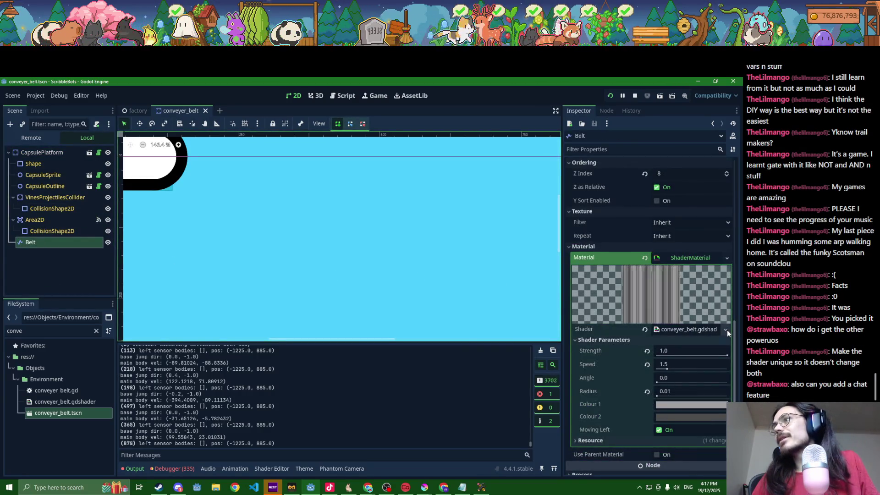
{"action": "left_click", "coordinate": [725, 329]}
{"action": "left_click", "coordinate": [705, 403]}
{"action": "key", "text": "ctrl+s"}
Run the game, restart the round from the pause menu, then close it.
{"action": "key", "text": "F5"}
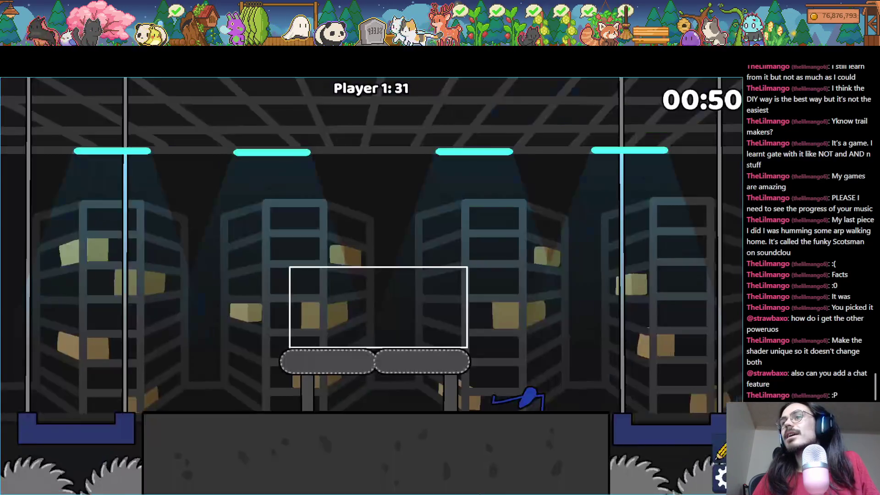
{"action": "key", "text": "Escape"}
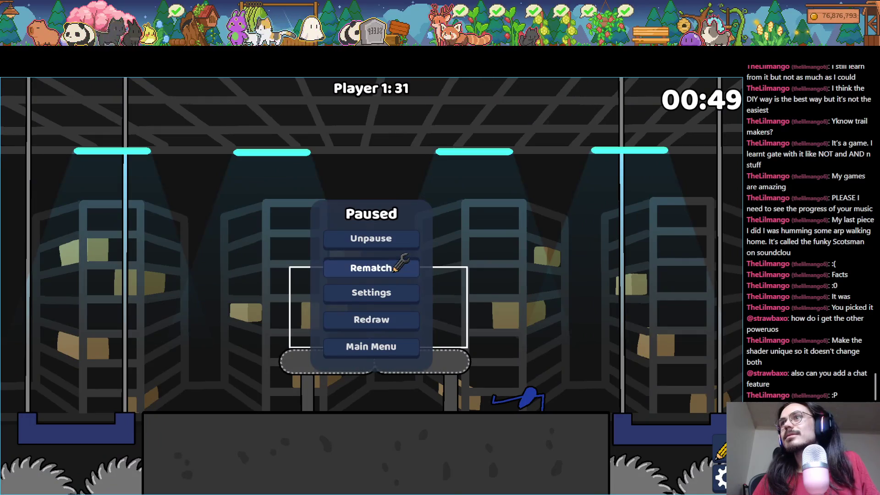
{"action": "left_click", "coordinate": [394, 269]}
{"action": "key", "text": "F8"}
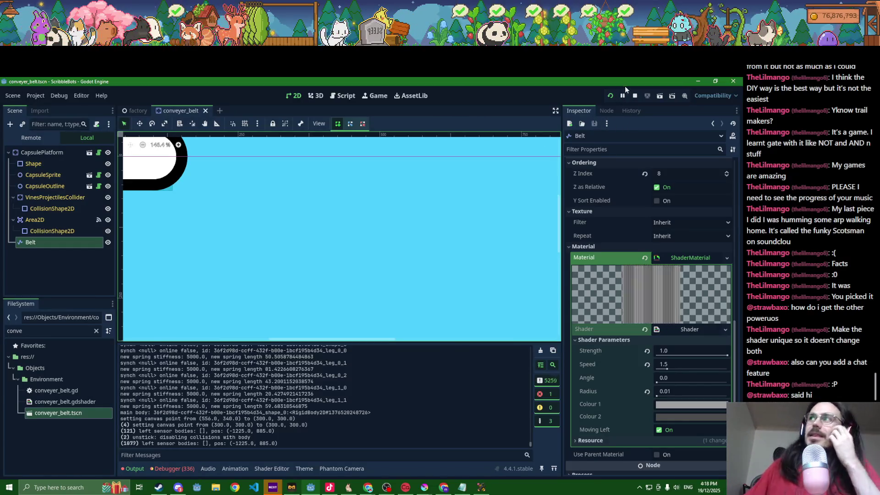
Launch the game and set up a 1-player King of the Hill lobby on Robot Factory.
{"action": "left_click", "coordinate": [611, 97]}
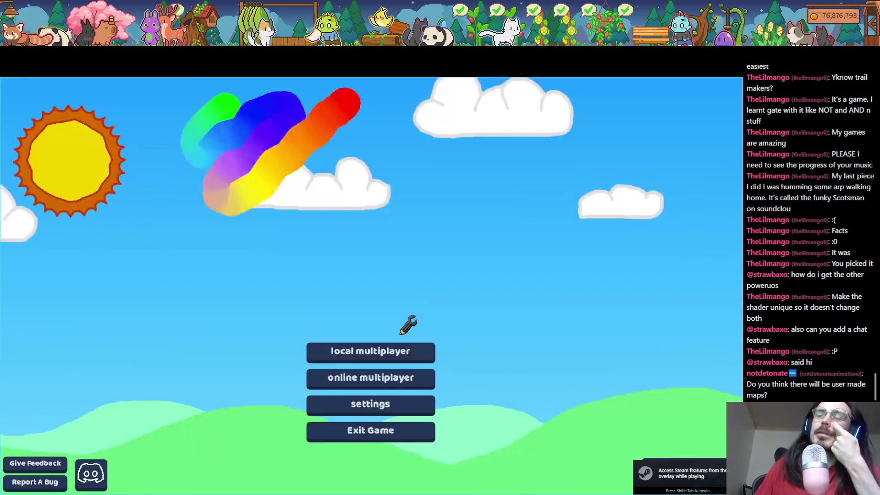
{"action": "left_click", "coordinate": [403, 352]}
{"action": "left_click", "coordinate": [383, 320]}
{"action": "left_click", "coordinate": [349, 321]}
{"action": "left_click", "coordinate": [333, 351]}
{"action": "left_click", "coordinate": [397, 383]}
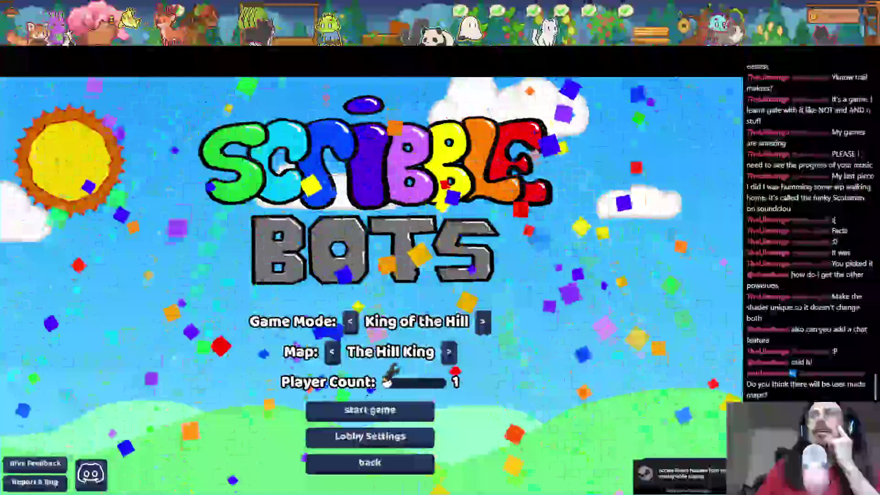
{"action": "left_click", "coordinate": [333, 351]}
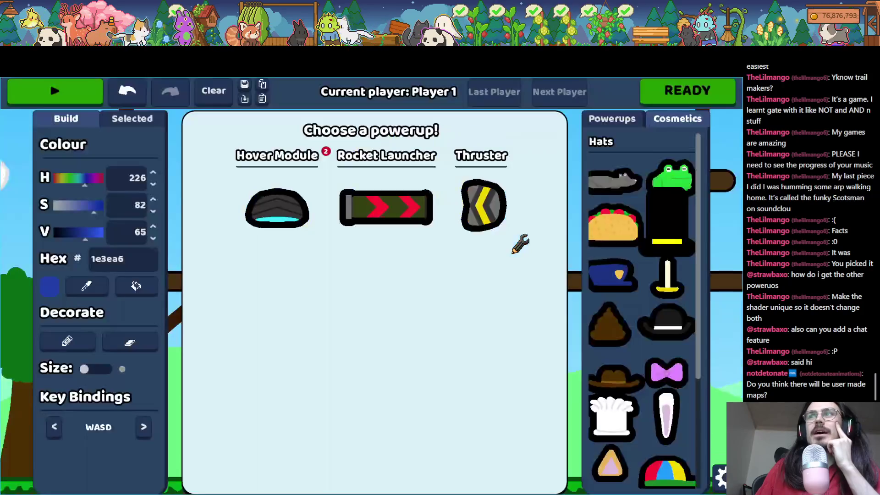
Pick the Thruster powerup, draw a blue bot with two arms, and ready up.
{"action": "left_click", "coordinate": [486, 205]}
{"action": "mouse_move", "coordinate": [502, 229]}
{"action": "left_mouse_down"}
{"action": "mouse_move", "coordinate": [350, 229]}
{"action": "mouse_move", "coordinate": [306, 275]}
{"action": "mouse_move", "coordinate": [472, 275]}
{"action": "mouse_move", "coordinate": [479, 229]}
{"action": "left_mouse_up"}
{"action": "left_click_drag", "start_coordinate": [320, 244], "coordinate": [261, 327]}
{"action": "mouse_move", "coordinate": [476, 233]}
{"action": "left_mouse_down"}
{"action": "mouse_move", "coordinate": [534, 261]}
{"action": "mouse_move", "coordinate": [476, 337]}
{"action": "left_mouse_up"}
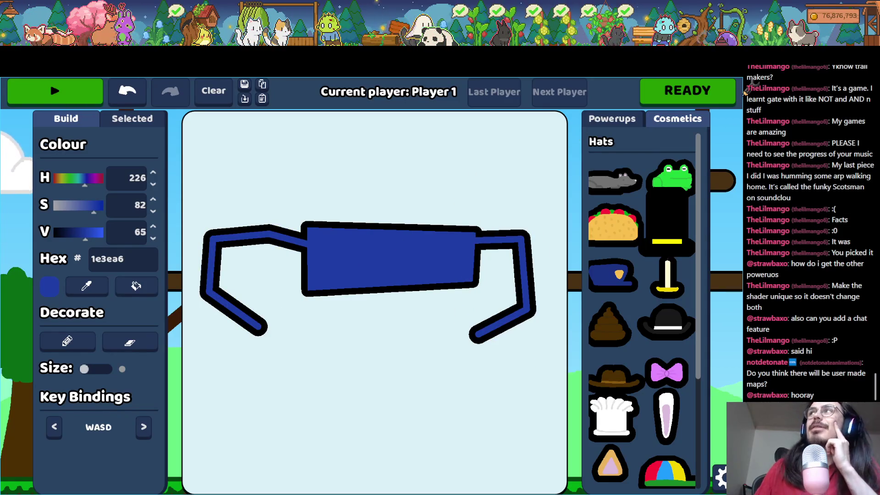
{"action": "left_click", "coordinate": [687, 94]}
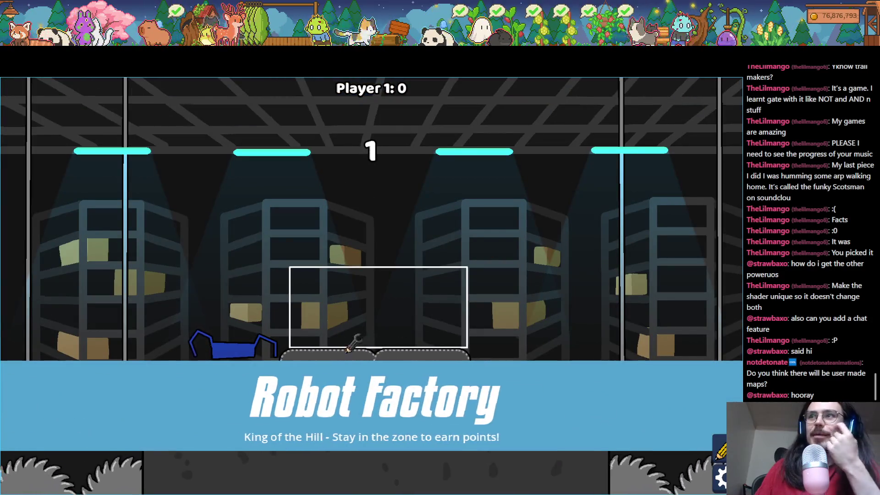
Fly the bot onto the conveyor platform, then stop the running game.
{"action": "key", "text": "w"}
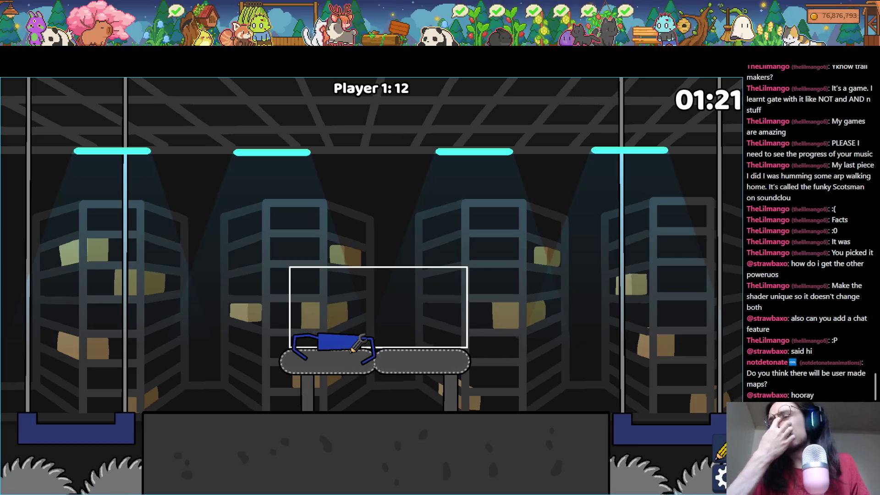
{"action": "key", "text": "alt+Tab"}
{"action": "left_click", "coordinate": [634, 95]}
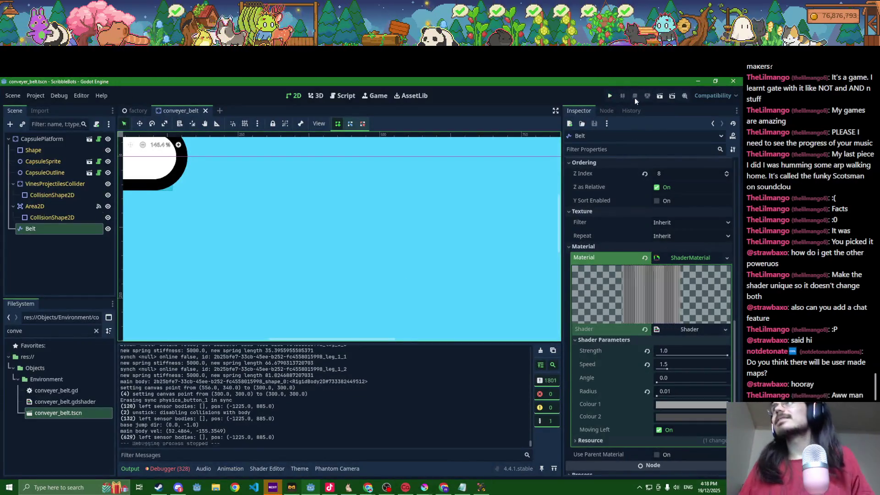
Review CapsulePlatform's conveyer_belt.gd script and the 2D scene view.
{"action": "left_click", "coordinate": [41, 139]}
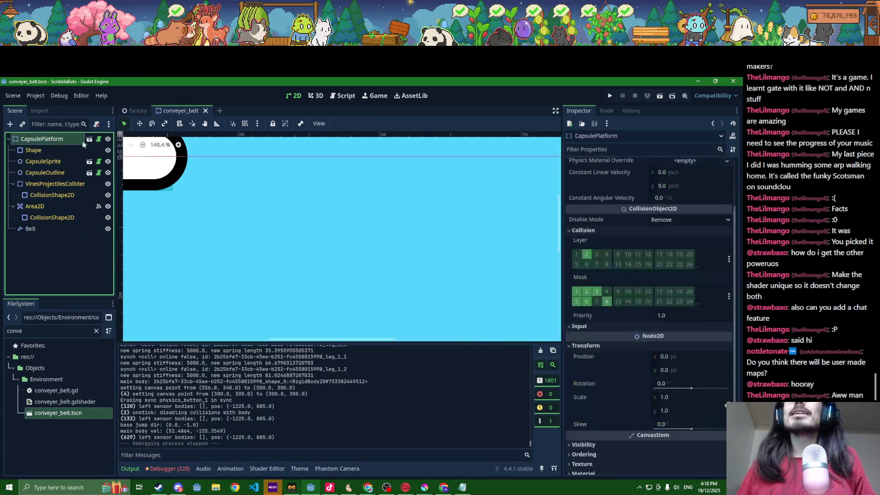
{"action": "left_click", "coordinate": [89, 139]}
{"action": "scroll", "coordinate": [246, 244], "scroll_direction": "down", "scroll_amount": 3}
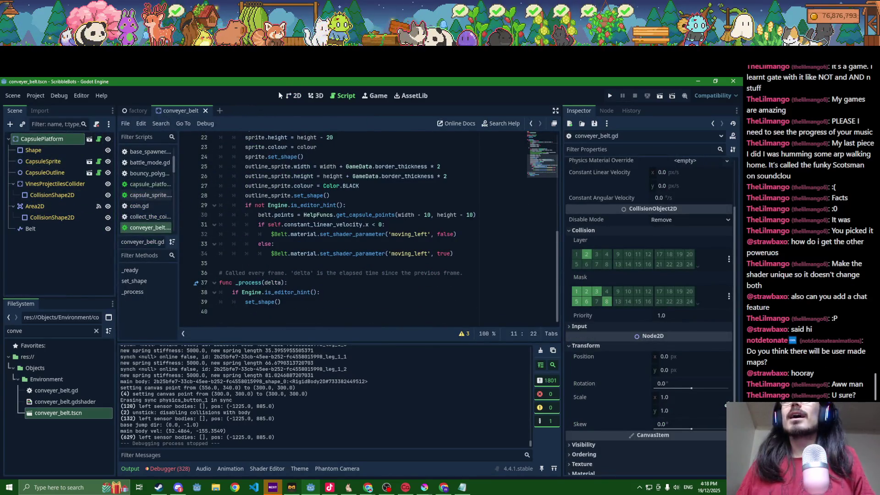
{"action": "left_click", "coordinate": [294, 95]}
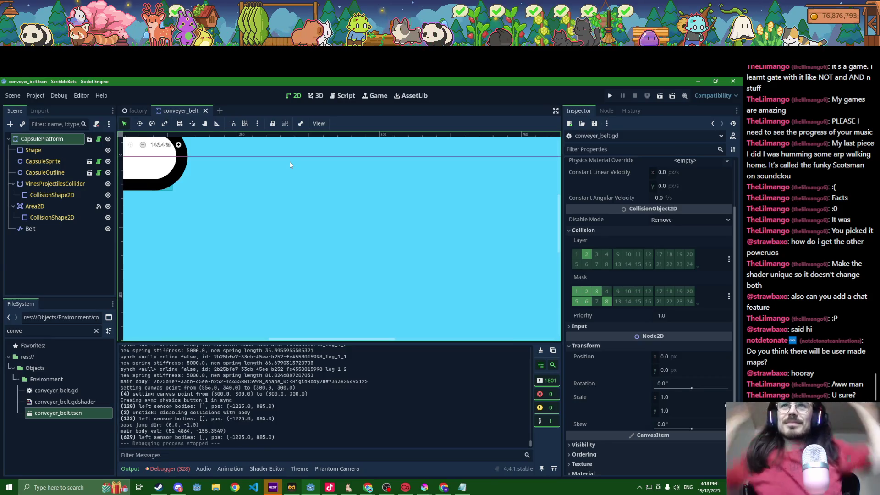
{"action": "left_click", "coordinate": [99, 138]}
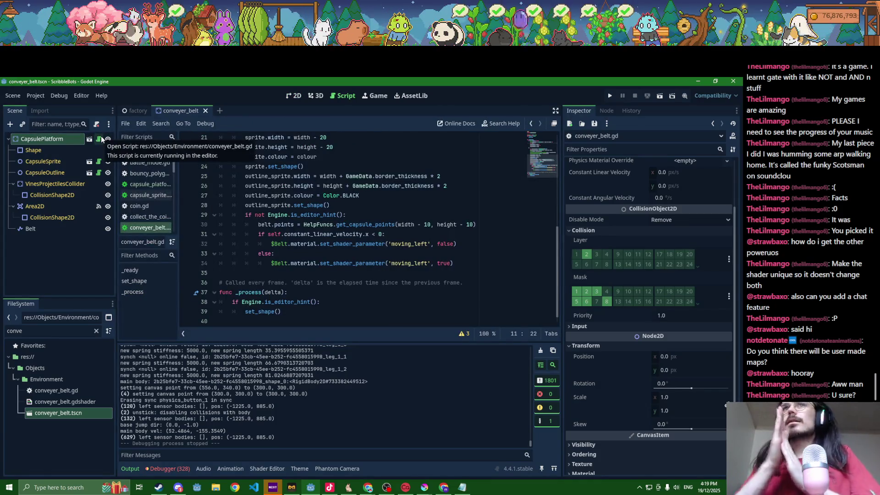
{"action": "scroll", "coordinate": [274, 206], "scroll_direction": "up", "scroll_amount": 5}
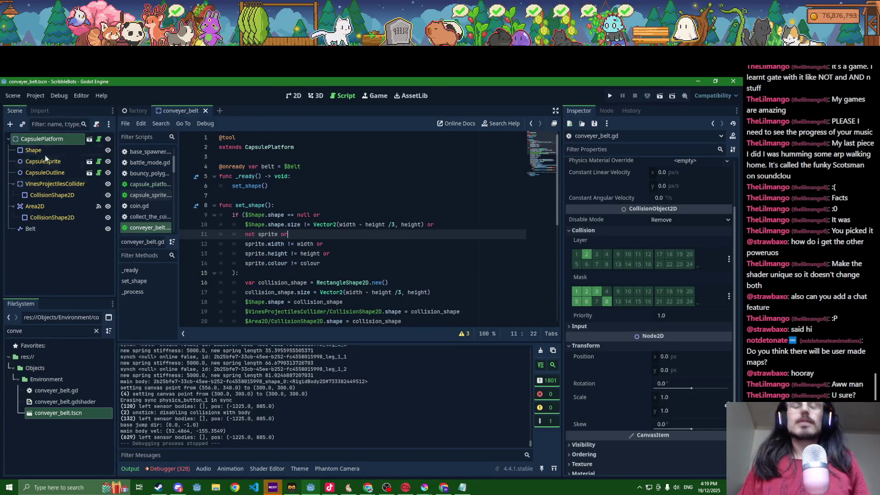
Add an Area2D child to CapsulePlatform and start adding a child under Area2D2.
{"action": "key", "text": "ctrl+a"}
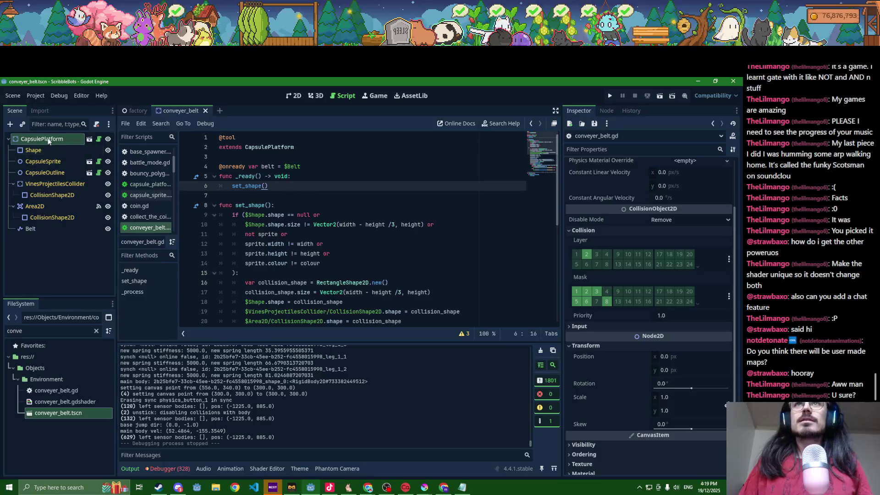
{"action": "left_click", "coordinate": [48, 140]}
{"action": "key", "text": "ctrl+a"}
{"action": "key", "text": "Escape"}
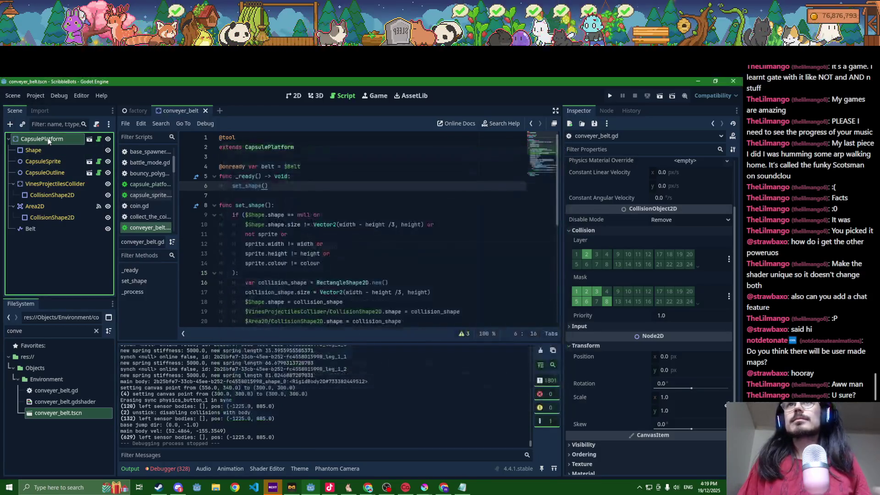
{"action": "key", "text": "ctrl+a"}
Add a CollisionShape2D under Area2D2 with a rectangle shape, and save.
{"action": "type", "text": "collision"}
{"action": "key", "text": "Return"}
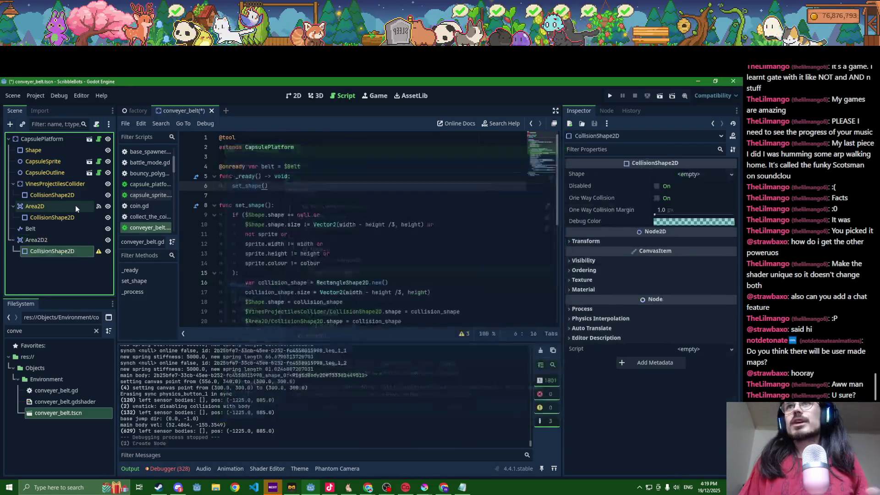
{"action": "left_click", "coordinate": [676, 175]}
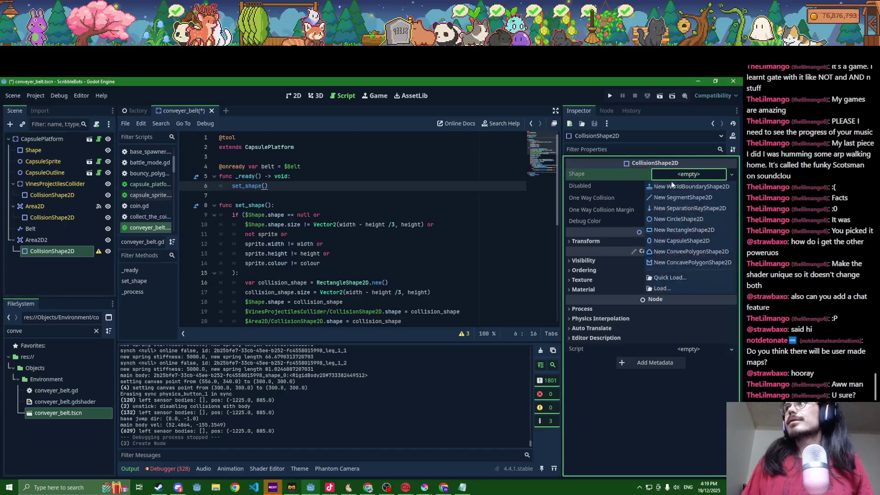
{"action": "left_click", "coordinate": [670, 227]}
{"action": "key", "text": "ctrl+s"}
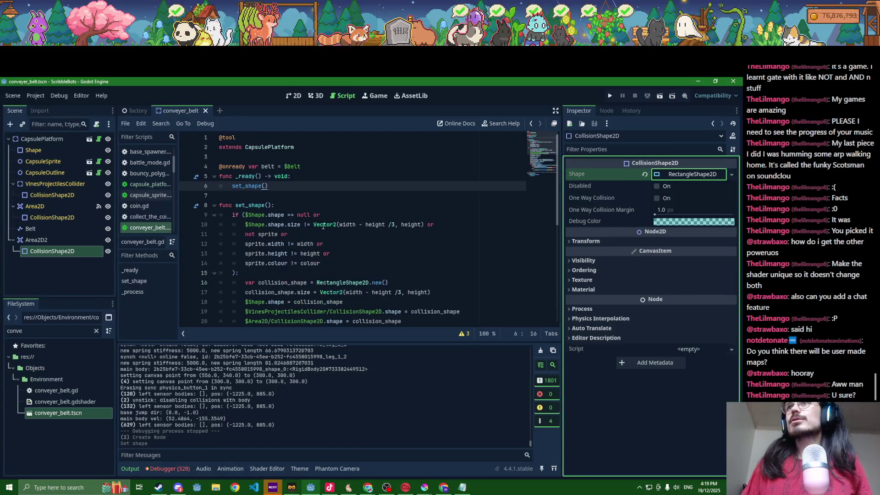
Rename the Area2D2 node to ConveyerArea and save the scene.
{"action": "scroll", "coordinate": [300, 210], "scroll_direction": "down", "scroll_amount": 4}
{"action": "scroll", "coordinate": [300, 210], "scroll_direction": "up", "scroll_amount": 1}
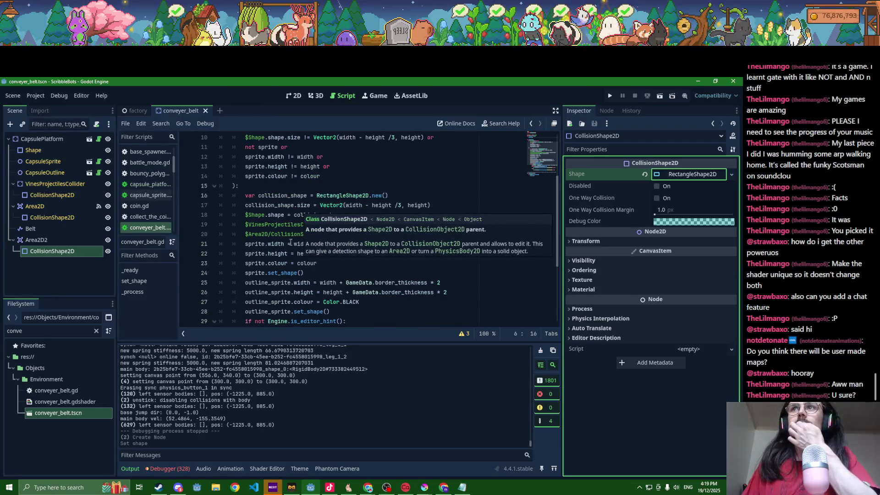
{"action": "left_click", "coordinate": [249, 243]}
{"action": "left_click", "coordinate": [426, 236]}
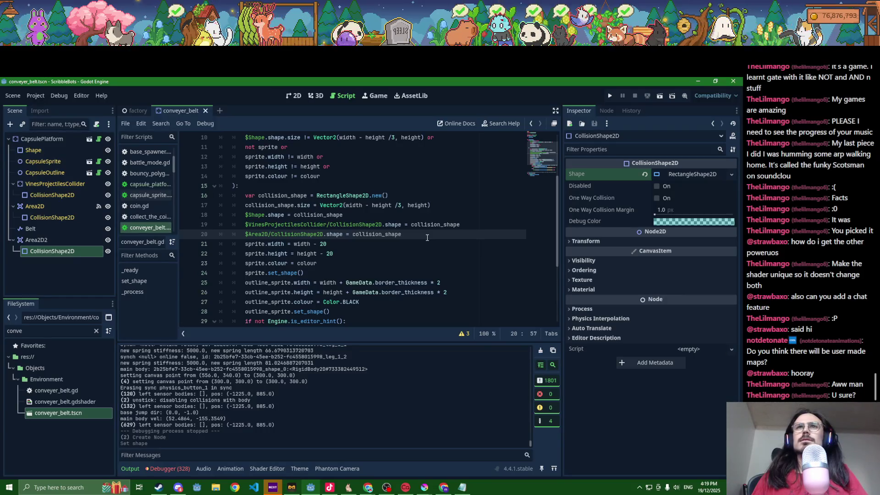
{"action": "double_click", "coordinate": [62, 237]}
{"action": "type", "text": "C"}
{"action": "key", "text": "BackSpace"}
{"action": "type", "text": "Be"}
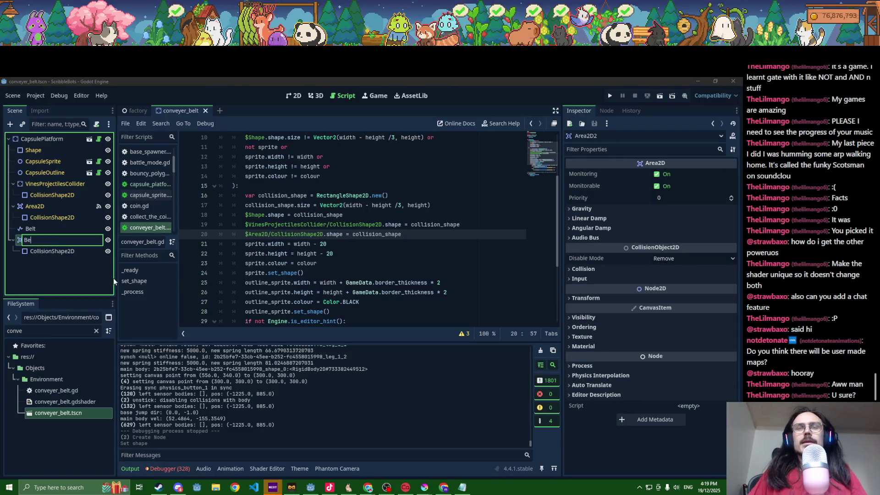
{"action": "key", "text": "BackSpace"}
{"action": "key", "text": "BackSpace"}
{"action": "type", "text": "Conv"}
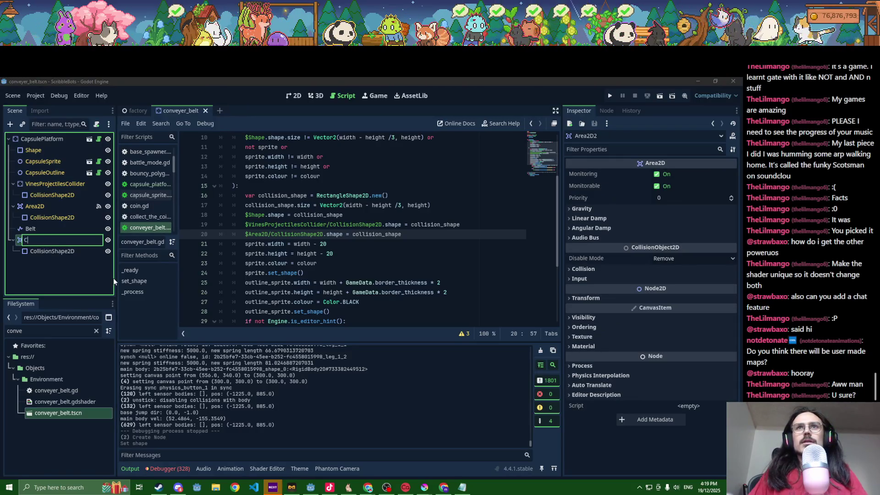
{"action": "type", "text": "eyerArea"}
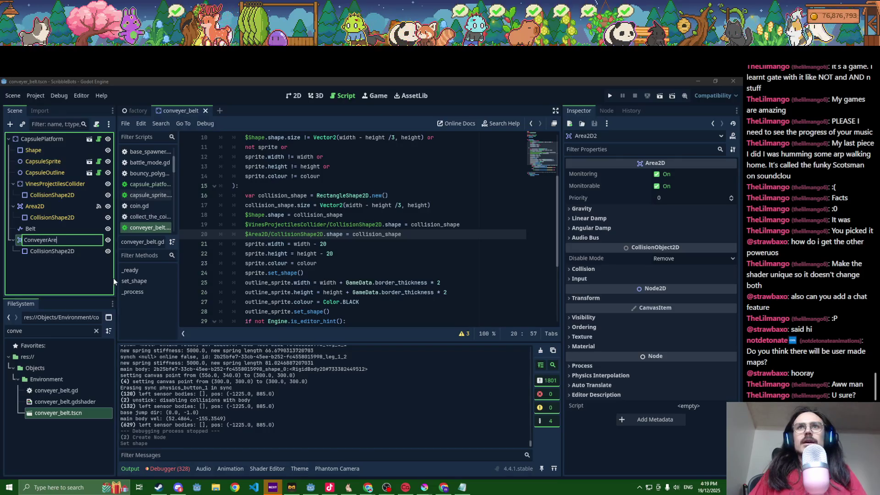
{"action": "key", "text": "Return"}
{"action": "key", "text": "ctrl+s"}
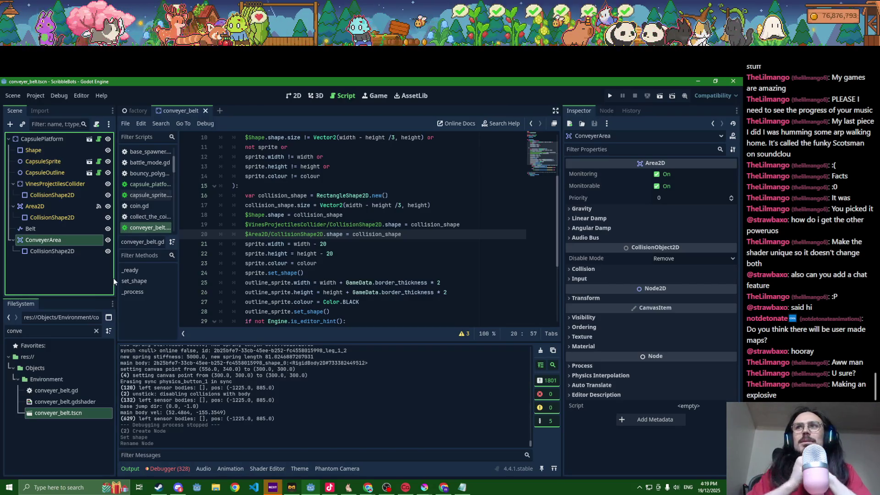
On line 21 write $ConveyerArea.shape = RectangleShape2D.new().
{"action": "key", "text": "Return"}
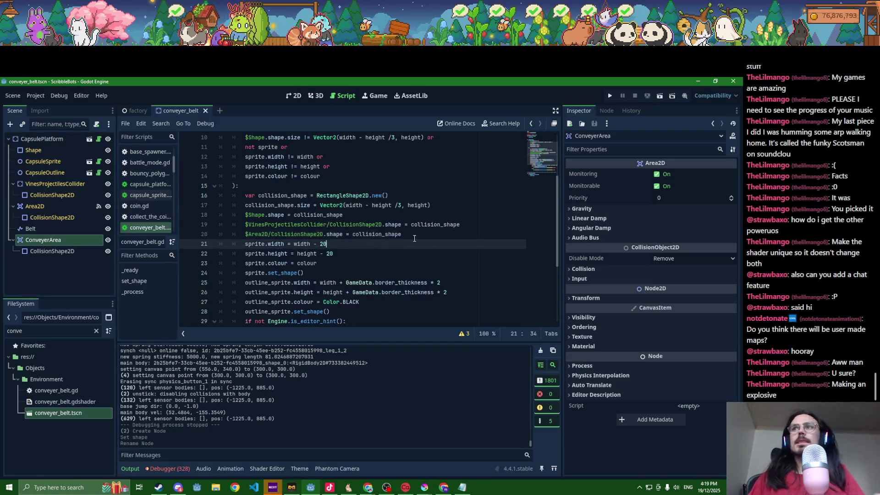
{"action": "type", "text": "Conve"}
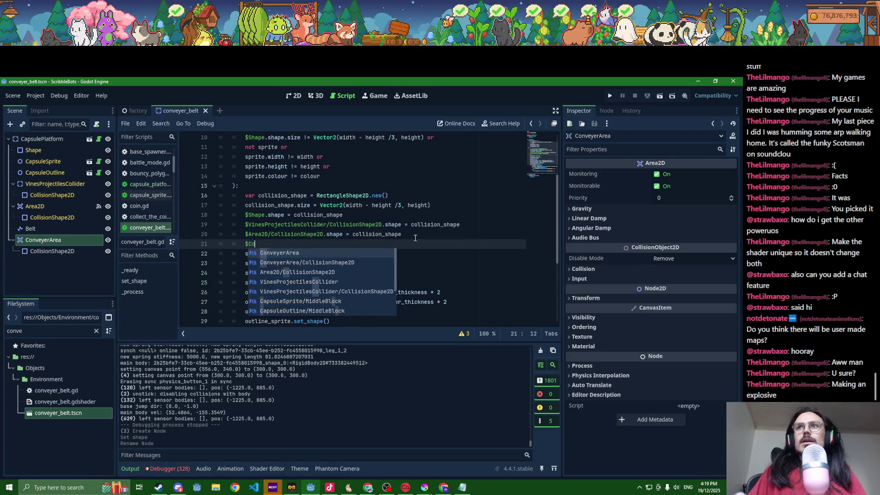
{"action": "key", "text": "Return"}
{"action": "type", "text": "= collision"}
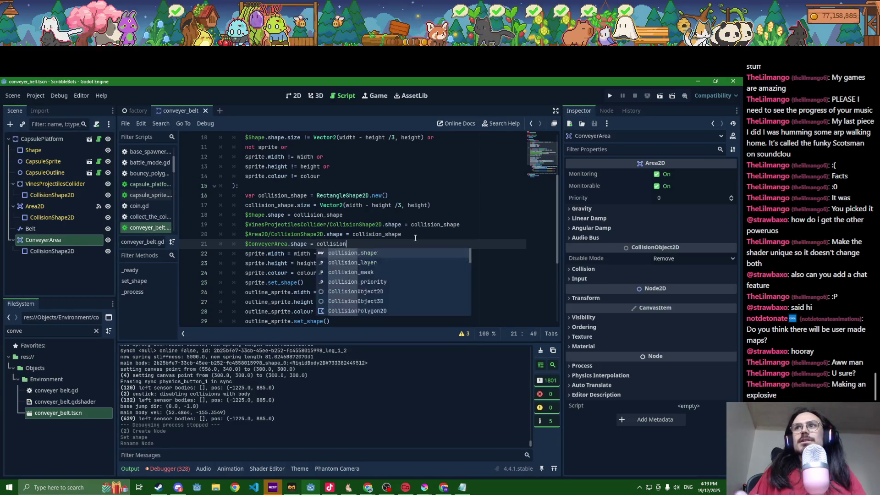
{"action": "key", "text": "Return"}
{"action": "key", "text": "Return"}
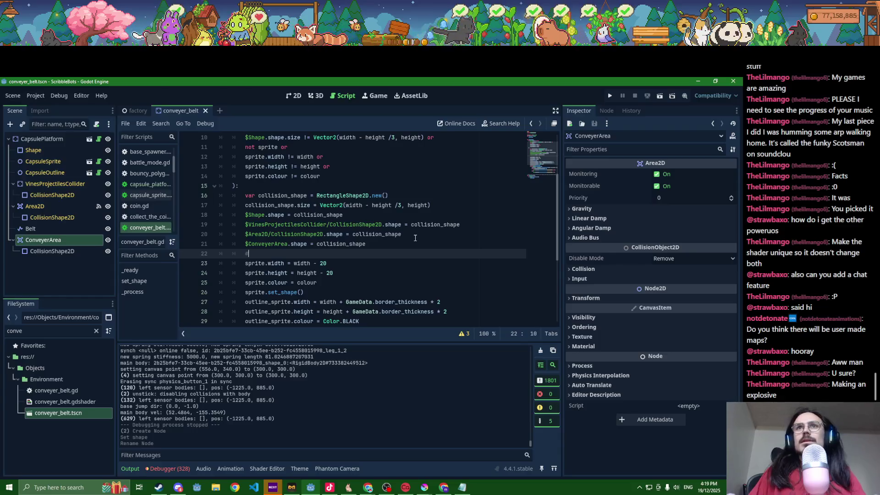
{"action": "type", "text": "ConveyerArea."}
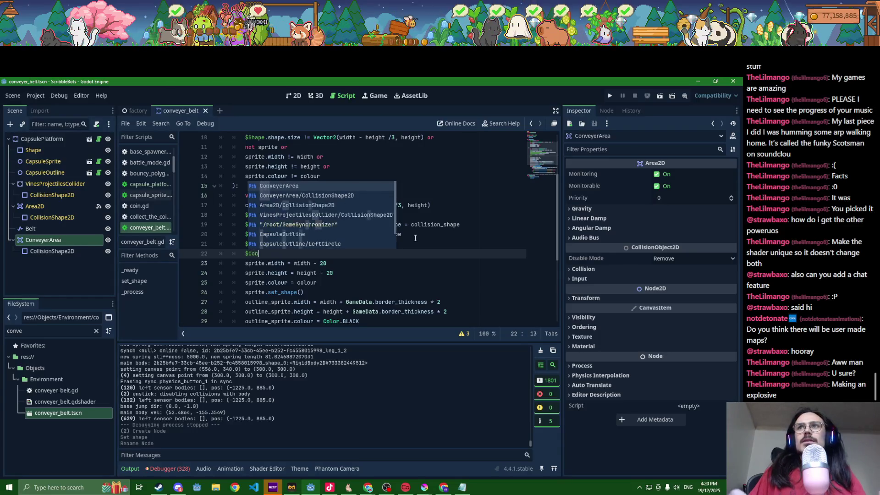
{"action": "type", "text": "position *"}
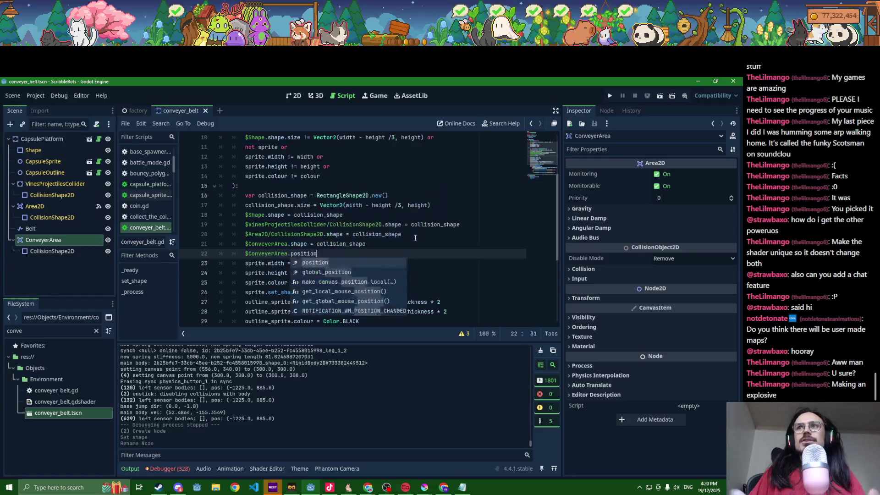
{"action": "key", "text": "Delete"}
{"action": "key", "text": "ctrl+z"}
{"action": "key", "text": "ctrl+z"}
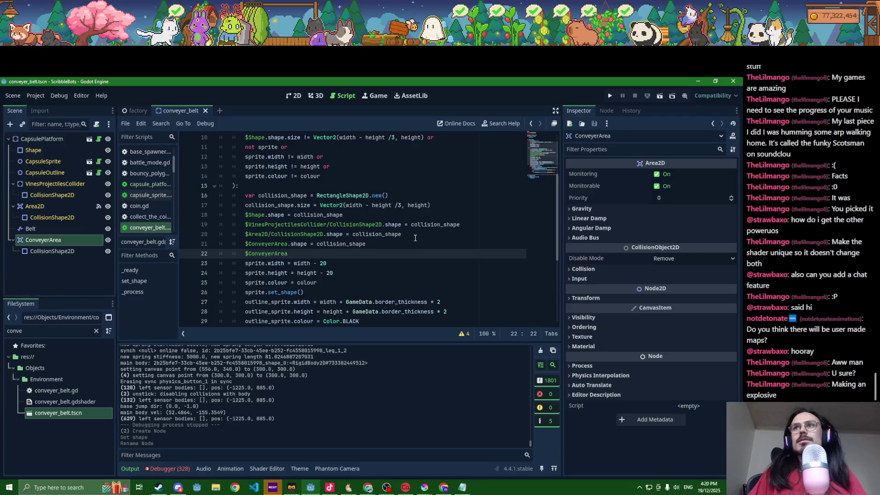
{"action": "left_click", "coordinate": [415, 238]}
{"action": "key", "text": "ctrl+BackSpace"}
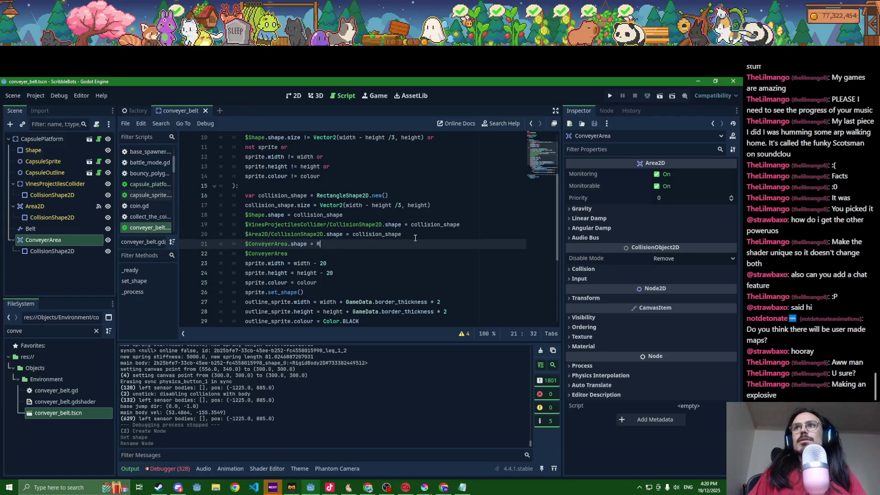
{"action": "type", "text": "ec"}
{"action": "type", "text": "tang"}
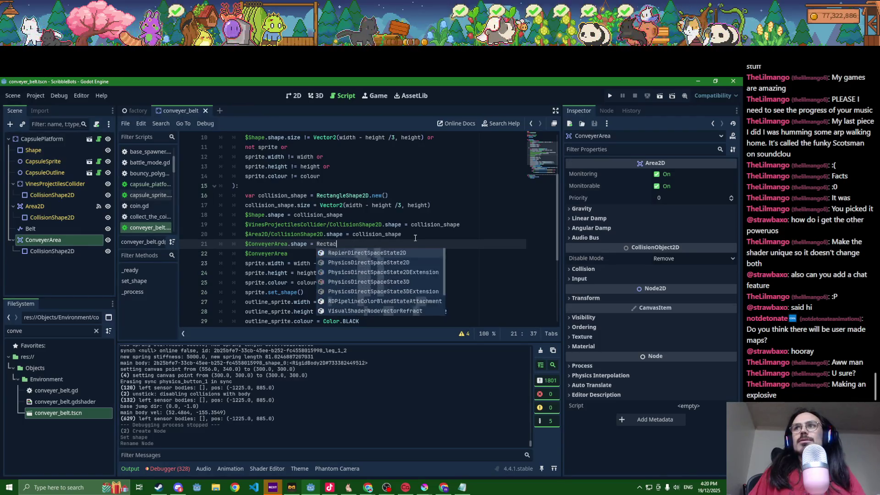
{"action": "key", "text": "Return"}
{"action": "type", "text": "new()"}
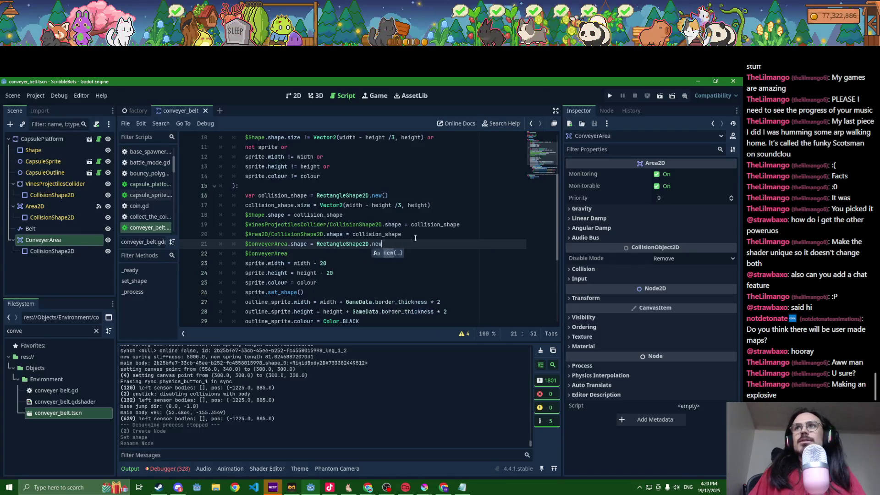
On line 22 set $ConveyerArea.shape.size = Vector2(width - height/3, 100).
{"action": "key", "text": "Down"}
{"action": "type", "text": ".shape.s"}
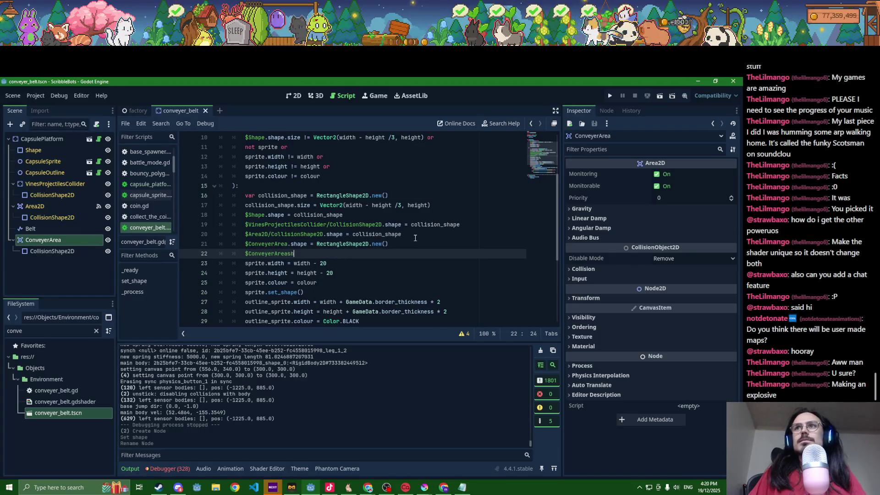
{"action": "type", "text": "ize = "}
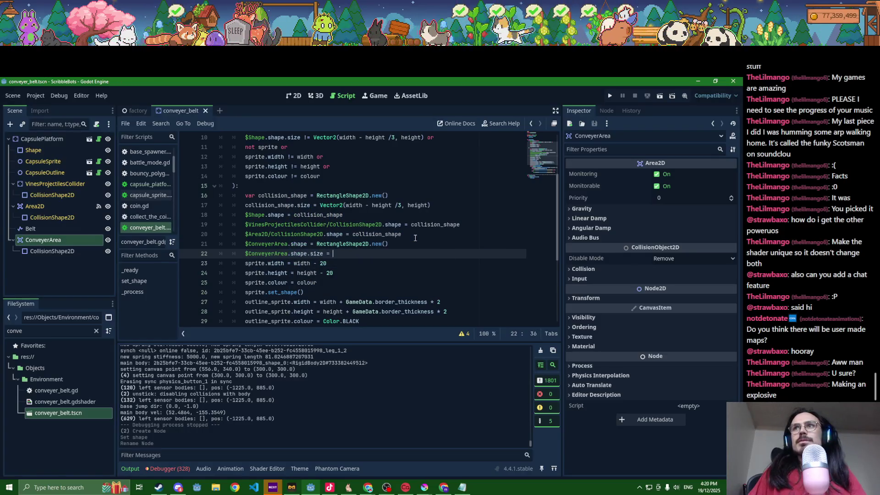
{"action": "type", "text": "Vectr"}
{"action": "key", "text": "BackSpace"}
{"action": "type", "text": "or2(with"}
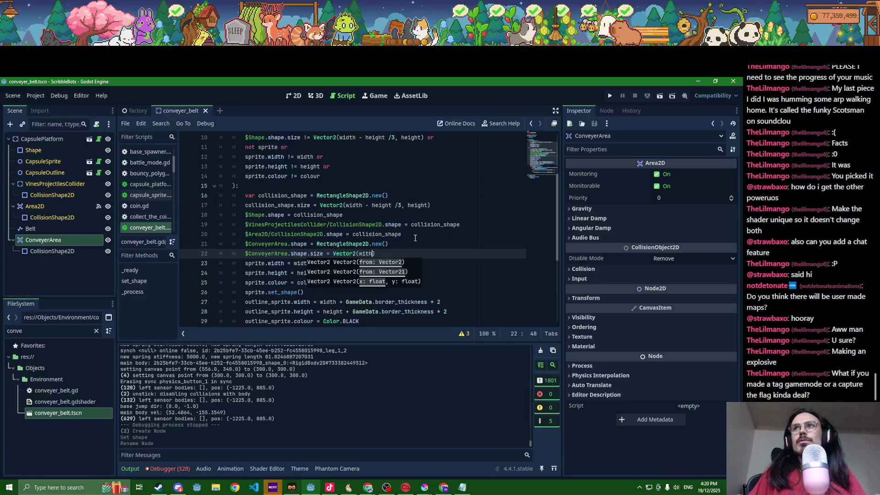
{"action": "key", "text": "BackSpace"}
{"action": "key", "text": "BackSpace"}
{"action": "type", "text": "dth - hei"}
{"action": "type", "text": "ght"}
{"action": "type", "text": "t/"}
{"action": "type", "text": ", 1"}
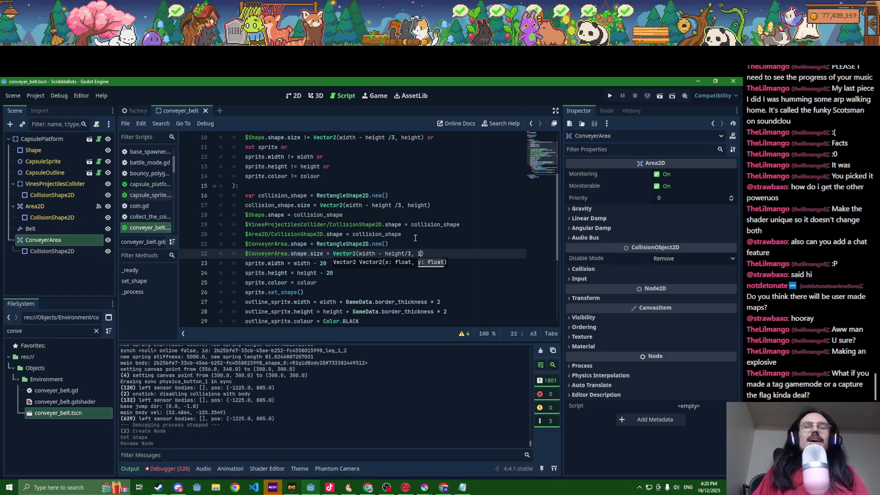
{"action": "type", "text": "00"}
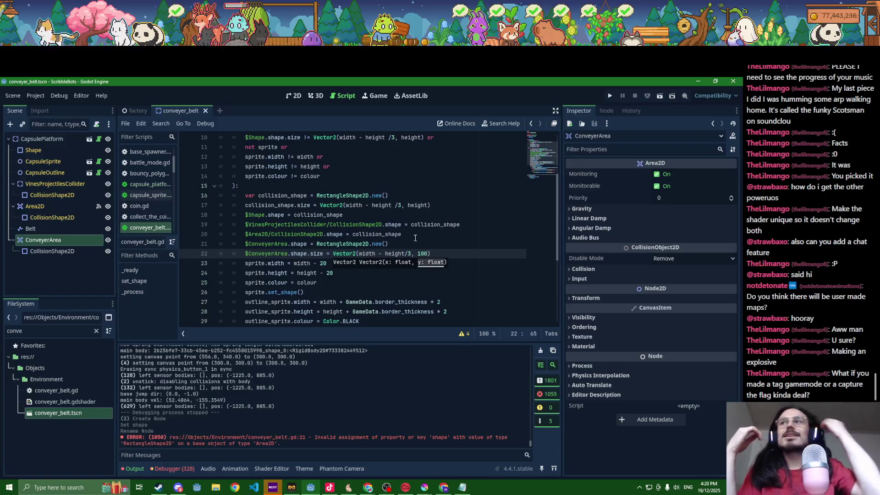
Add a new line below the size assignment and type the ConveyerArea node reference.
{"action": "left_click", "coordinate": [466, 253]}
{"action": "key", "text": "Return"}
{"action": "type", "text": "#"}
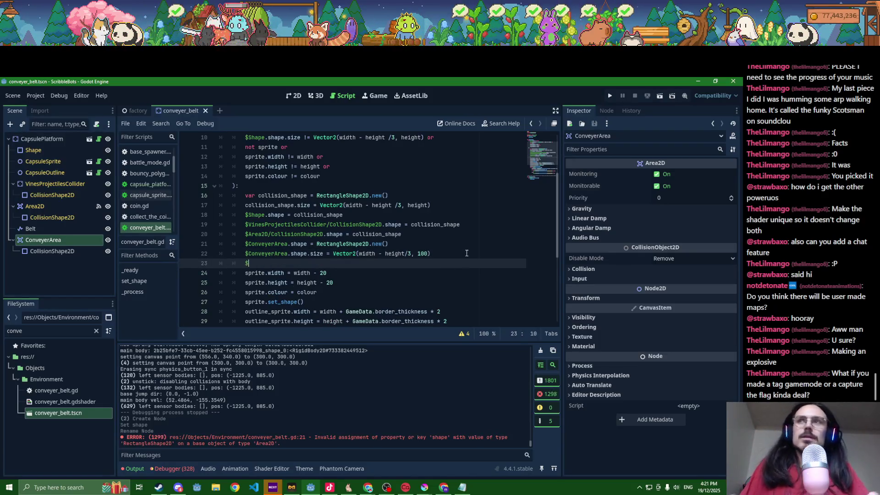
{"action": "type", "text": "ConveyerArea"}
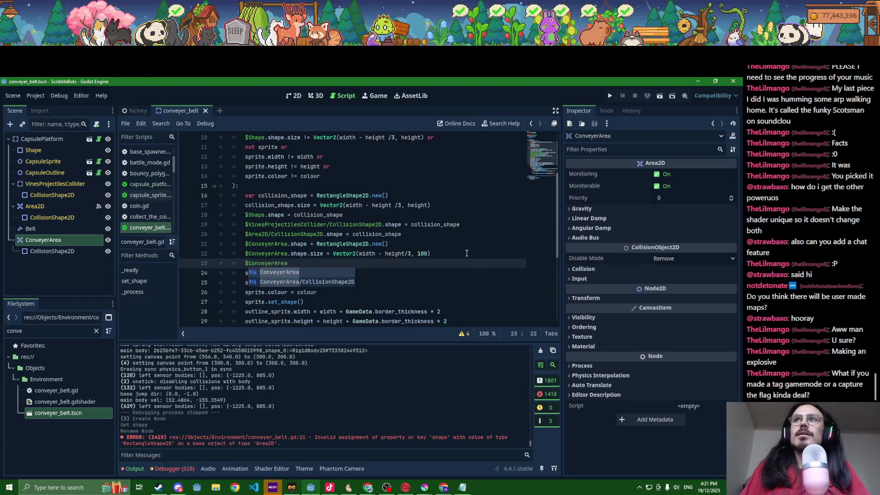
{"action": "key", "text": "Down"}
{"action": "key", "text": "Up"}
{"action": "key", "text": "Down"}
{"action": "key", "text": "Escape"}
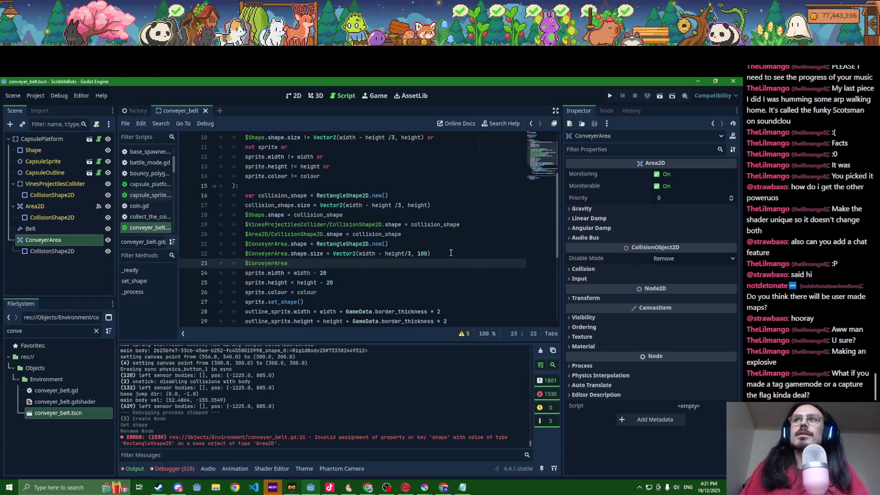
Use multiple carets to retarget lines 21–22 to $ConveyerArea/CollisionShape2D, then save the scene.
{"action": "key", "text": "Up"}
{"action": "key", "text": "shift+alt+Up"}
{"action": "type", "text": "/CollisionShape2D"}
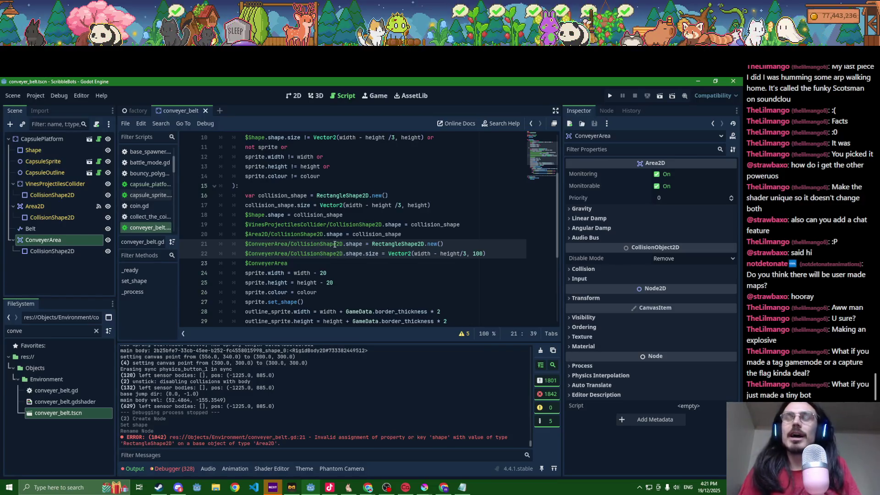
{"action": "key", "text": "Left"}
{"action": "key", "text": "Left"}
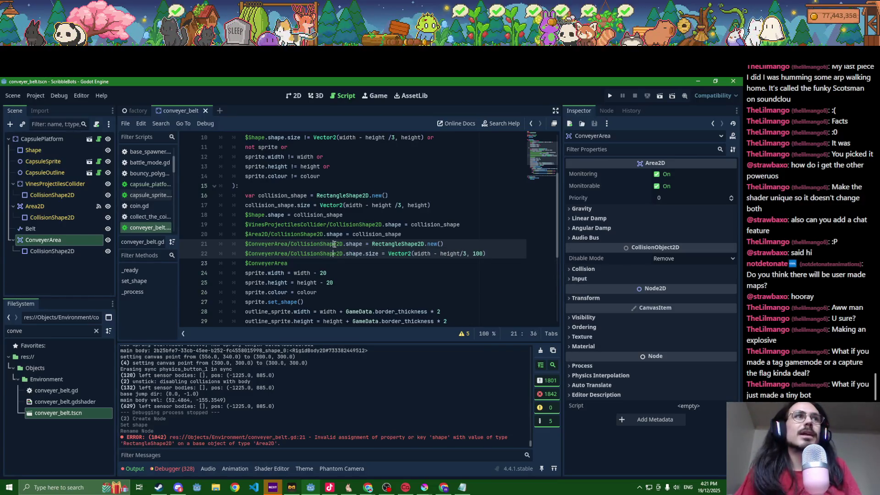
{"action": "left_click", "coordinate": [323, 234], "text": "alt"}
{"action": "left_click", "coordinate": [380, 225], "text": "alt"}
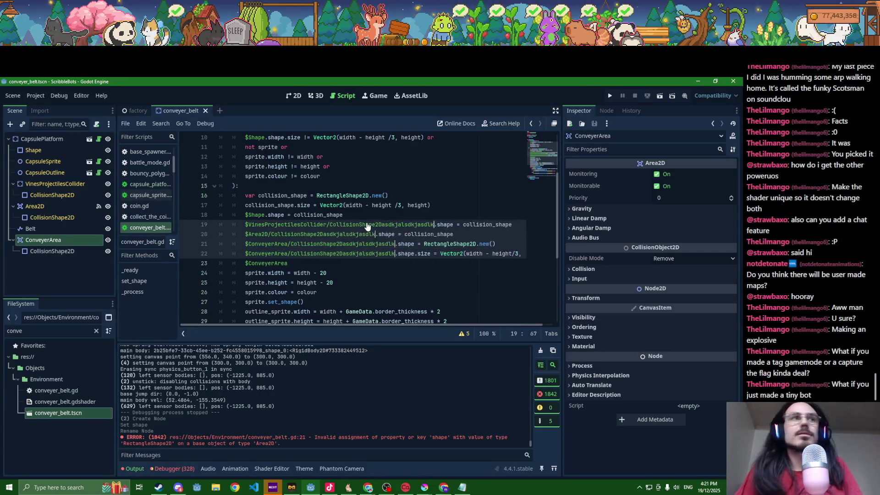
{"action": "key", "text": "Right"}
{"action": "key", "text": "ctrl+s"}
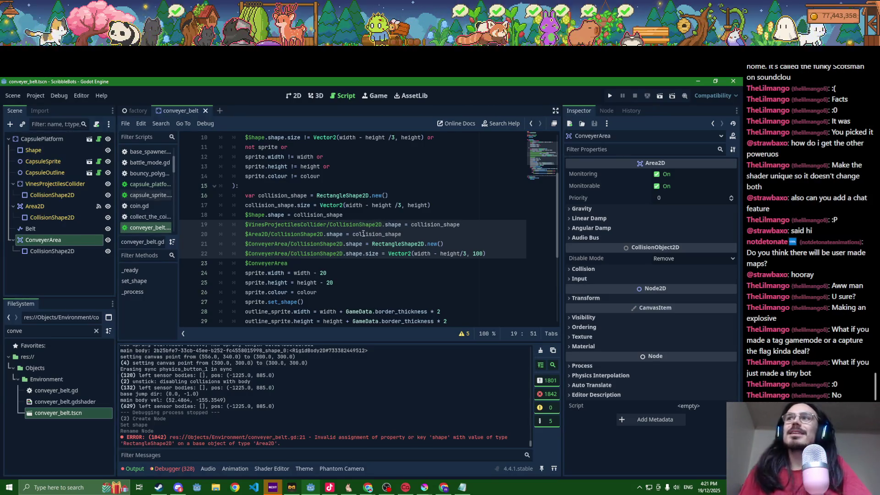
{"action": "double_click", "coordinate": [392, 224]}
{"action": "key", "text": "ctrl+d"}
{"action": "key", "text": "ctrl+d"}
{"action": "key", "text": "ctrl+d"}
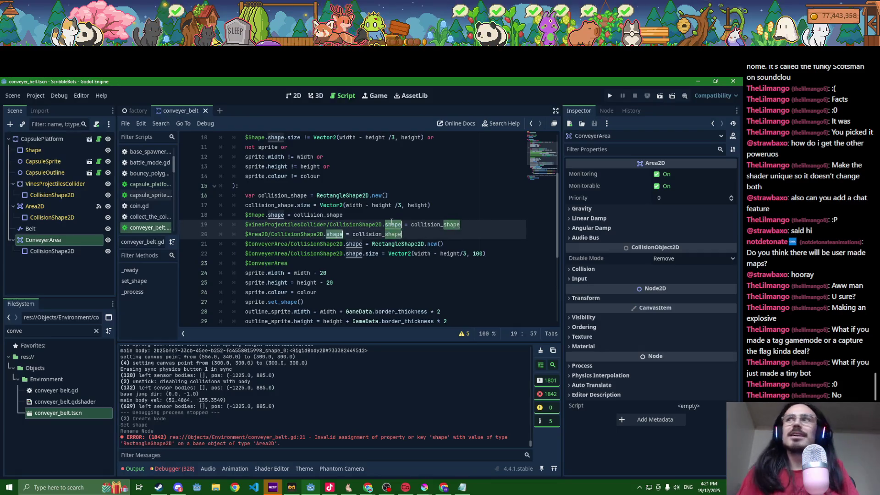
{"action": "scroll", "coordinate": [392, 222], "scroll_direction": "down", "scroll_amount": 1}
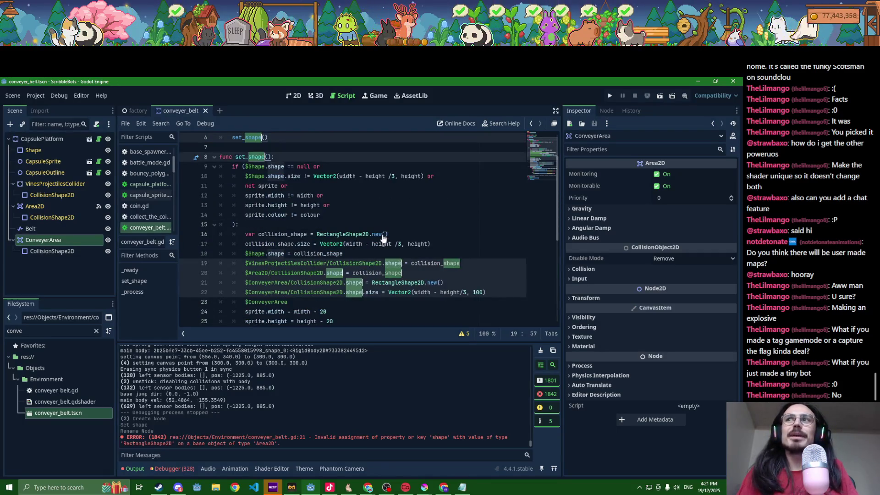
{"action": "scroll", "coordinate": [383, 238], "scroll_direction": "down", "scroll_amount": 5}
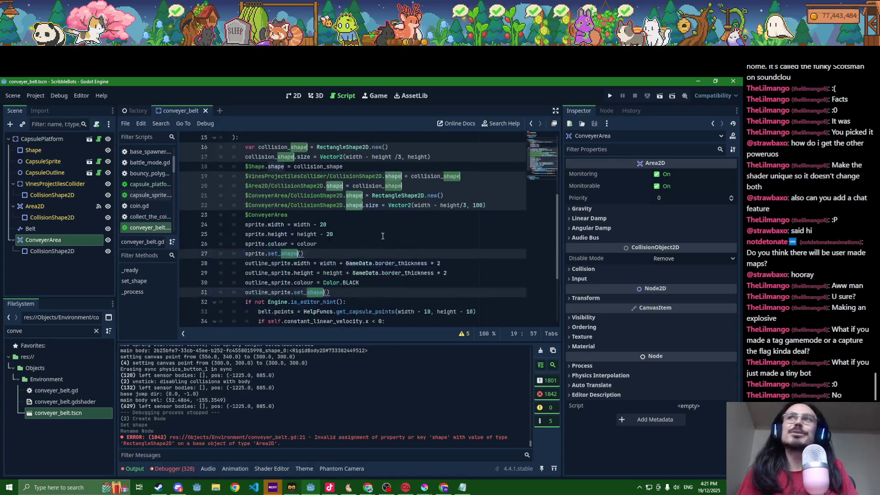
{"action": "left_click", "coordinate": [373, 201]}
{"action": "scroll", "coordinate": [371, 222], "scroll_direction": "up", "scroll_amount": 4}
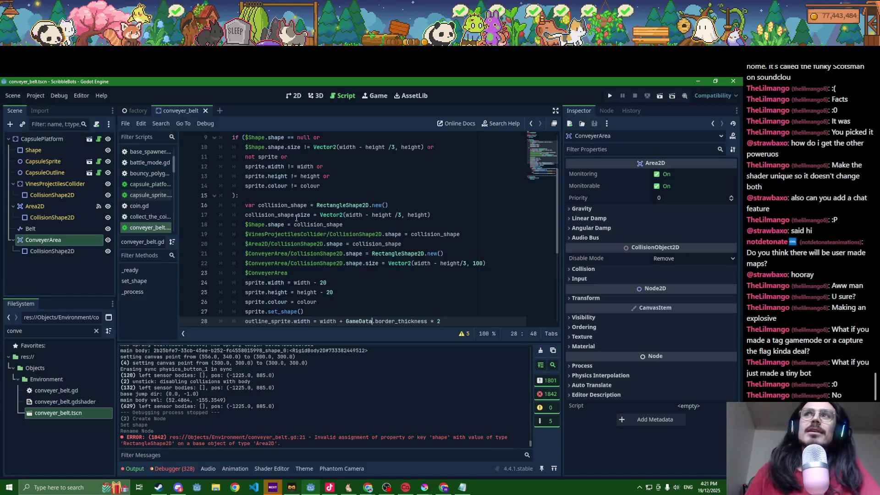
{"action": "double_click", "coordinate": [285, 206]}
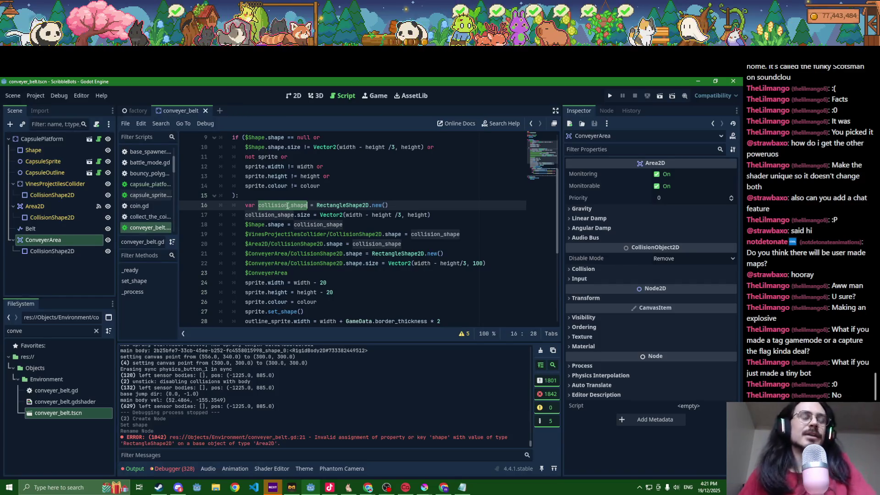
{"action": "key", "text": "ctrl+d"}
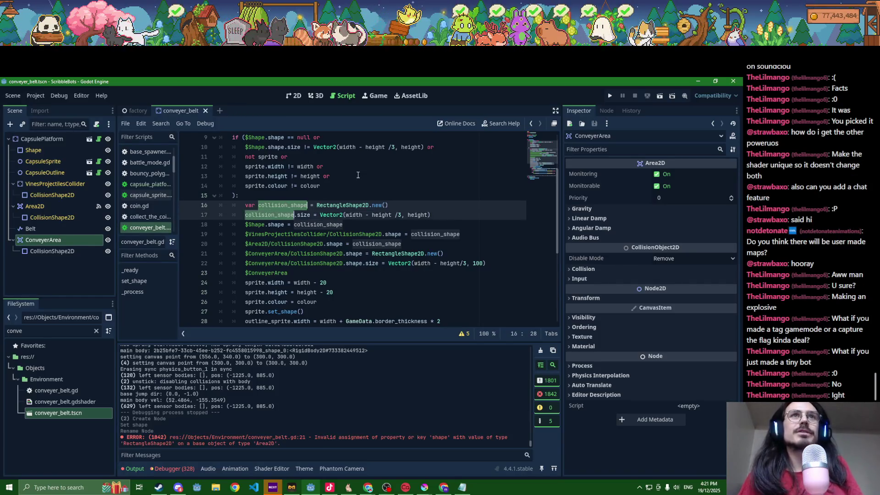
{"action": "key", "text": "ctrl+d"}
{"action": "key", "text": "ctrl+d"}
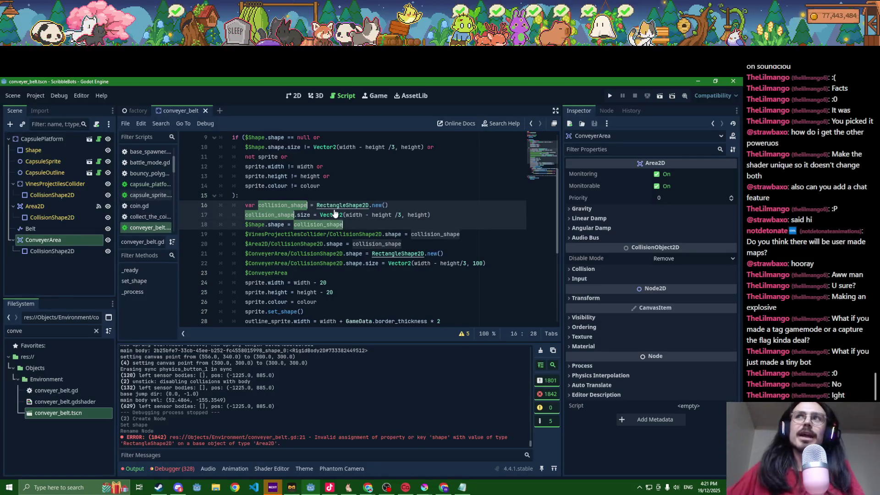
{"action": "key", "text": "ctrl+d"}
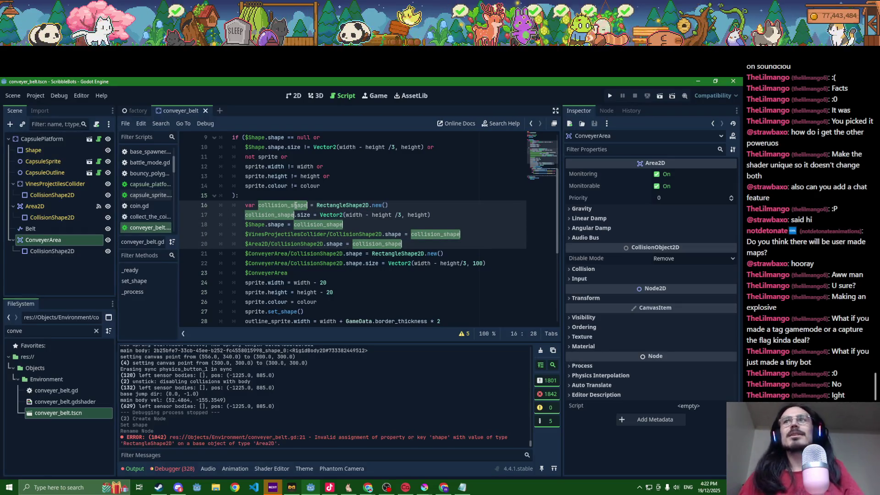
{"action": "key", "text": "Up"}
{"action": "scroll", "coordinate": [276, 204], "scroll_direction": "down", "scroll_amount": 5}
{"action": "scroll", "coordinate": [276, 205], "scroll_direction": "up", "scroll_amount": 8}
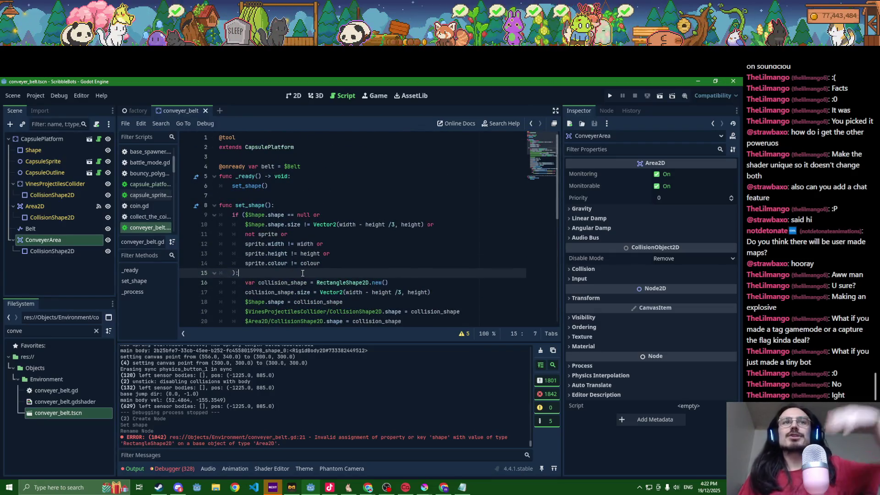
Column-select lines 28–31, type 'var let =' at their starts, then undo it.
{"action": "scroll", "coordinate": [303, 273], "scroll_direction": "down", "scroll_amount": 7}
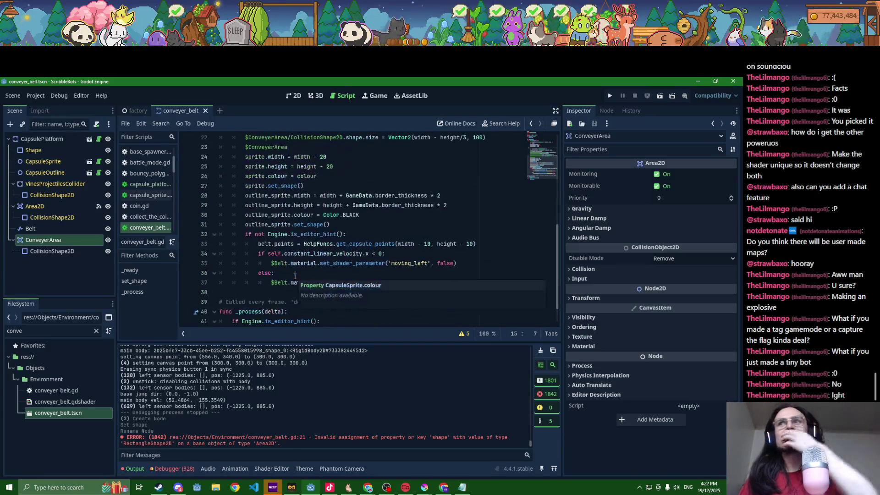
{"action": "mouse_move", "coordinate": [267, 196]}
{"action": "left_mouse_down"}
{"action": "mouse_move", "coordinate": [256, 216]}
{"action": "mouse_move", "coordinate": [291, 226]}
{"action": "left_mouse_up"}
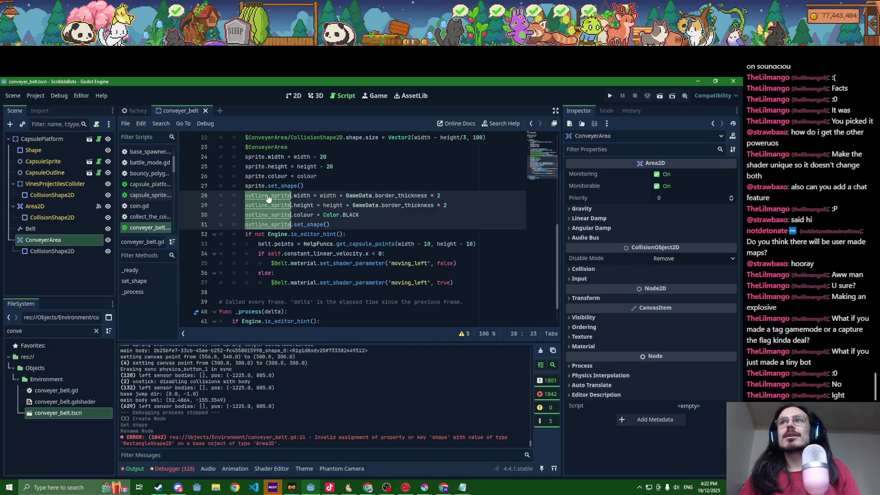
{"action": "key", "text": "Left"}
{"action": "type", "text": "var "}
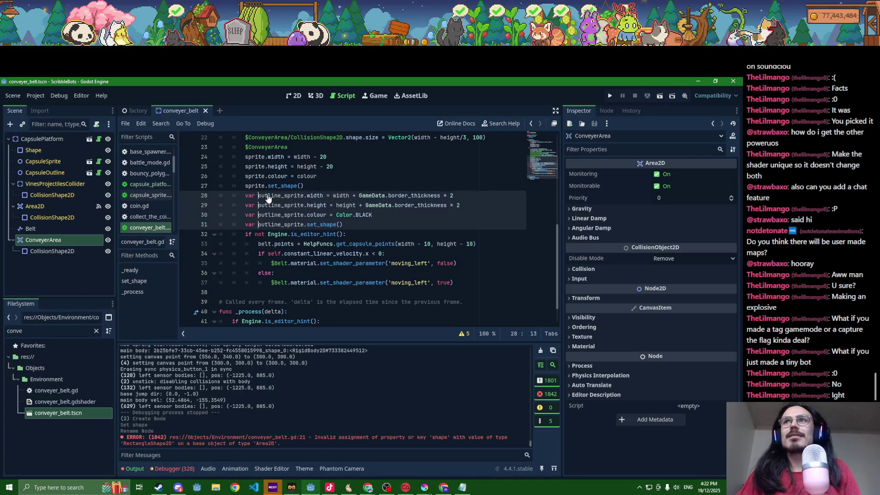
{"action": "type", "text": "let ="}
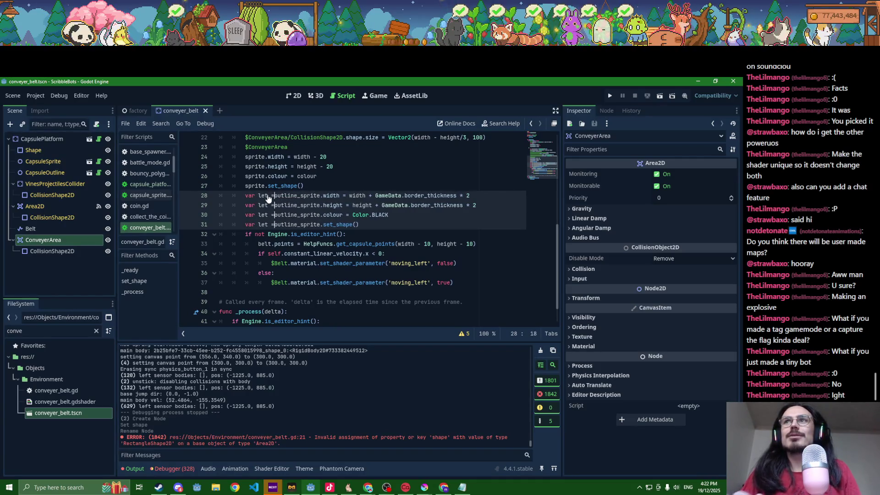
{"action": "key", "text": "ctrl+z"}
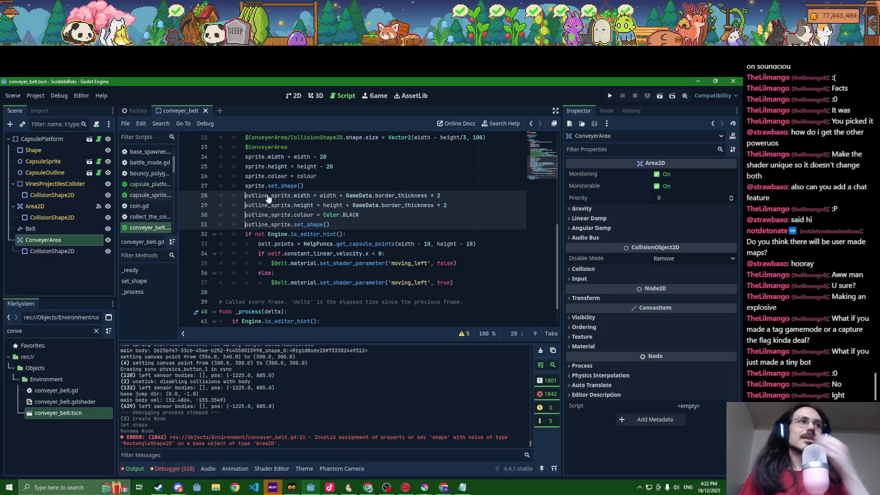
Review set_shape and place the cursor at the end of the $ConveyerArea line 23.
{"action": "scroll", "coordinate": [360, 248], "scroll_direction": "up", "scroll_amount": 4}
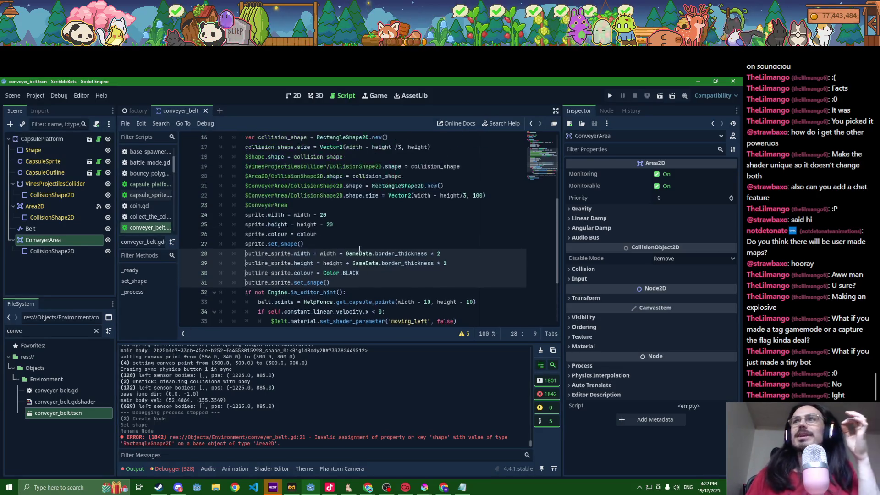
{"action": "scroll", "coordinate": [360, 249], "scroll_direction": "up", "scroll_amount": 2}
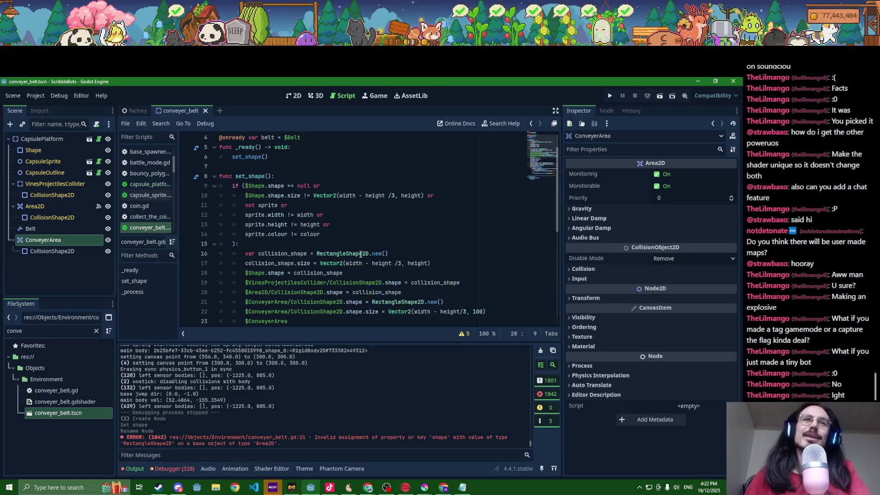
{"action": "scroll", "coordinate": [361, 253], "scroll_direction": "down", "scroll_amount": 2}
{"action": "left_click", "coordinate": [347, 279]}
{"action": "scroll", "coordinate": [347, 279], "scroll_direction": "down", "scroll_amount": 4}
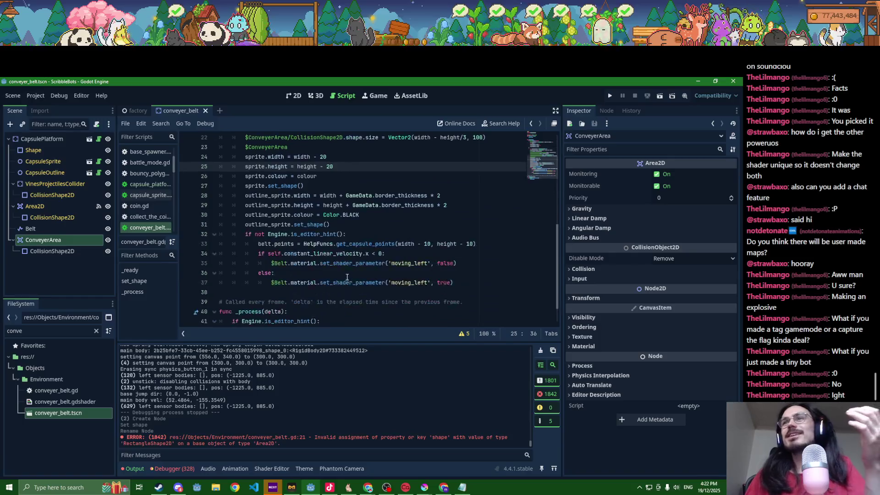
{"action": "scroll", "coordinate": [348, 273], "scroll_direction": "up", "scroll_amount": 5}
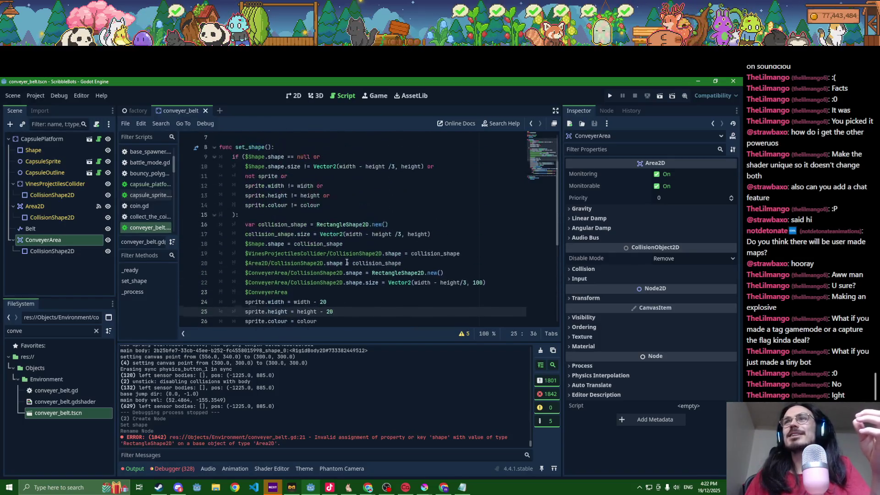
{"action": "left_click", "coordinate": [309, 295]}
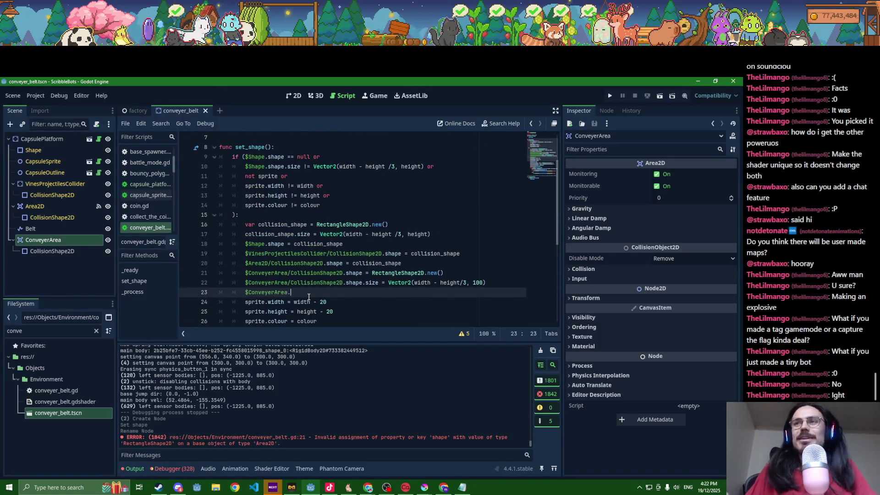
Set ConveyerArea position to Vector2(0, -height/2) and change its box height from 100 to 200.
{"action": "type", "text": "position ="}
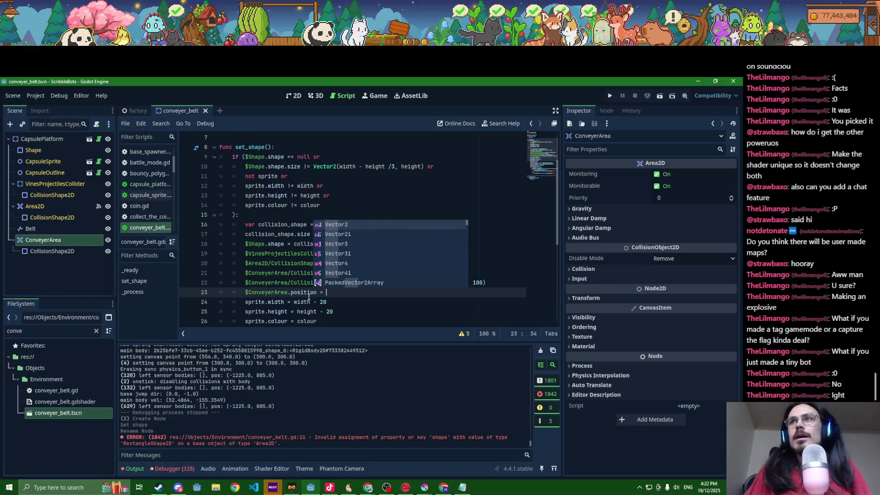
{"action": "key", "text": "BackSpace"}
{"action": "key", "text": "BackSpace"}
{"action": "key", "text": "BackSpace"}
{"action": "type", "text": "= Vector2"}
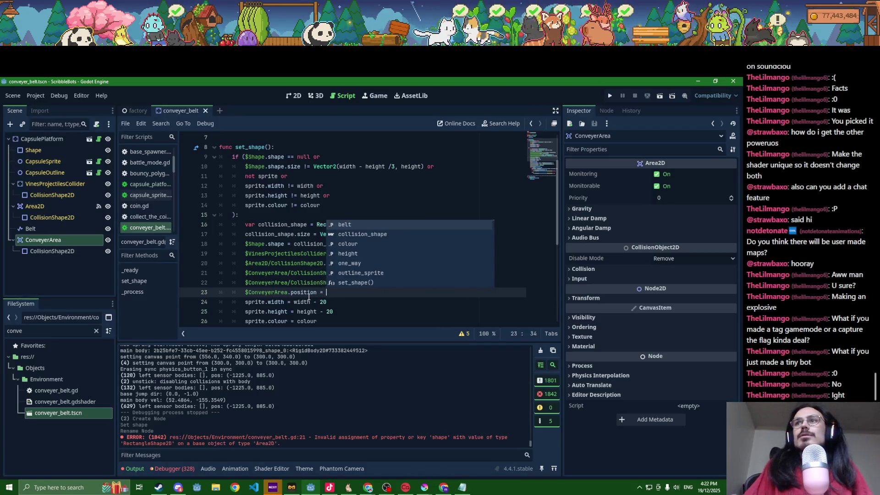
{"action": "type", "text": "(0,"}
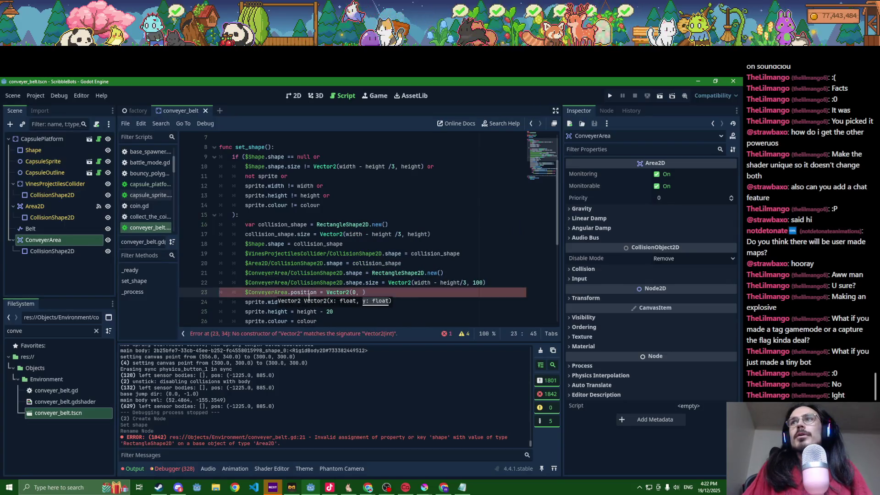
{"action": "type", "text": "height"}
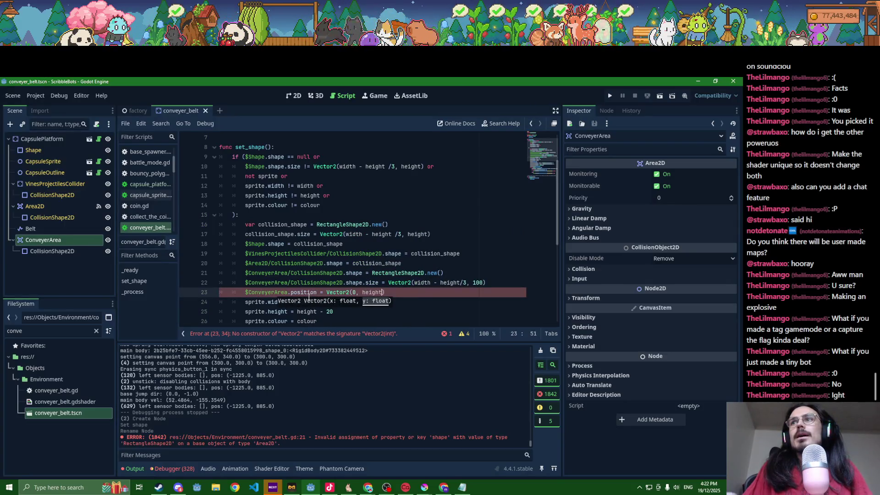
{"action": "type", "text": "/2"}
{"action": "type", "text": "-"}
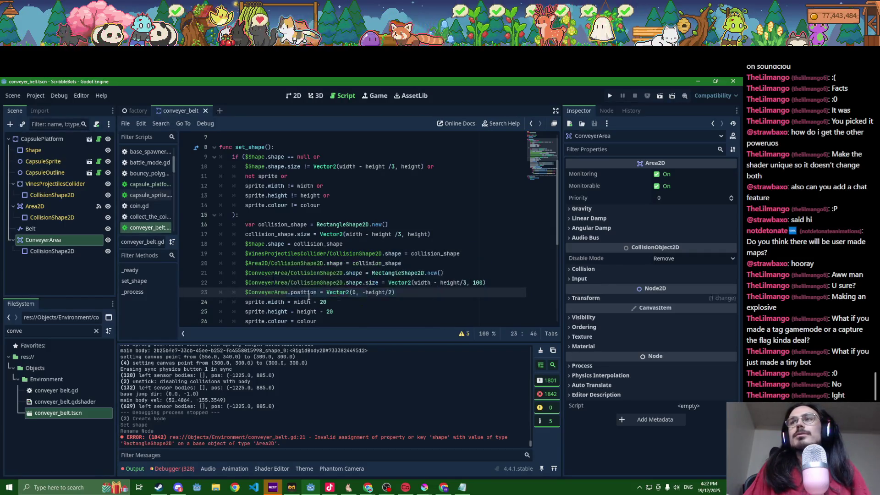
{"action": "key", "text": "Up"}
{"action": "key", "text": "End"}
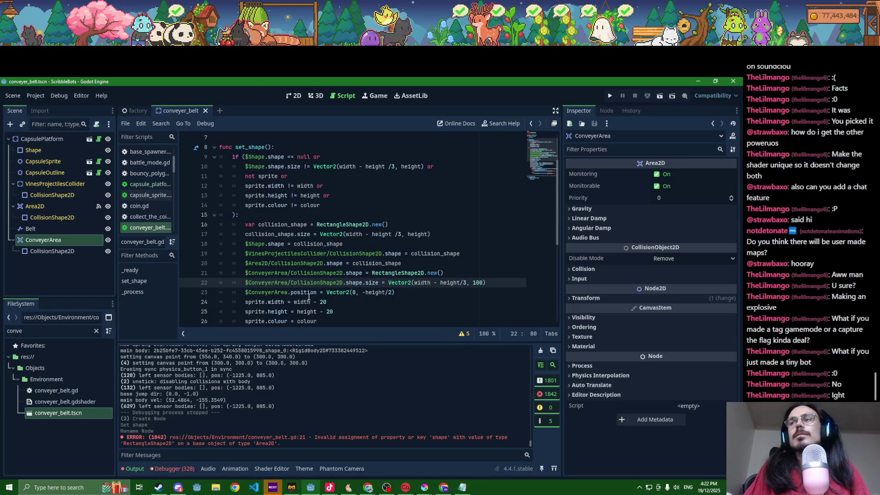
{"action": "type", "text": "2"}
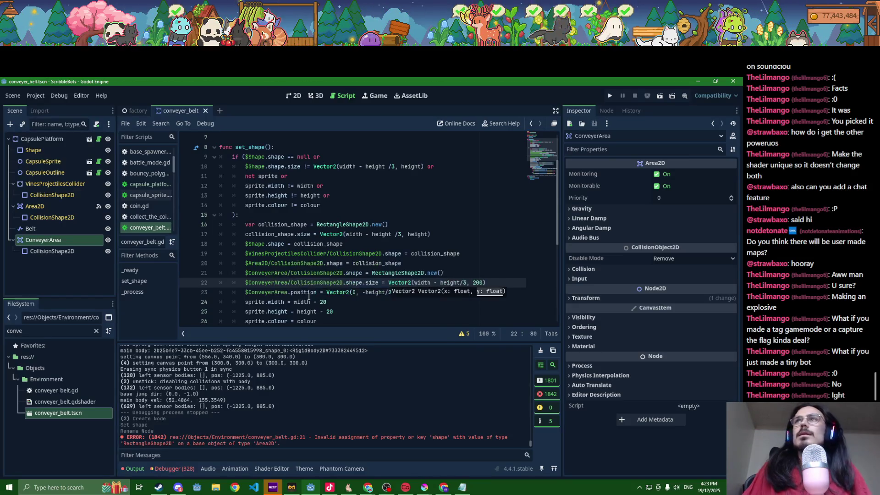
Check the collision-shape debug options and review the shape setup code on lines 16–23.
{"action": "left_click", "coordinate": [63, 98]}
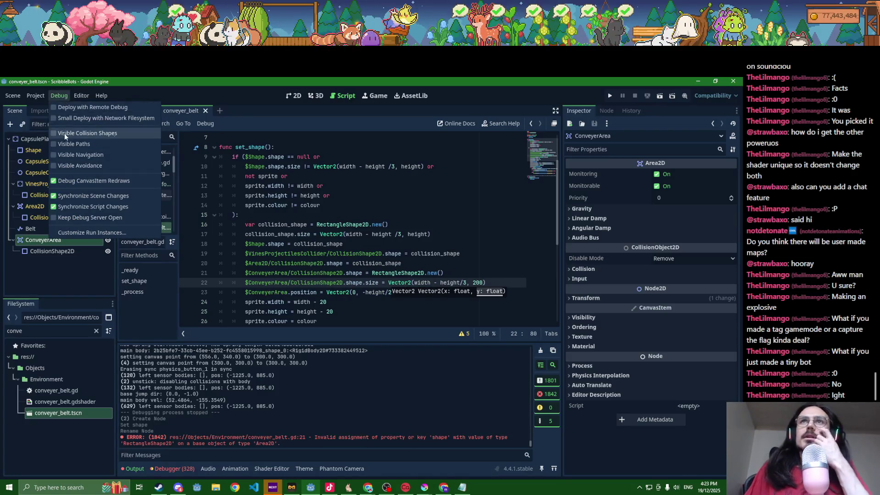
{"action": "left_click_drag", "start_coordinate": [287, 292], "coordinate": [390, 224]}
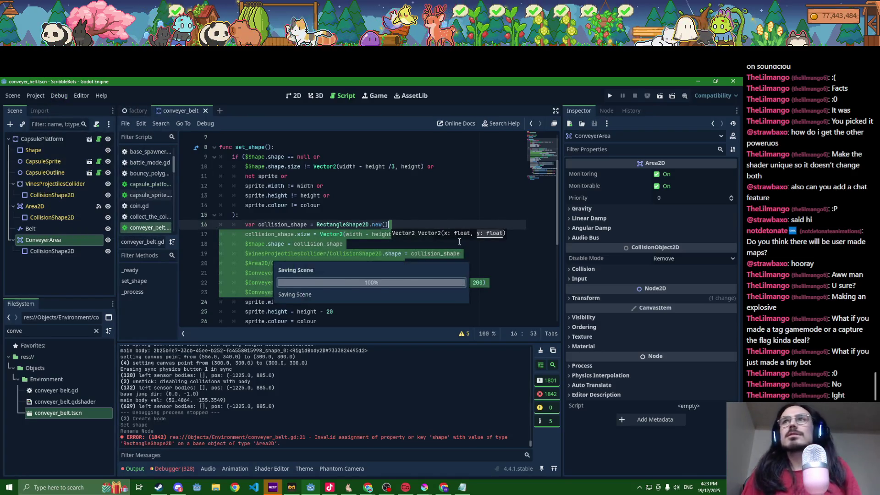
{"action": "scroll", "coordinate": [418, 292], "scroll_direction": "down", "scroll_amount": 3}
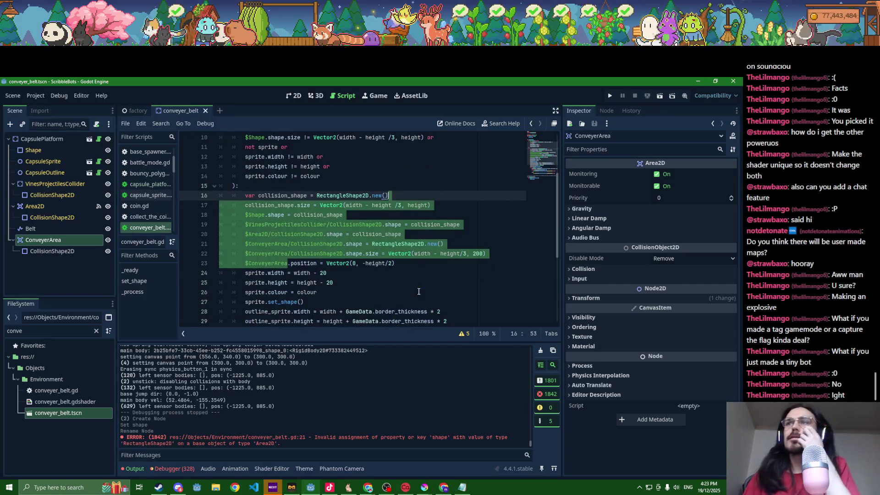
{"action": "left_click", "coordinate": [419, 292]}
{"action": "key", "text": "Up"}
{"action": "key", "text": "Up"}
{"action": "key", "text": "Up"}
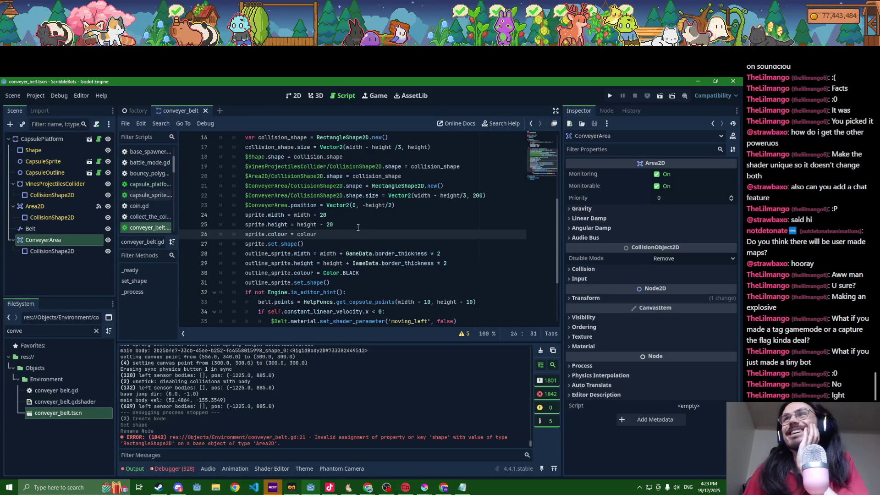
{"action": "scroll", "coordinate": [354, 256], "scroll_direction": "up", "scroll_amount": 2}
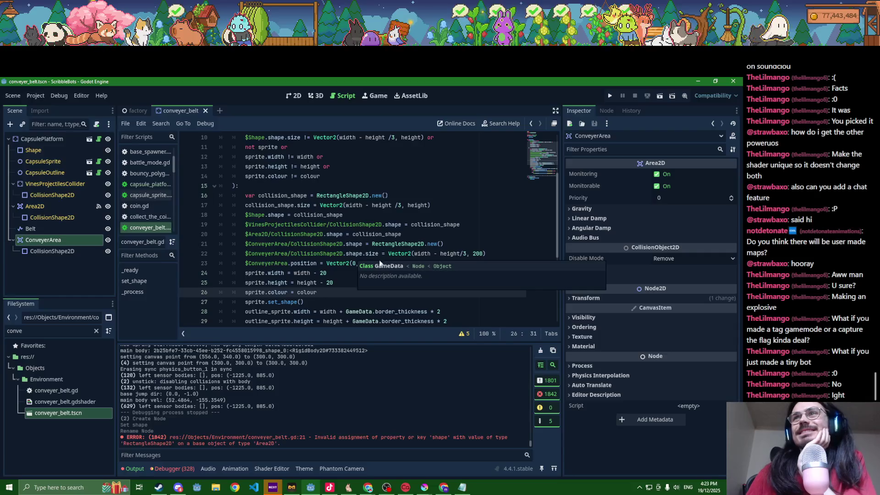
{"action": "left_click", "coordinate": [427, 264]}
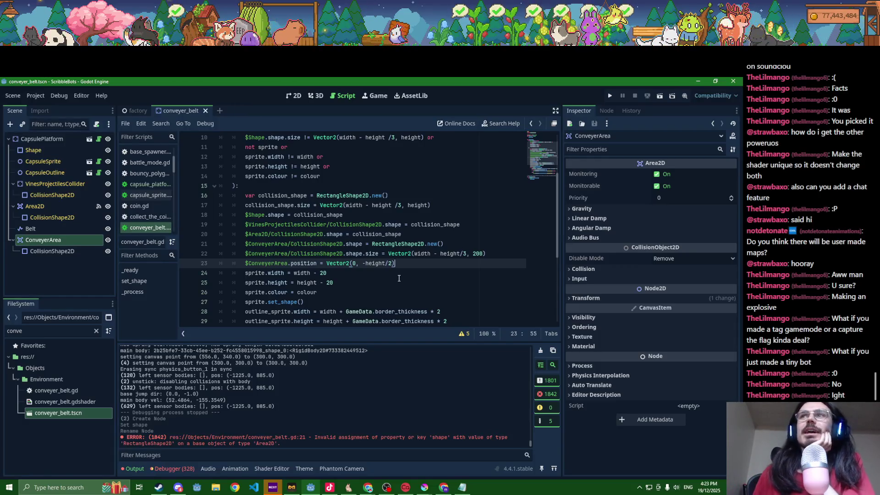
{"action": "scroll", "coordinate": [399, 278], "scroll_direction": "up", "scroll_amount": 3}
{"action": "scroll", "coordinate": [302, 265], "scroll_direction": "down", "scroll_amount": 8}
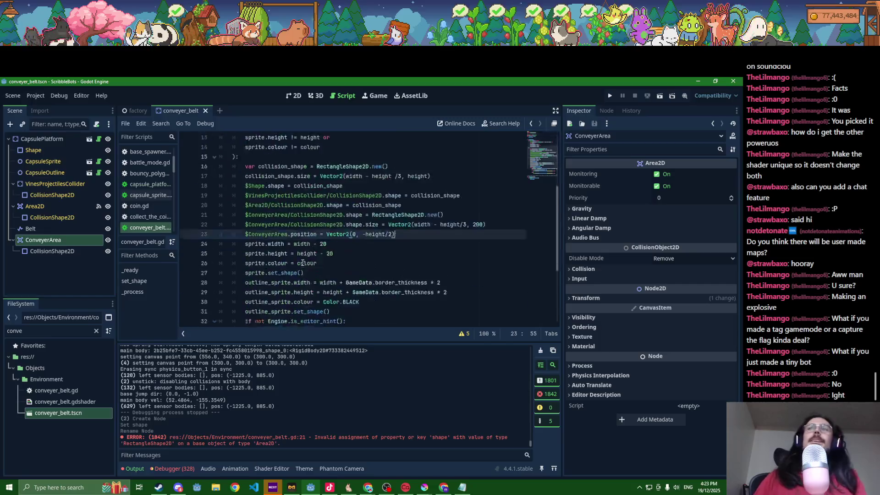
{"action": "scroll", "coordinate": [309, 288], "scroll_direction": "up", "scroll_amount": 1}
{"action": "left_click", "coordinate": [298, 310]}
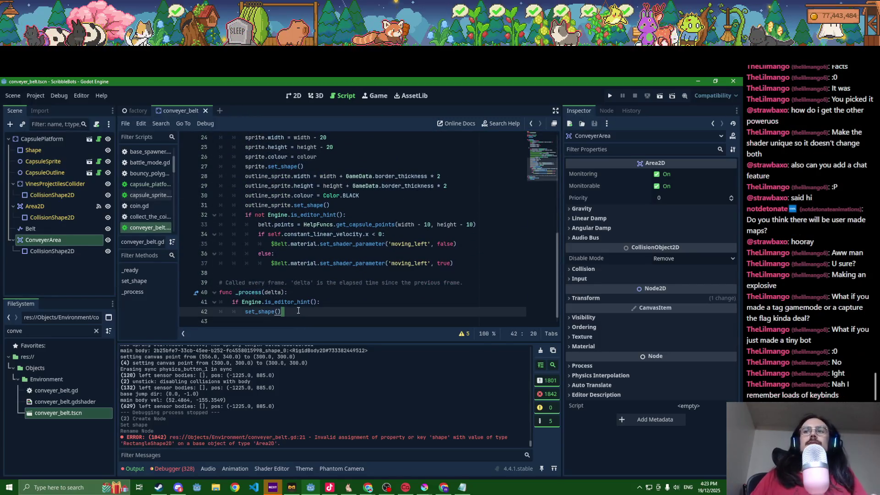
Add a func _physics_process(delta: float) -> void stub containing pass below _process.
{"action": "key", "text": "Down"}
{"action": "key", "text": "Return"}
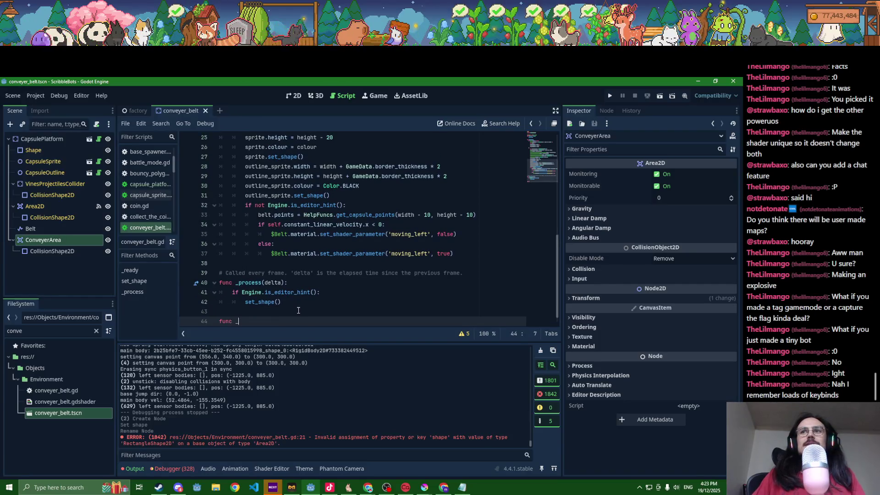
{"action": "type", "text": "y"}
{"action": "key", "text": "Return"}
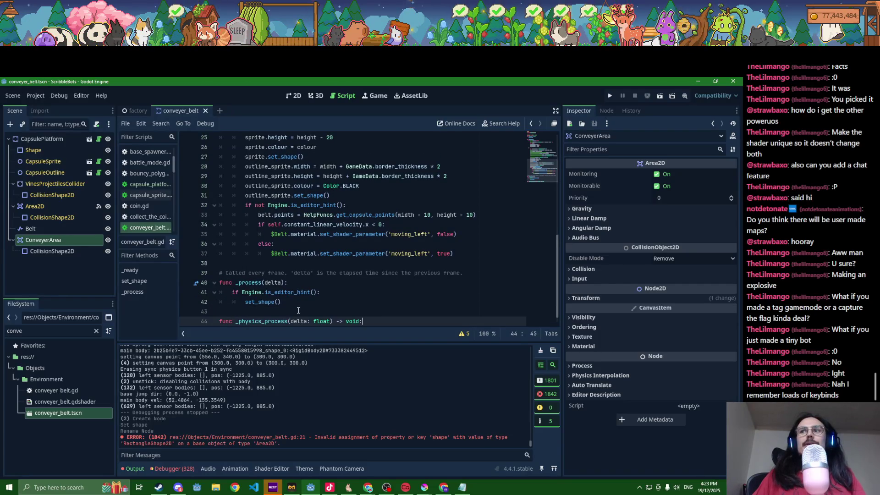
{"action": "key", "text": "Return"}
{"action": "type", "text": "pass"}
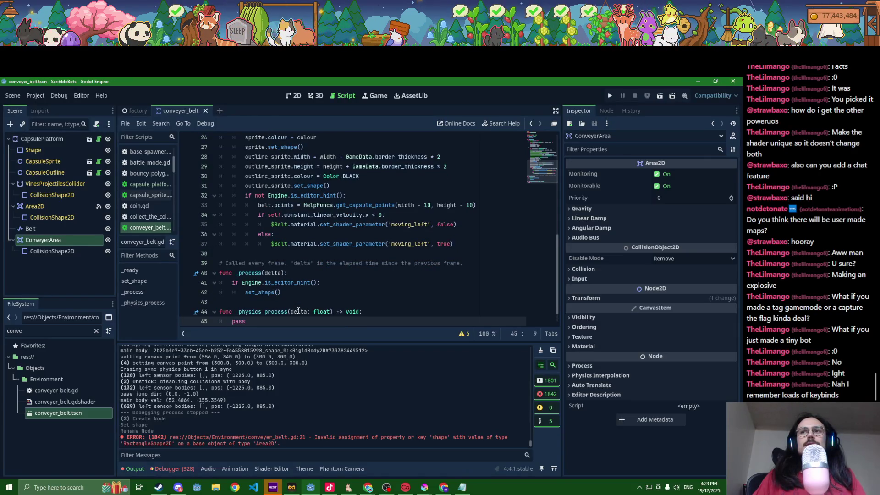
{"action": "key", "text": "shift+alt+o"}
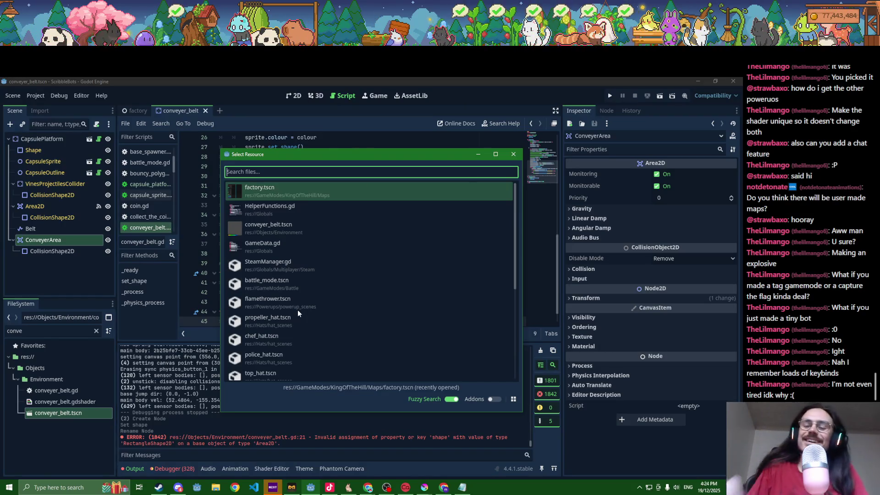
{"action": "key", "text": "Escape"}
{"action": "key", "text": "shift+alt+o"}
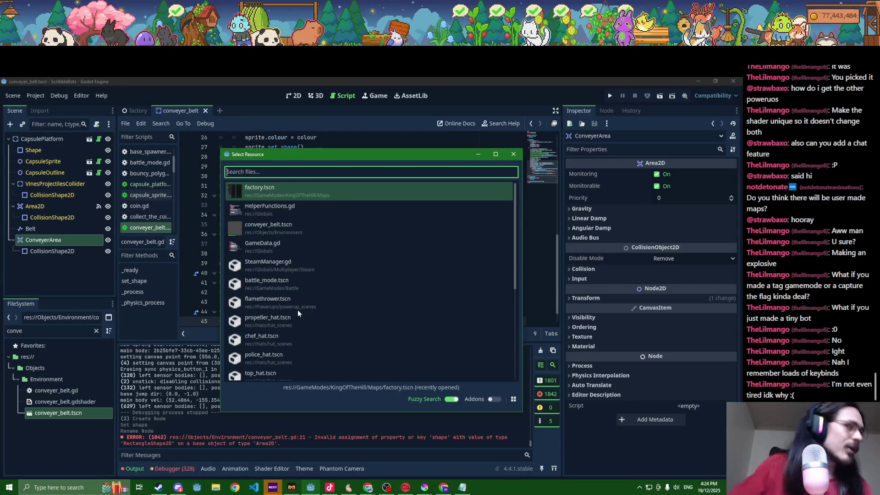
{"action": "scroll", "coordinate": [280, 232], "scroll_direction": "down", "scroll_amount": 5}
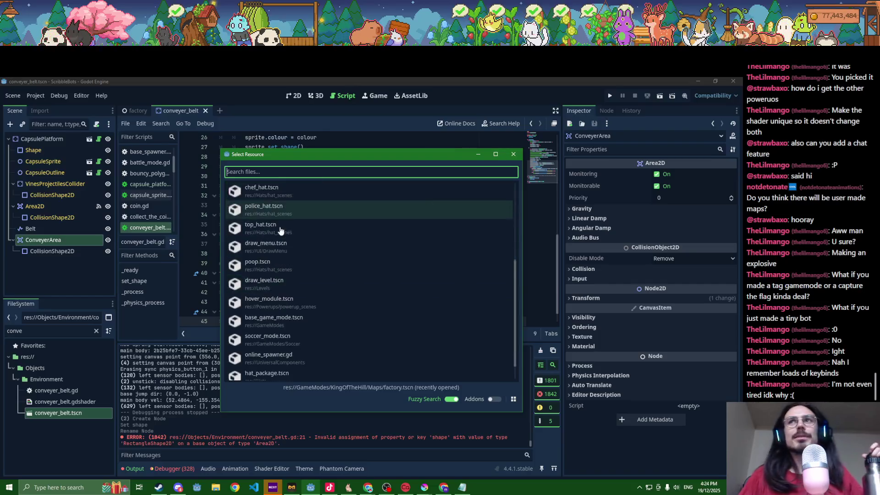
{"action": "scroll", "coordinate": [281, 231], "scroll_direction": "up", "scroll_amount": 5}
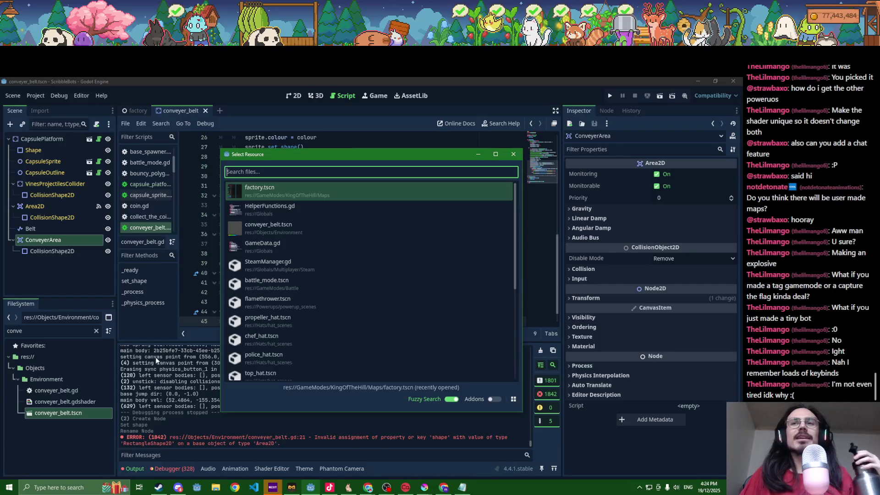
{"action": "left_click", "coordinate": [99, 333]}
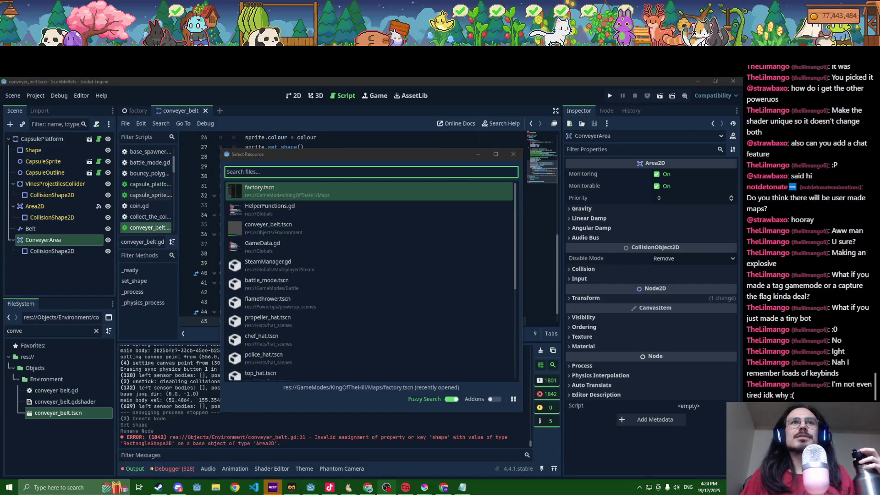
{"action": "left_click", "coordinate": [90, 339]}
{"action": "left_click", "coordinate": [513, 154]}
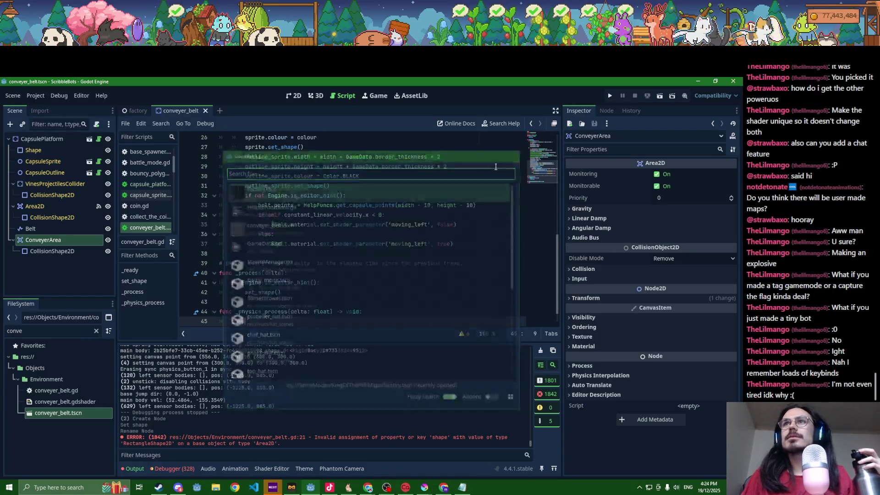
{"action": "left_click", "coordinate": [96, 330]}
{"action": "scroll", "coordinate": [90, 381], "scroll_direction": "down", "scroll_amount": 20}
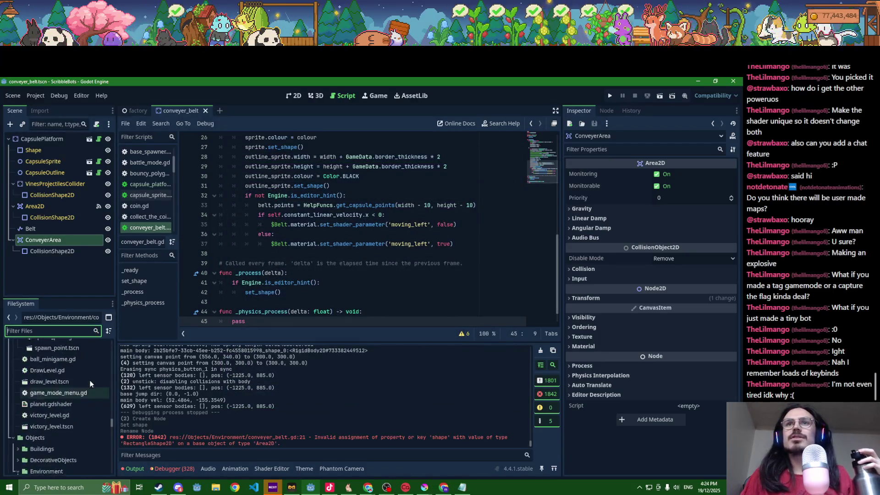
{"action": "scroll", "coordinate": [91, 383], "scroll_direction": "up", "scroll_amount": 10}
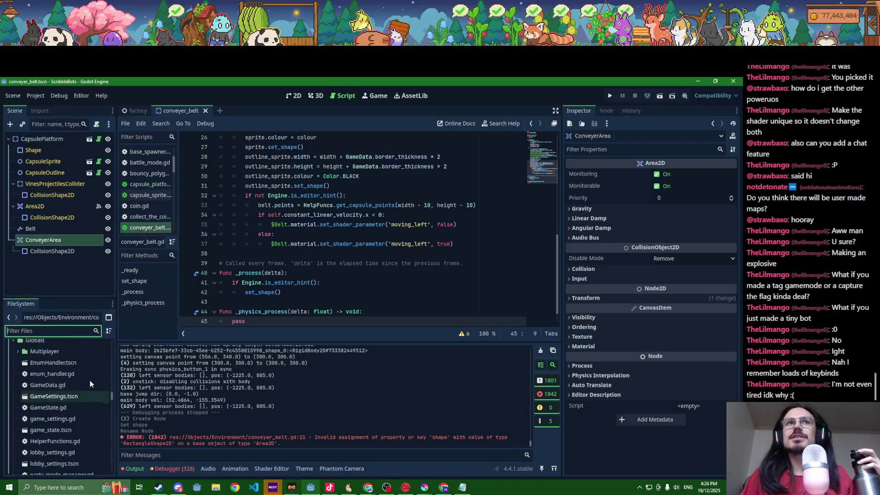
{"action": "scroll", "coordinate": [87, 383], "scroll_direction": "up", "scroll_amount": 15}
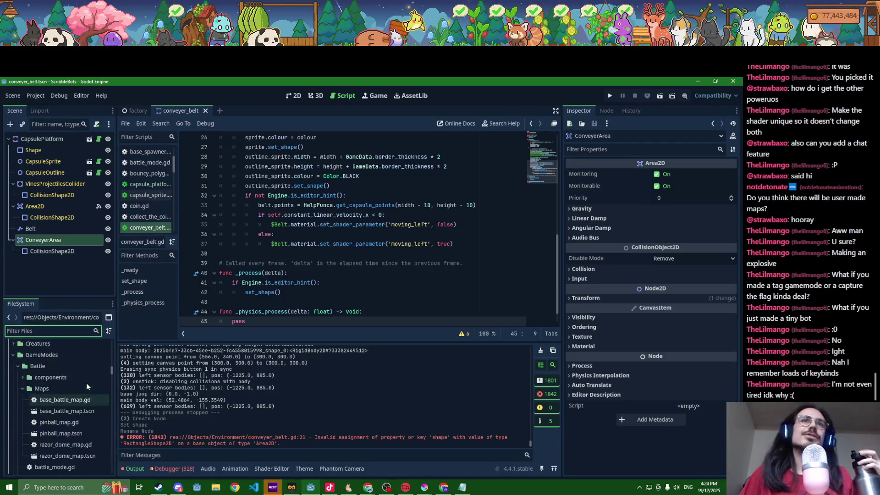
{"action": "scroll", "coordinate": [86, 388], "scroll_direction": "down", "scroll_amount": 5}
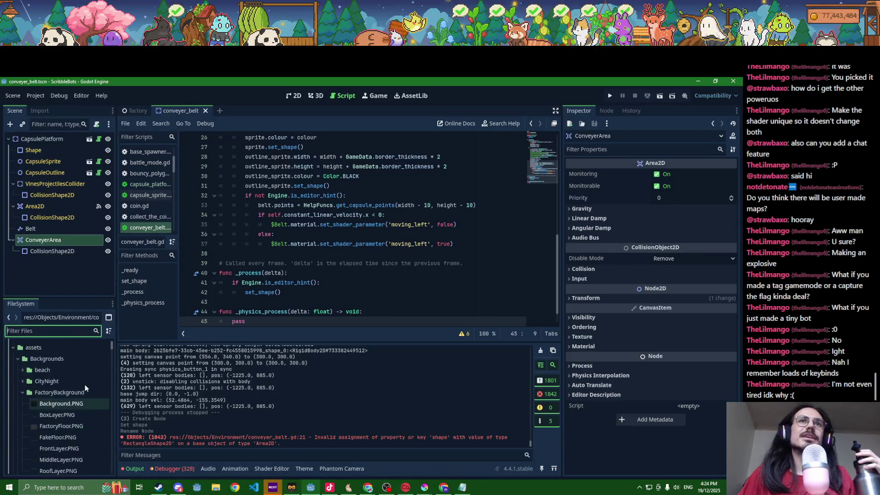
{"action": "scroll", "coordinate": [71, 380], "scroll_direction": "down", "scroll_amount": 3}
{"action": "left_click", "coordinate": [16, 372]}
{"action": "scroll", "coordinate": [17, 376], "scroll_direction": "down", "scroll_amount": 5}
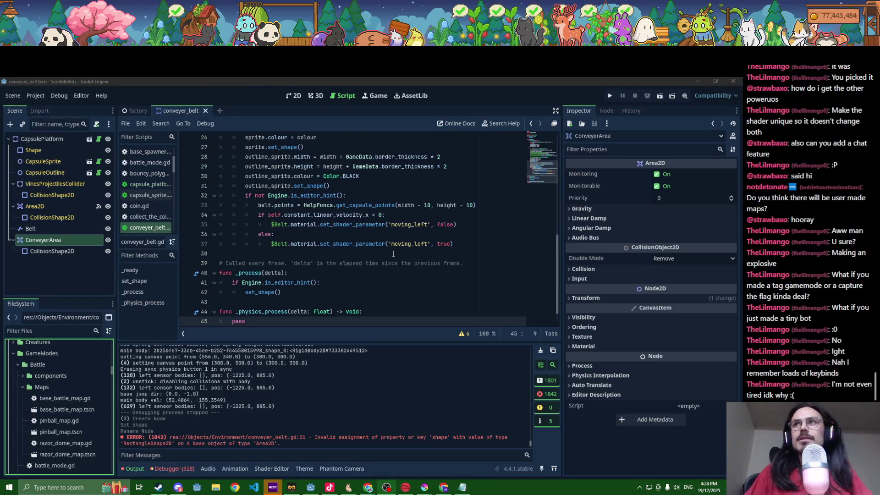
{"action": "left_click", "coordinate": [398, 245]}
Find draw_level.tscn in the quick-open search and open it in its own tab.
{"action": "key", "text": "shift+alt+o"}
{"action": "type", "text": "s"}
{"action": "key", "text": "ctrl+v"}
{"action": "key", "text": "ctrl+a"}
{"action": "key", "text": "BackSpace"}
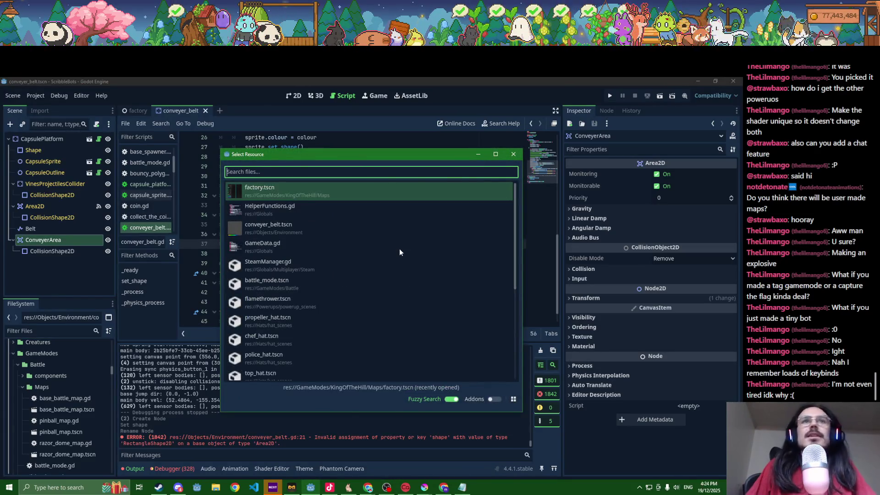
{"action": "type", "text": "draw_lee"}
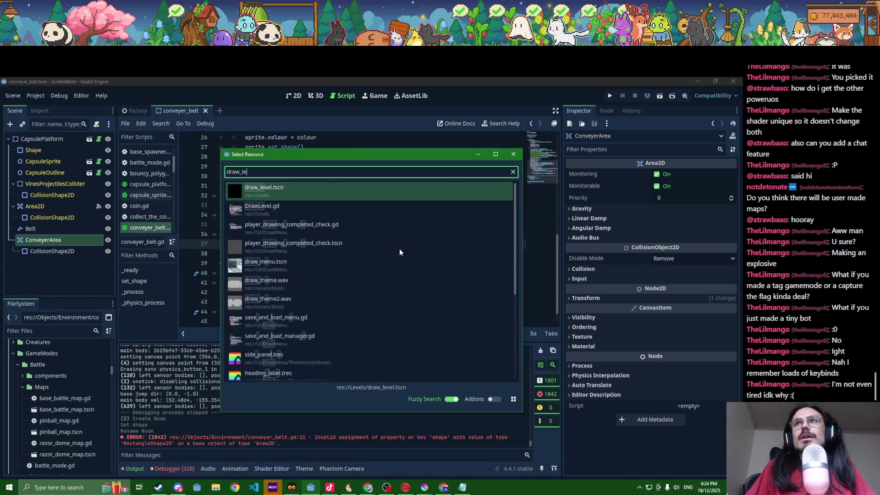
{"action": "key", "text": "Return"}
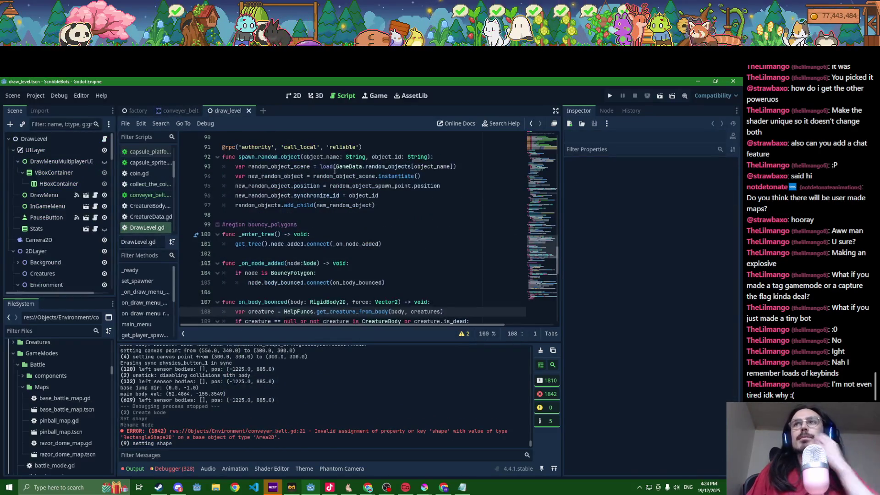
View the level in 2D, zoom out, then return to the conveyer_belt scene tab.
{"action": "left_click", "coordinate": [297, 97]}
{"action": "scroll", "coordinate": [326, 245], "scroll_direction": "down", "scroll_amount": 5}
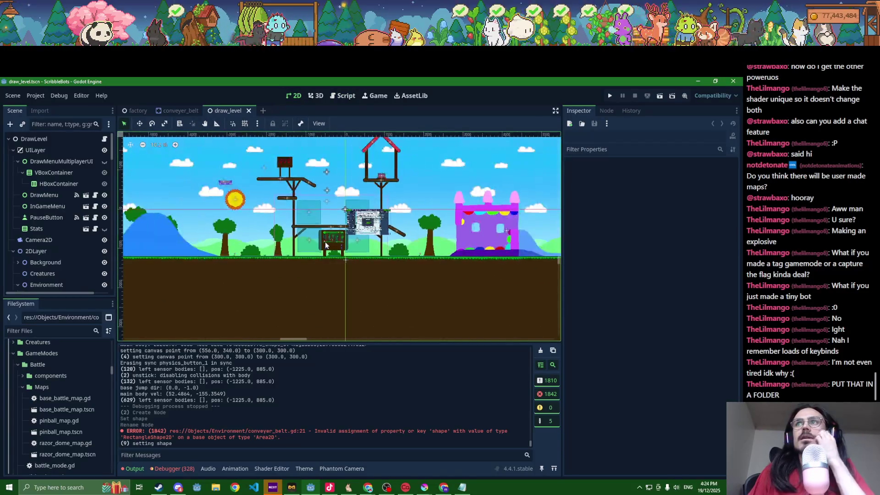
{"action": "scroll", "coordinate": [326, 245], "scroll_direction": "down", "scroll_amount": 2}
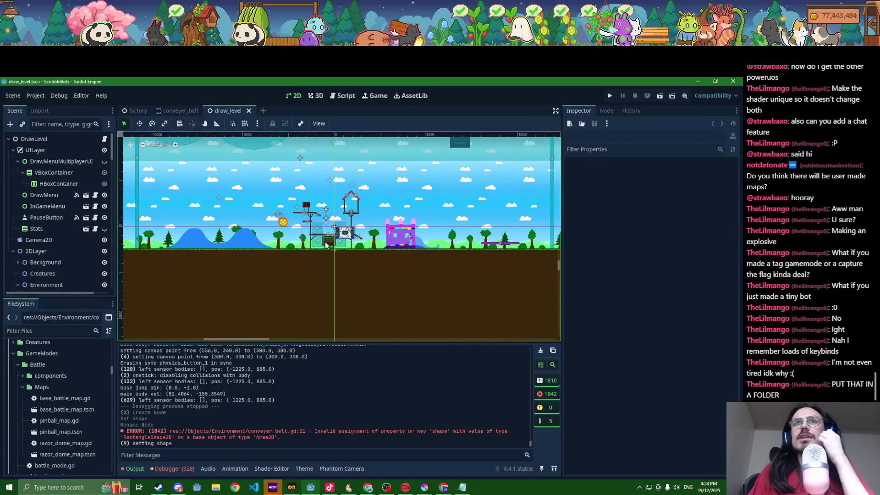
{"action": "left_click", "coordinate": [182, 110]}
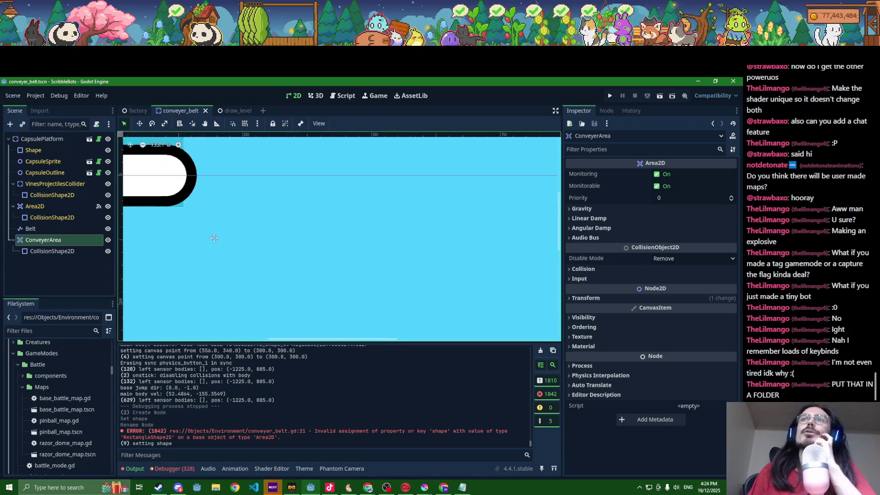
Switch to the factory scene and zoom out around its conveyor belt.
{"action": "left_click", "coordinate": [137, 110]}
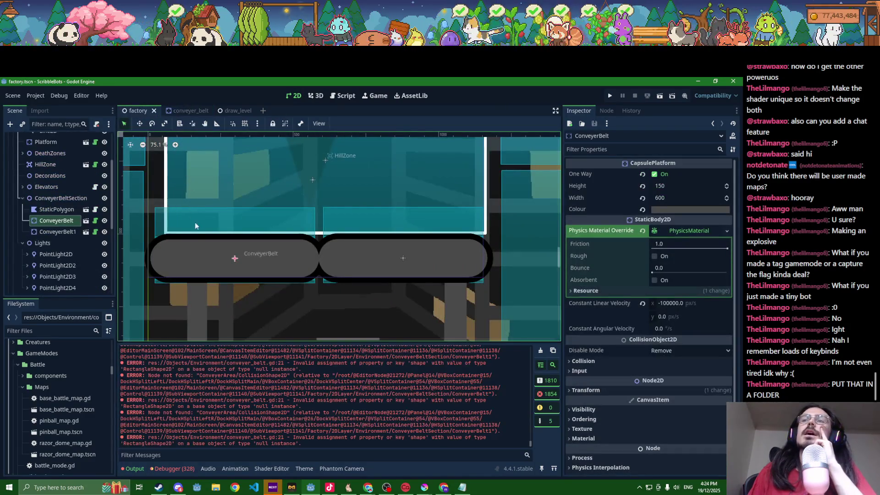
{"action": "scroll", "coordinate": [209, 246], "scroll_direction": "down", "scroll_amount": 5}
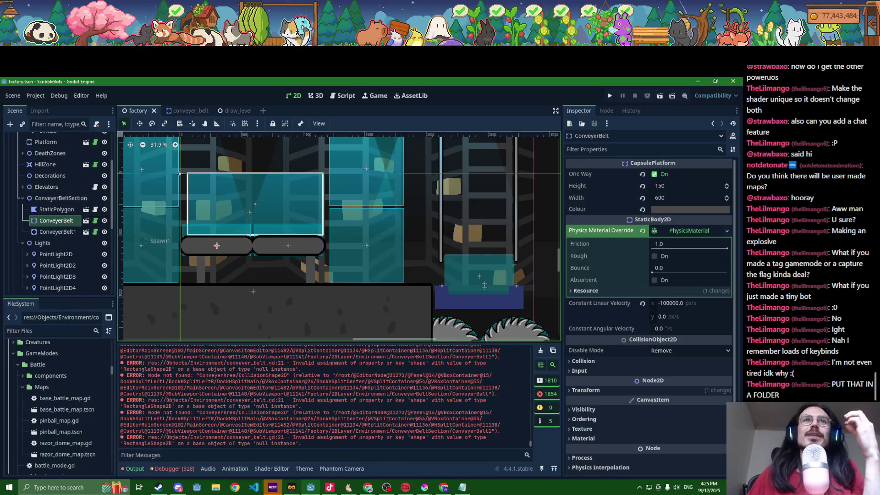
{"action": "scroll", "coordinate": [34, 386], "scroll_direction": "down", "scroll_amount": 15}
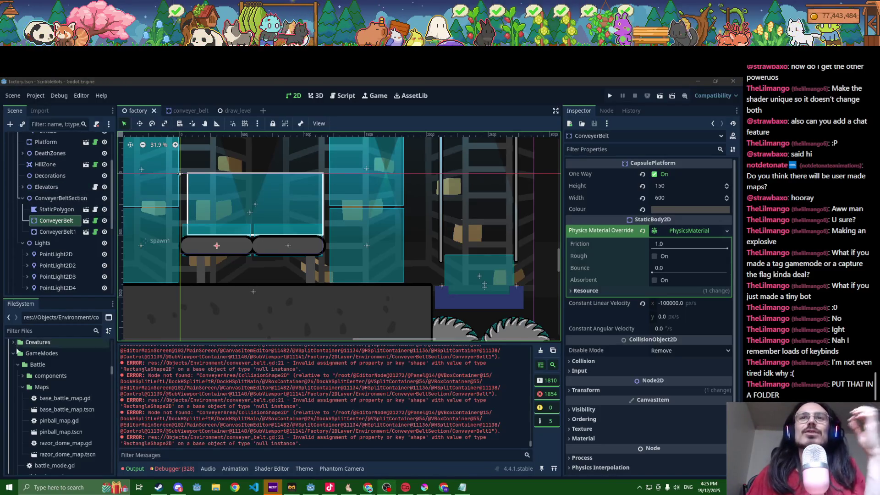
{"action": "scroll", "coordinate": [35, 386], "scroll_direction": "down", "scroll_amount": 10}
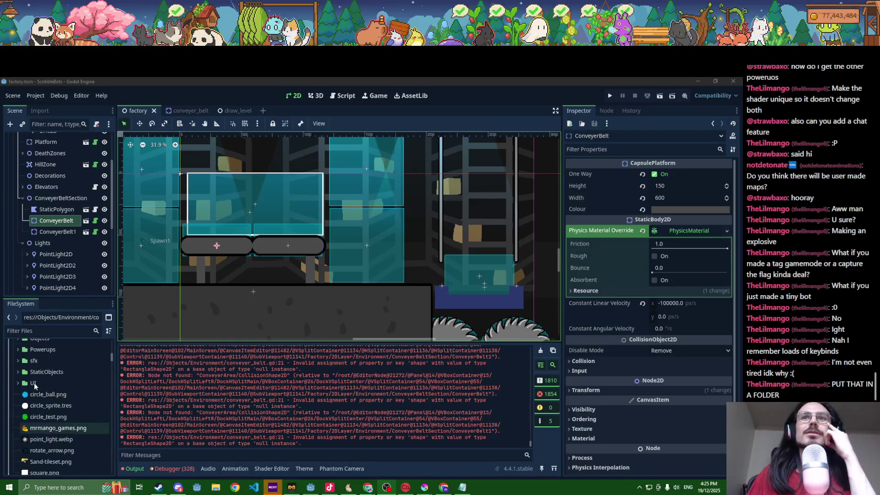
{"action": "scroll", "coordinate": [17, 429], "scroll_direction": "up", "scroll_amount": 20}
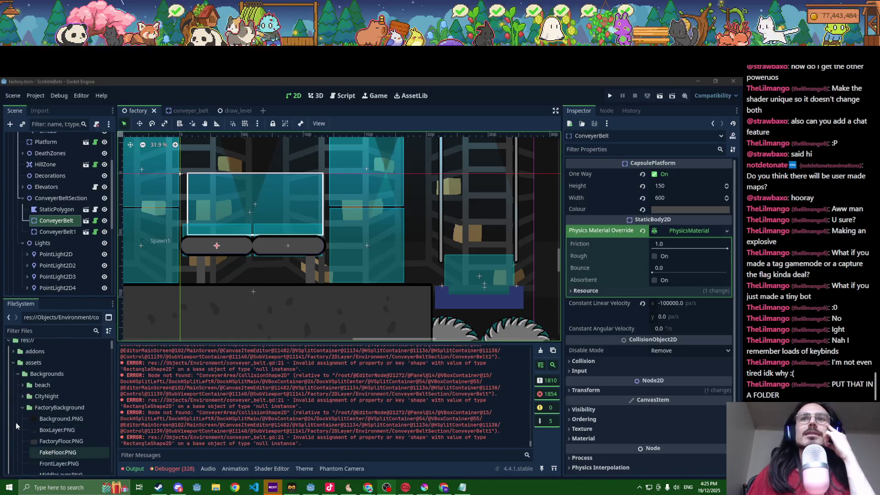
Collapse the Cosmetics, Creatures, Battle, KingOfTheHill and Multiplayer folders in the FileSystem dock.
{"action": "left_click", "coordinate": [15, 398]}
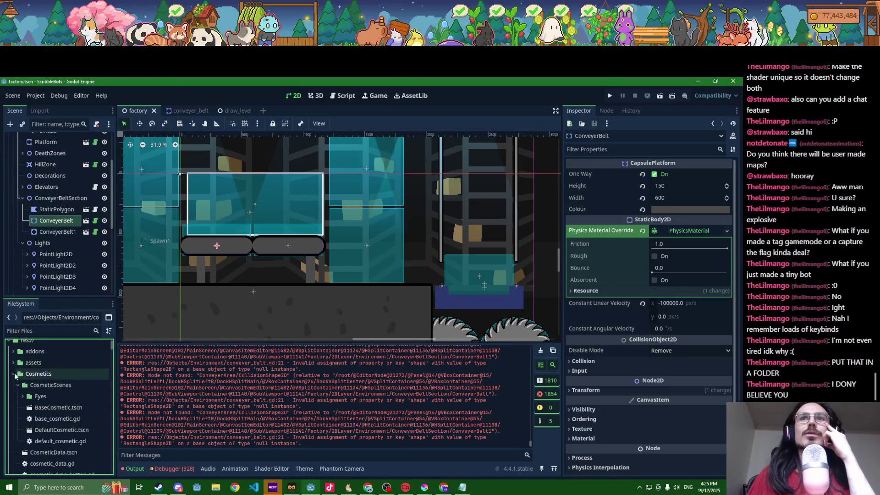
{"action": "left_click", "coordinate": [13, 374]}
{"action": "left_click", "coordinate": [13, 385]}
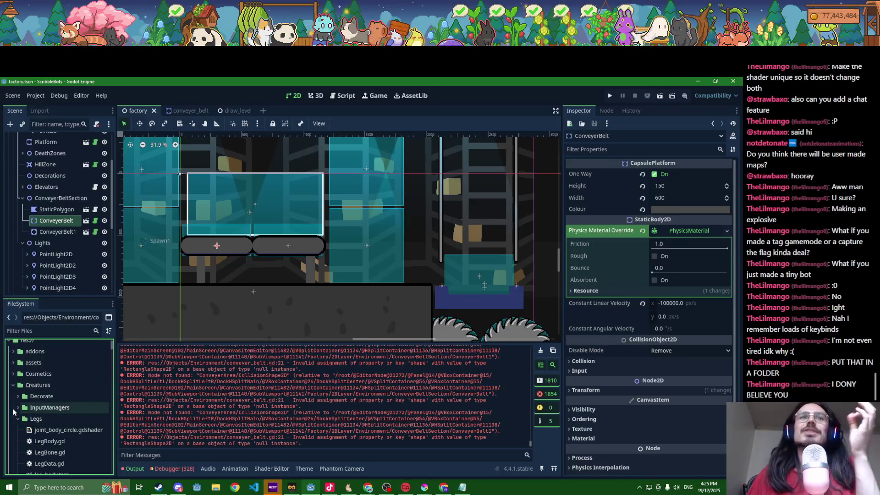
{"action": "left_click", "coordinate": [13, 384]}
{"action": "left_click", "coordinate": [14, 396]}
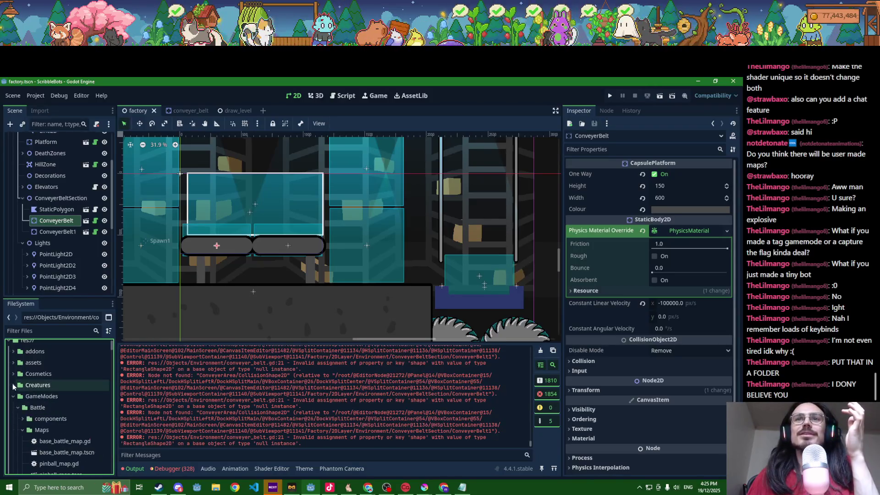
{"action": "left_click", "coordinate": [18, 407]}
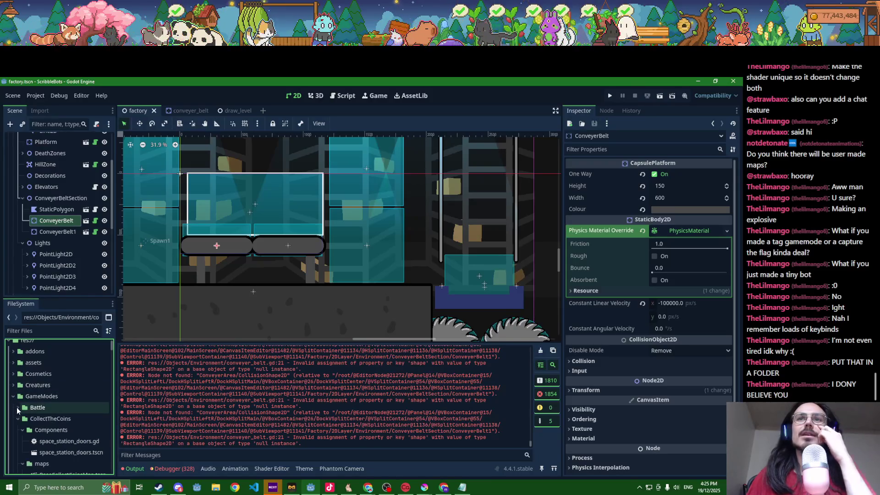
{"action": "left_click", "coordinate": [18, 429]}
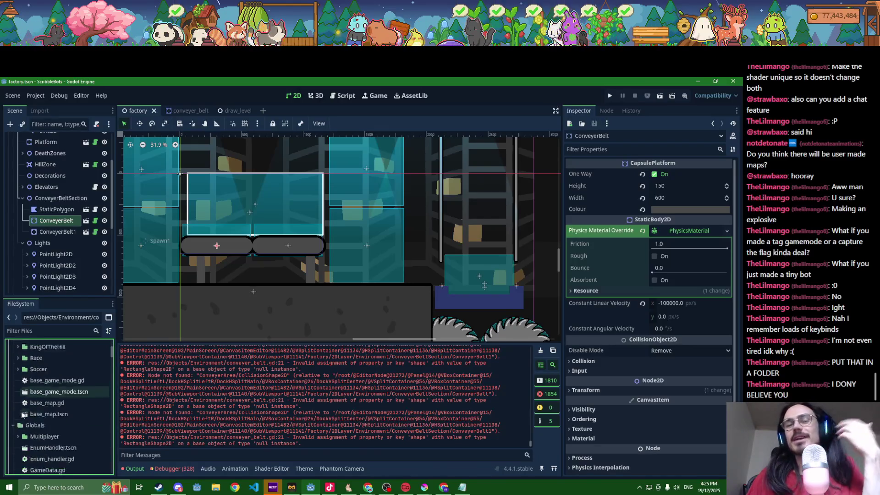
{"action": "scroll", "coordinate": [20, 426], "scroll_direction": "down", "scroll_amount": 3}
{"action": "left_click", "coordinate": [17, 403]}
{"action": "left_click", "coordinate": [17, 403]}
{"action": "scroll", "coordinate": [14, 398], "scroll_direction": "down", "scroll_amount": 3}
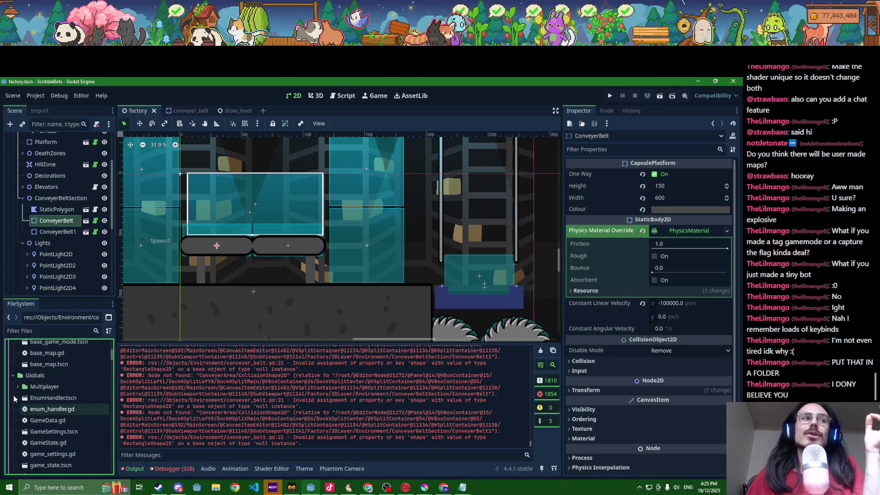
{"action": "scroll", "coordinate": [14, 399], "scroll_direction": "up", "scroll_amount": 5}
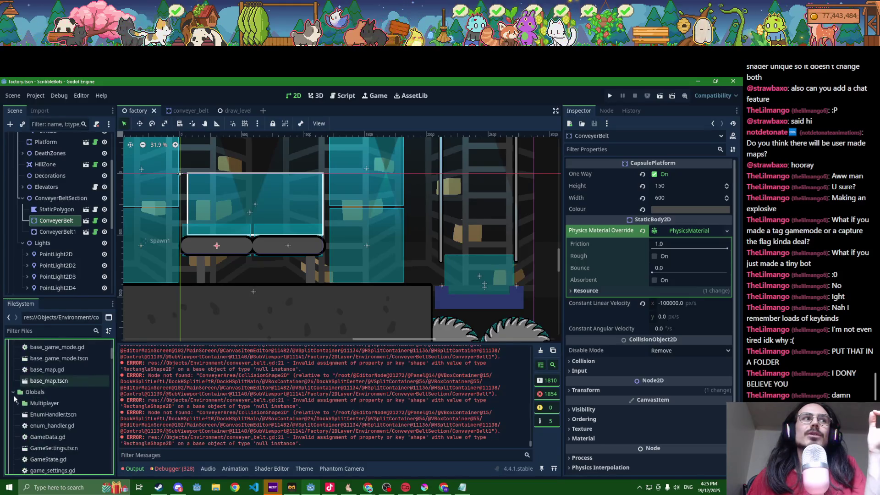
Collapse the Globals, Hats, Levels, Objects, Powerups and UniversalComponents folders.
{"action": "left_click", "coordinate": [13, 442]}
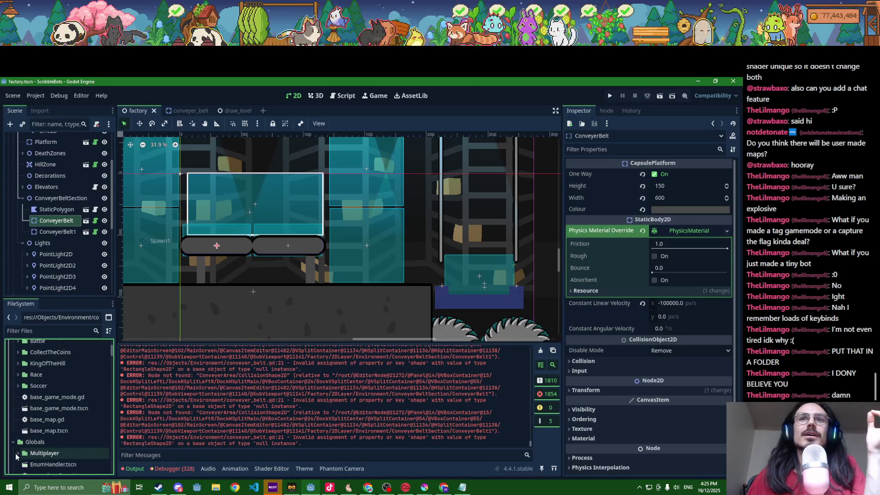
{"action": "scroll", "coordinate": [13, 440], "scroll_direction": "down", "scroll_amount": 2}
{"action": "left_click", "coordinate": [12, 432]}
{"action": "scroll", "coordinate": [11, 428], "scroll_direction": "down", "scroll_amount": 1}
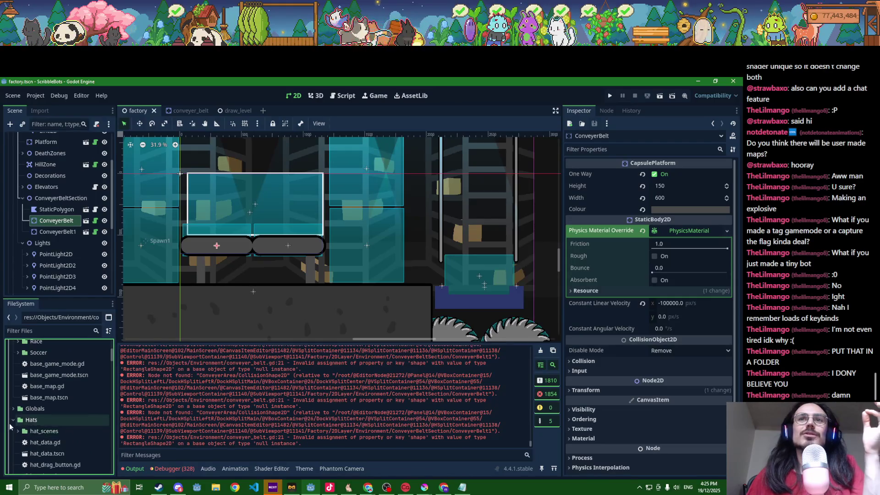
{"action": "left_click", "coordinate": [12, 431]}
{"action": "left_click", "coordinate": [13, 442]}
{"action": "scroll", "coordinate": [13, 426], "scroll_direction": "down", "scroll_amount": 2}
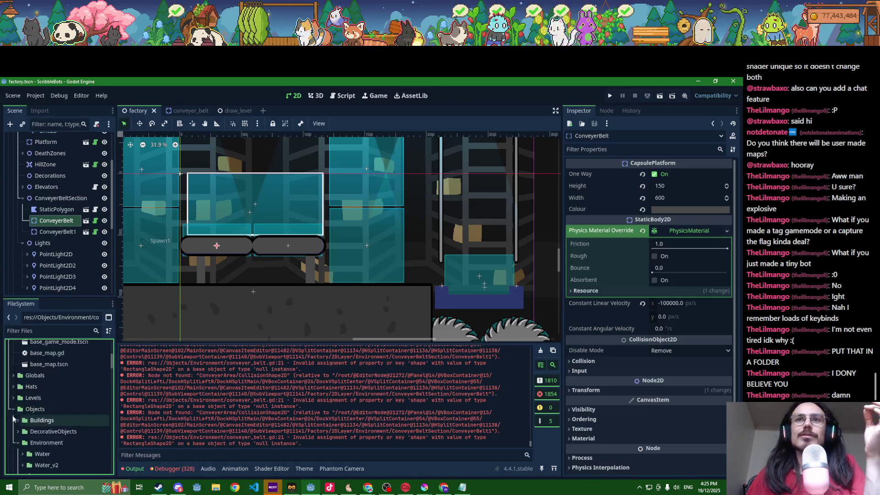
{"action": "left_click", "coordinate": [13, 420]}
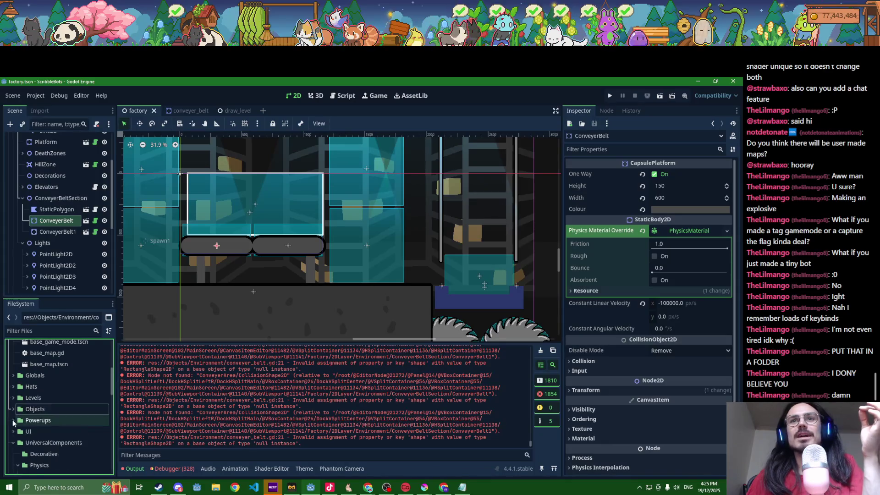
{"action": "scroll", "coordinate": [13, 422], "scroll_direction": "down", "scroll_amount": 2}
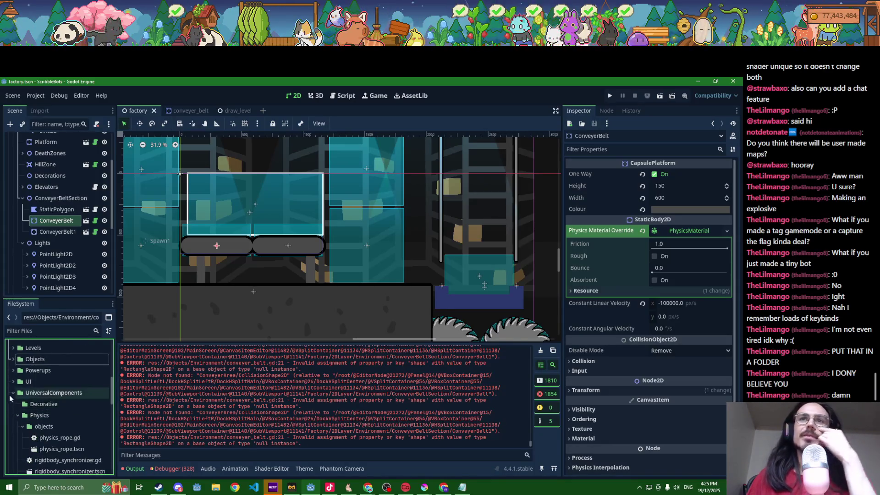
{"action": "left_click", "coordinate": [12, 420]}
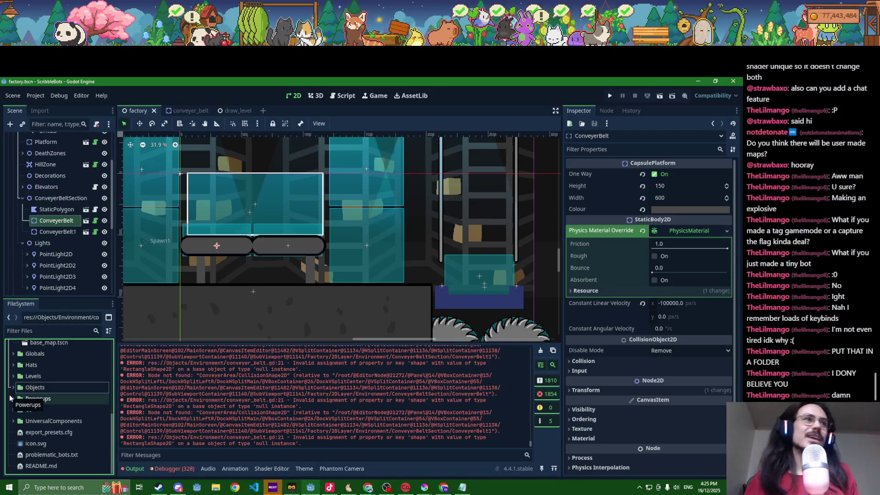
{"action": "scroll", "coordinate": [44, 403], "scroll_direction": "up", "scroll_amount": 3}
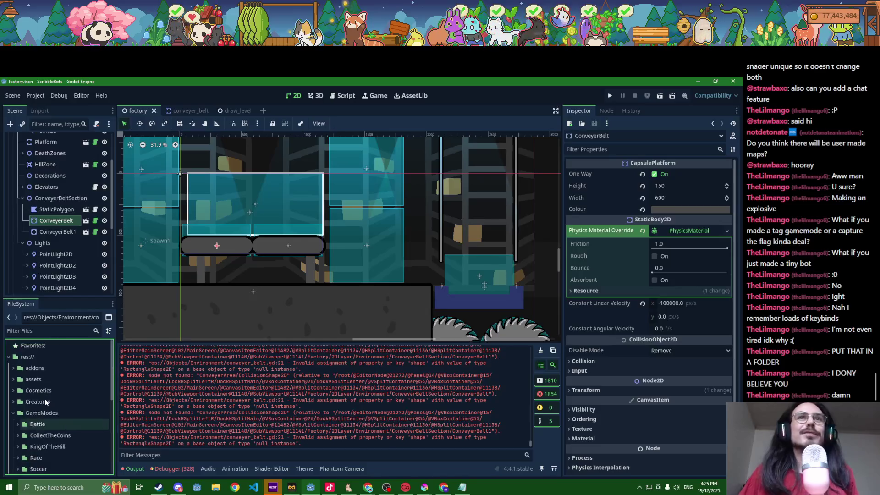
{"action": "scroll", "coordinate": [45, 402], "scroll_direction": "down", "scroll_amount": 3}
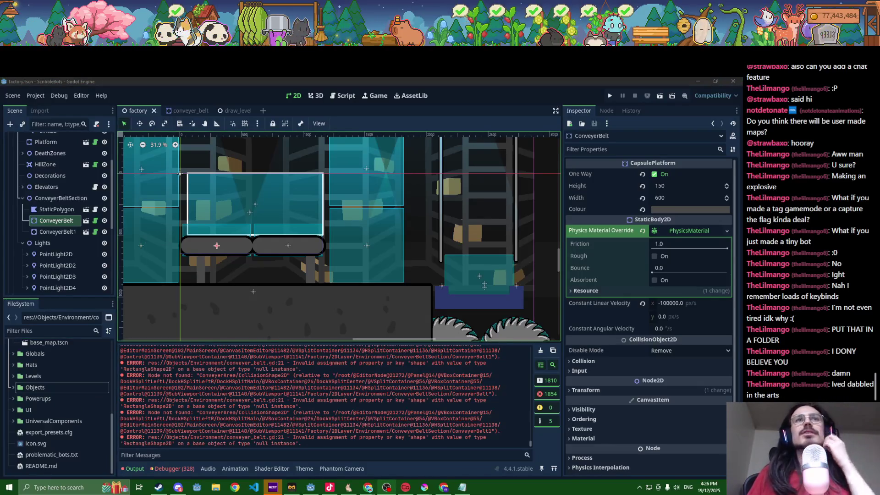
Close the draw_level scene tab and bring conveyer_belt.gd back into the Script workspace.
{"action": "left_click", "coordinate": [186, 111]}
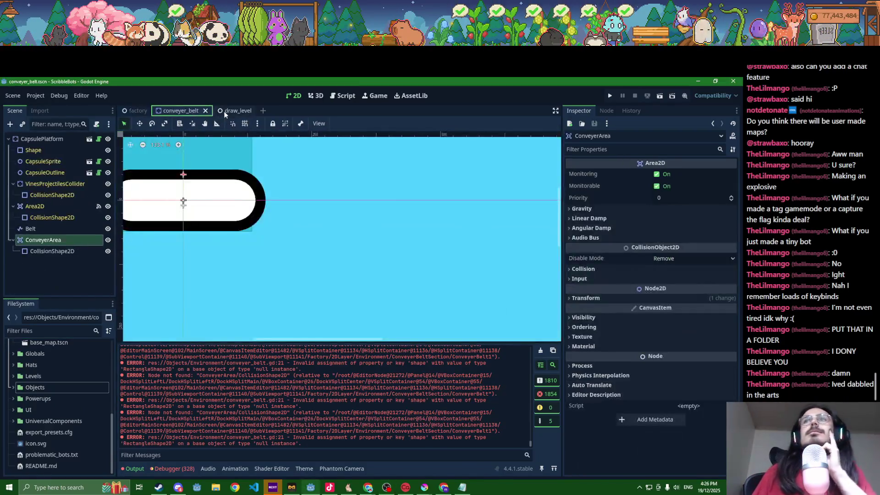
{"action": "left_click", "coordinate": [225, 112]}
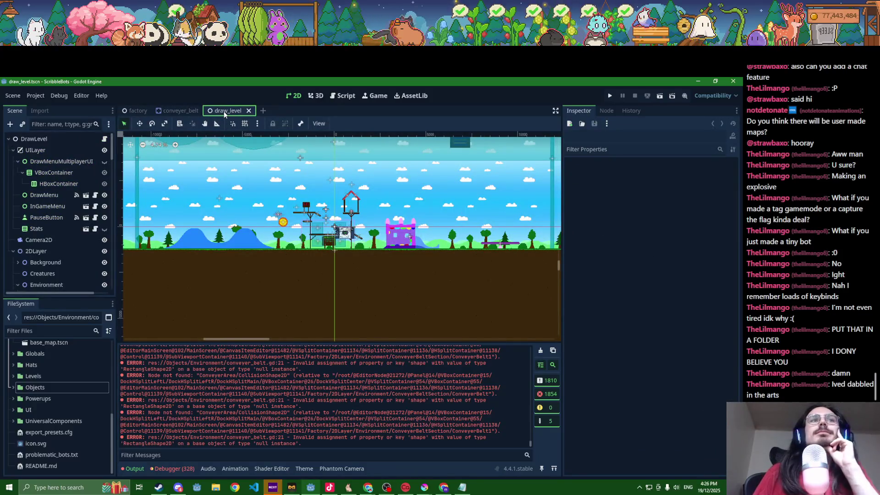
{"action": "left_click", "coordinate": [181, 110]}
{"action": "left_click", "coordinate": [218, 110]}
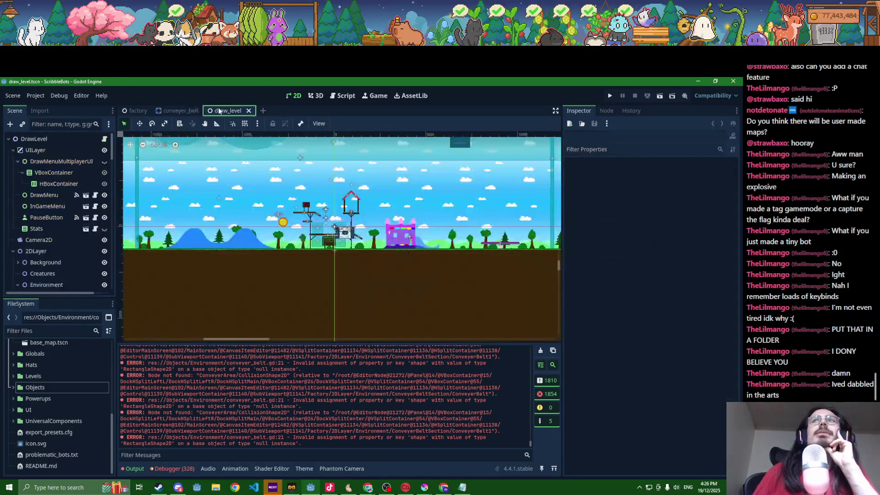
{"action": "scroll", "coordinate": [390, 219], "scroll_direction": "down", "scroll_amount": 2}
{"action": "scroll", "coordinate": [452, 229], "scroll_direction": "up", "scroll_amount": 2}
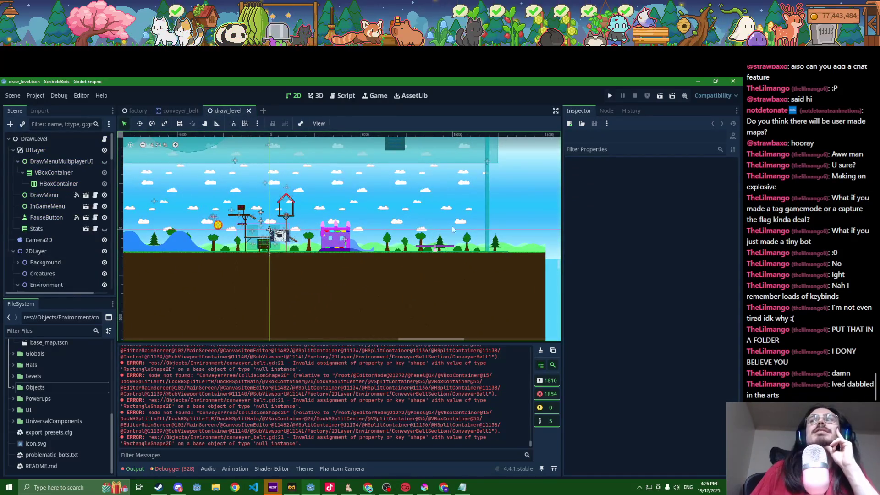
{"action": "left_click", "coordinate": [249, 110]}
{"action": "key", "text": "ctrl+F3"}
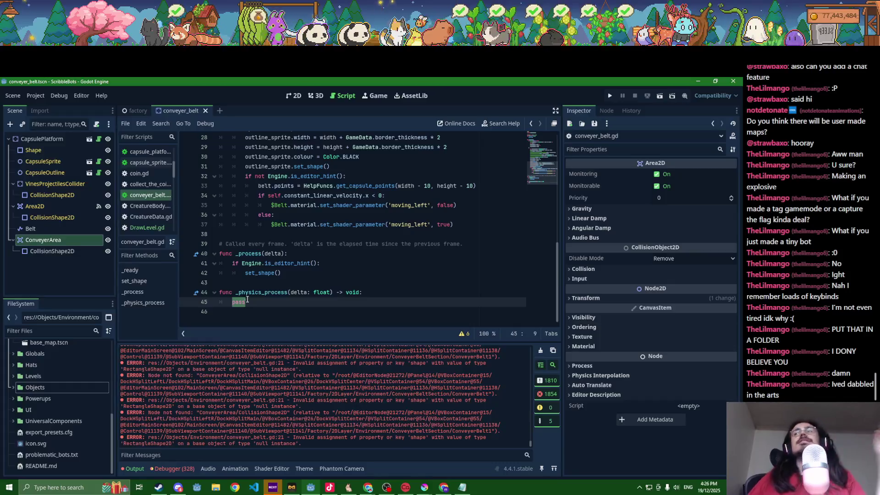
Set ConveyerArea to collision layer 2 only, with mask layers 1, 3, 5 and 7.
{"action": "left_click", "coordinate": [37, 242]}
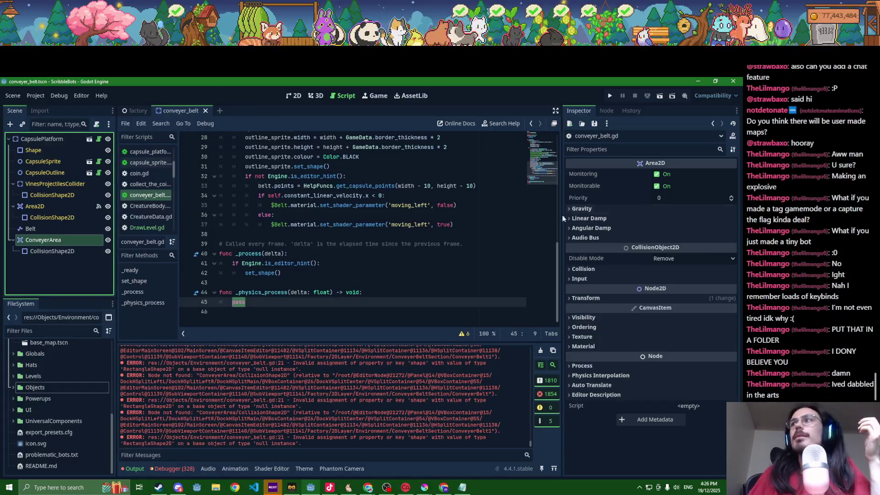
{"action": "left_click", "coordinate": [588, 270]}
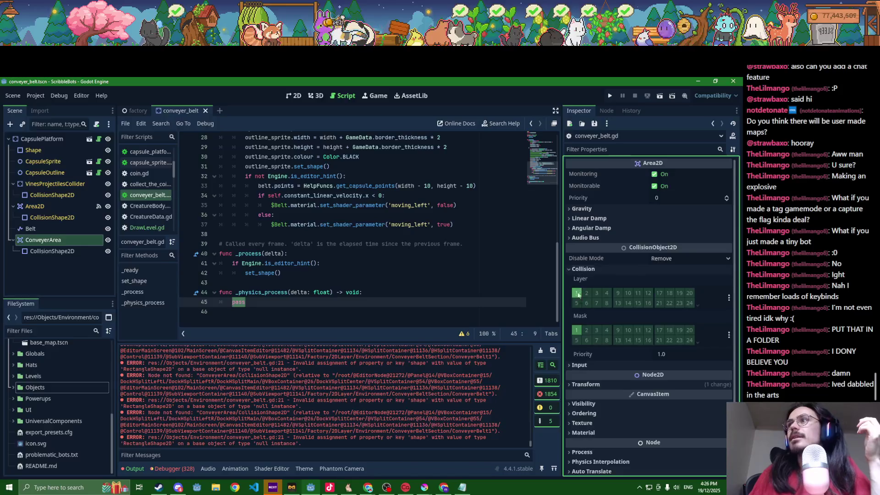
{"action": "left_click", "coordinate": [573, 296]}
{"action": "left_click", "coordinate": [585, 294]}
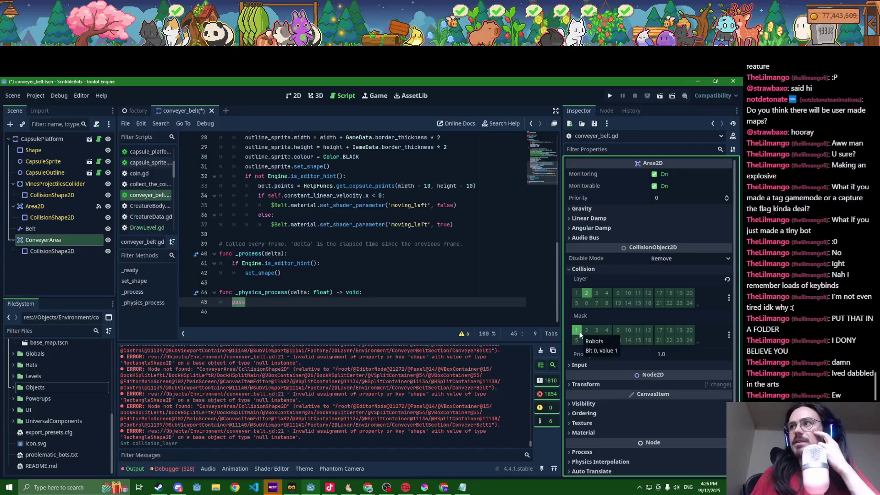
{"action": "left_click", "coordinate": [595, 334]}
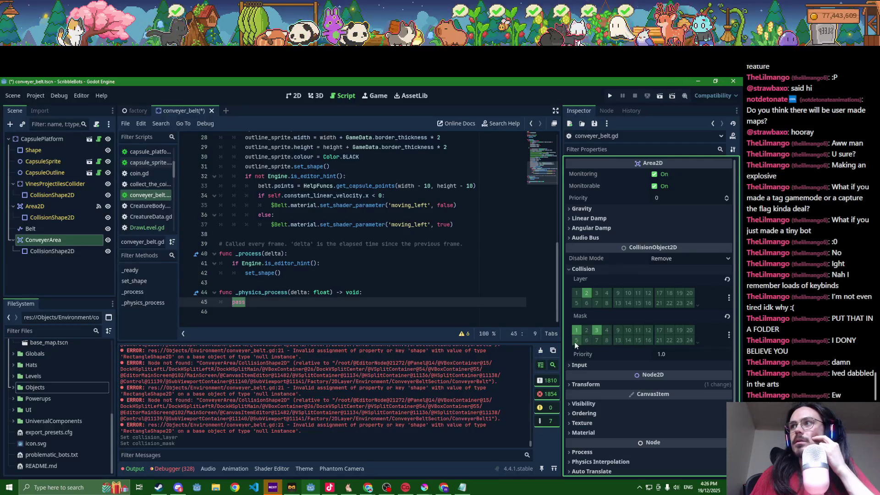
{"action": "left_click", "coordinate": [577, 341]}
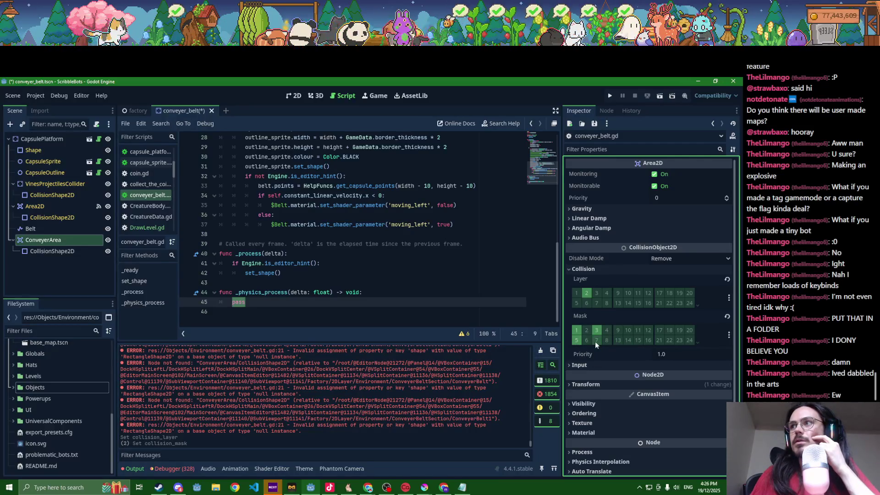
{"action": "left_click", "coordinate": [595, 341]}
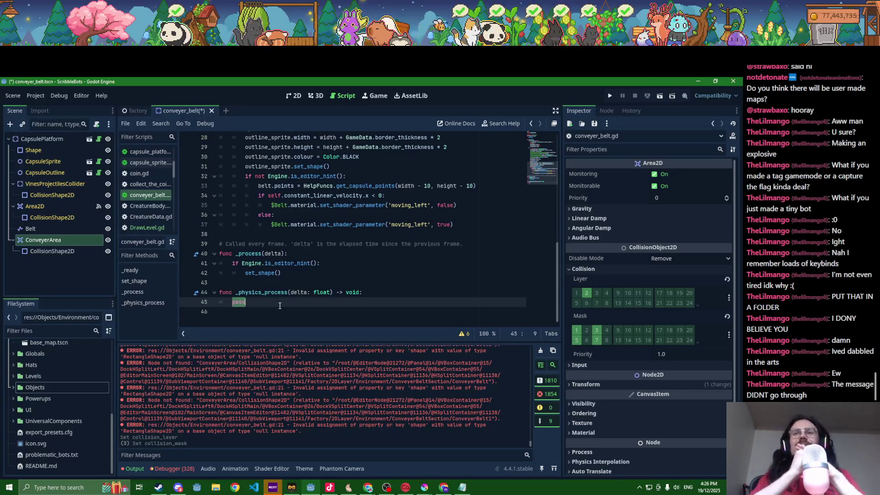
Replace pass with a loop over $ConveyerArea.get_overlapping_bodies() in _physics_process.
{"action": "type", "text": "for body in $C"}
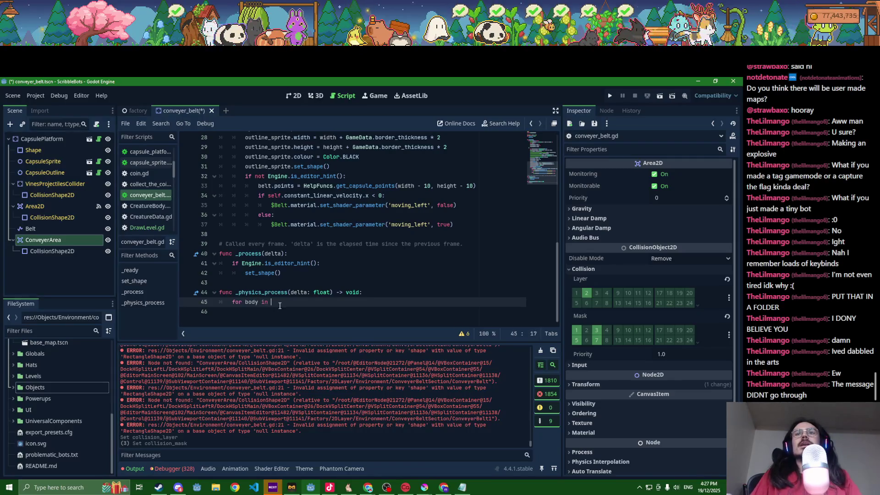
{"action": "type", "text": "onveyerArea.get_"}
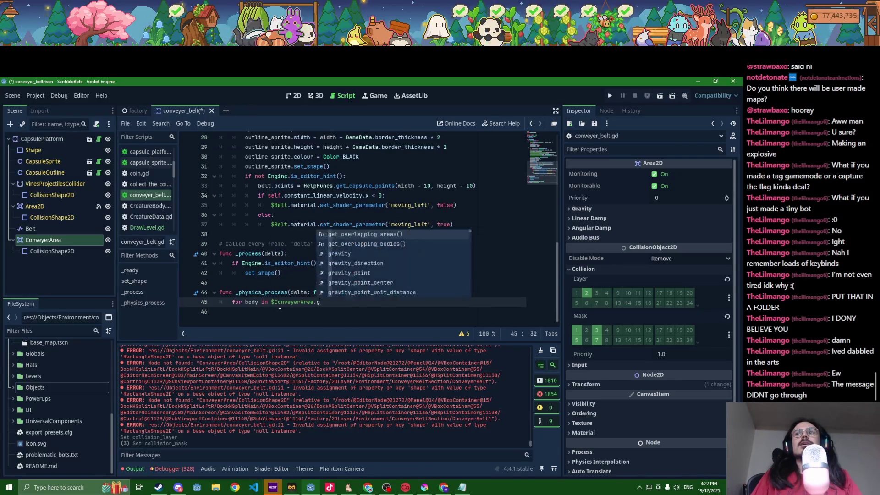
{"action": "key", "text": "Down"}
{"action": "key", "text": "Return"}
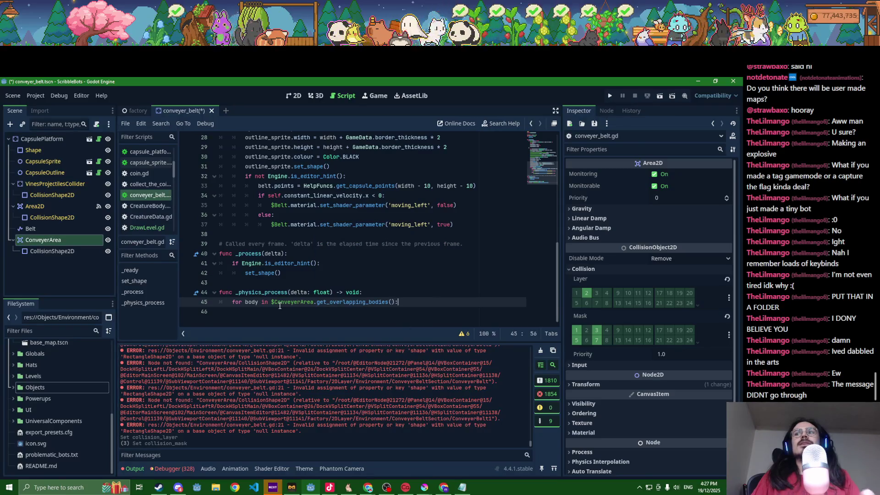
{"action": "key", "text": "Return"}
Inside the loop, check 'if body is RigidBody2D:', start body.apply_force(, and save.
{"action": "type", "text": "if body is"}
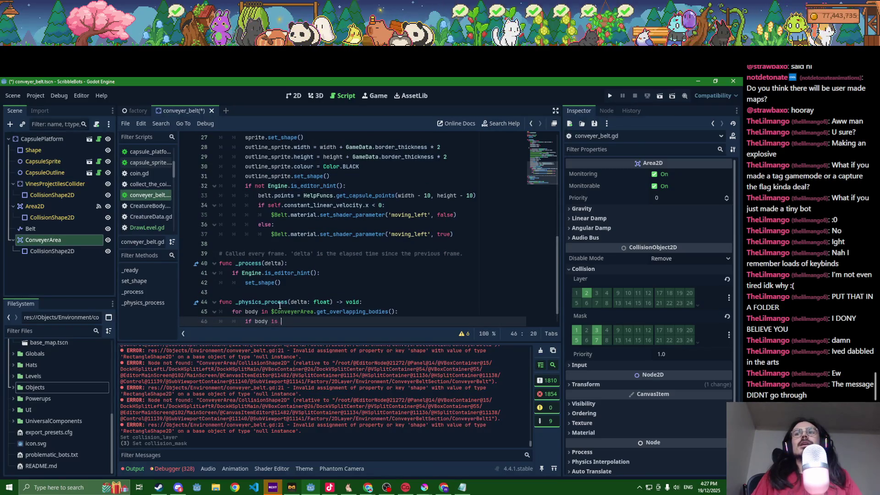
{"action": "type", "text": "id"}
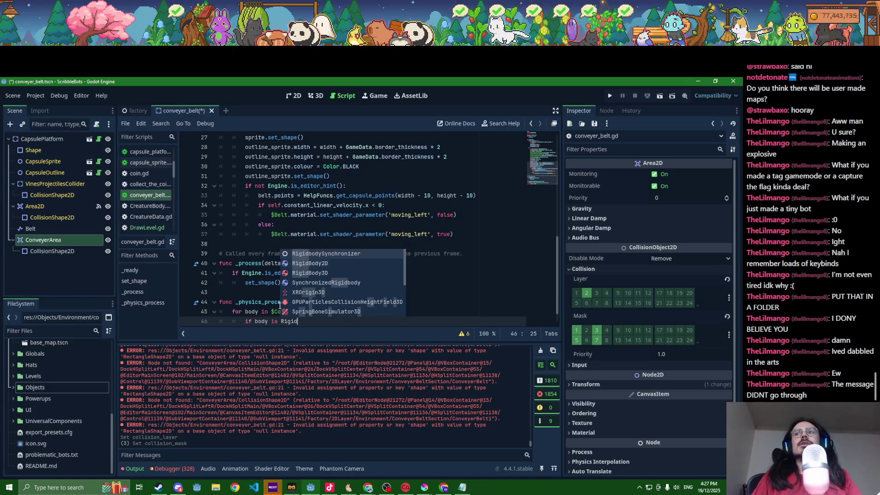
{"action": "key", "text": "Down"}
{"action": "key", "text": "Return"}
{"action": "key", "text": "Return"}
{"action": "type", "text": "body."}
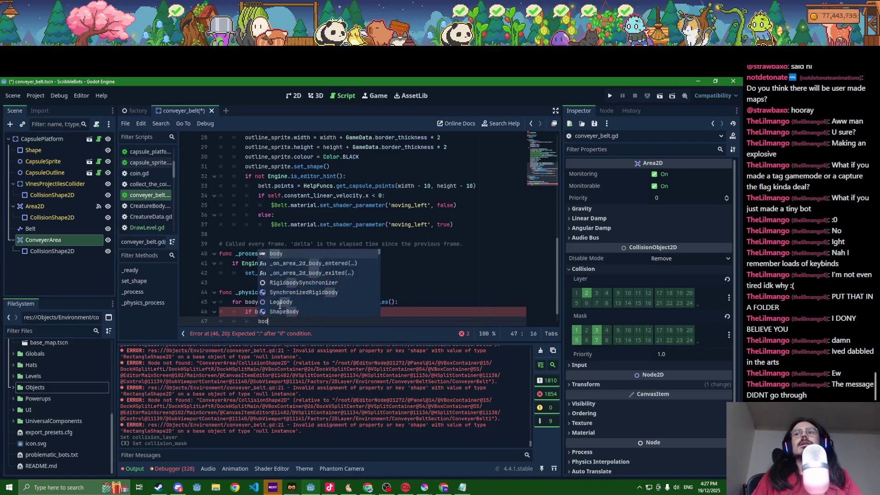
{"action": "type", "text": "appl"}
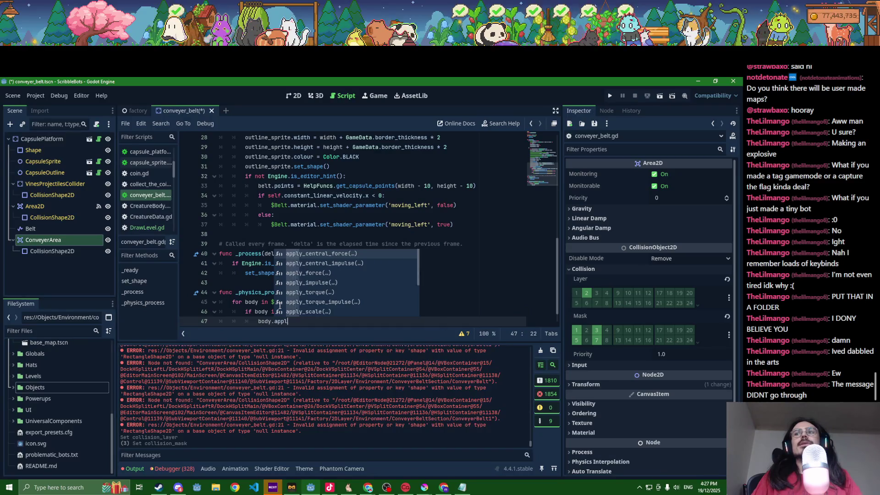
{"action": "key", "text": "Down"}
{"action": "key", "text": "Down"}
{"action": "key", "text": "Return"}
{"action": "key", "text": "ctrl+s"}
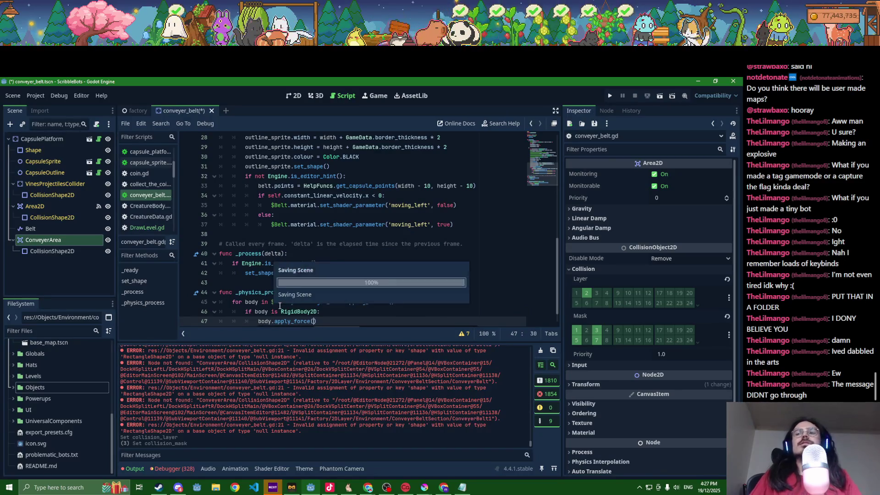
{"action": "scroll", "coordinate": [321, 235], "scroll_direction": "up", "scroll_amount": 3}
{"action": "scroll", "coordinate": [321, 235], "scroll_direction": "up", "scroll_amount": 6}
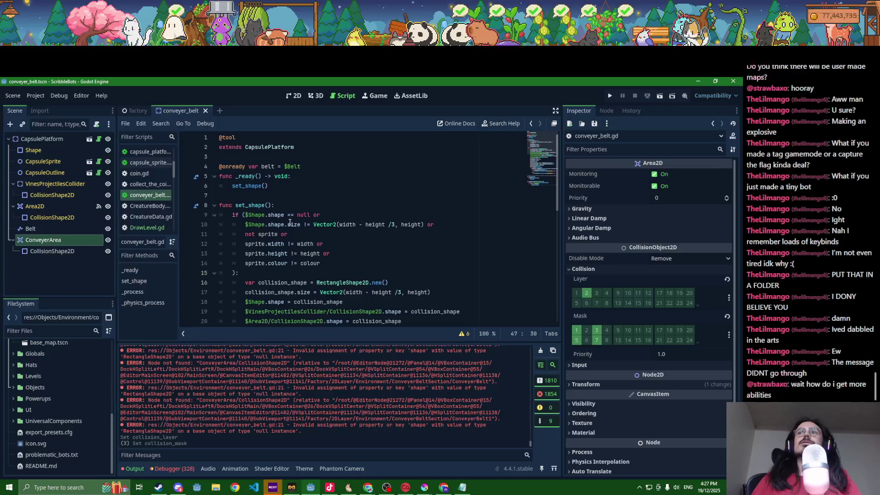
Declare exported conveyer_direction: Vector2 = Vector2(0,0) and conveyer_force: int = 500 at the script top, then save.
{"action": "left_click", "coordinate": [248, 159]}
{"action": "type", "text": "@"}
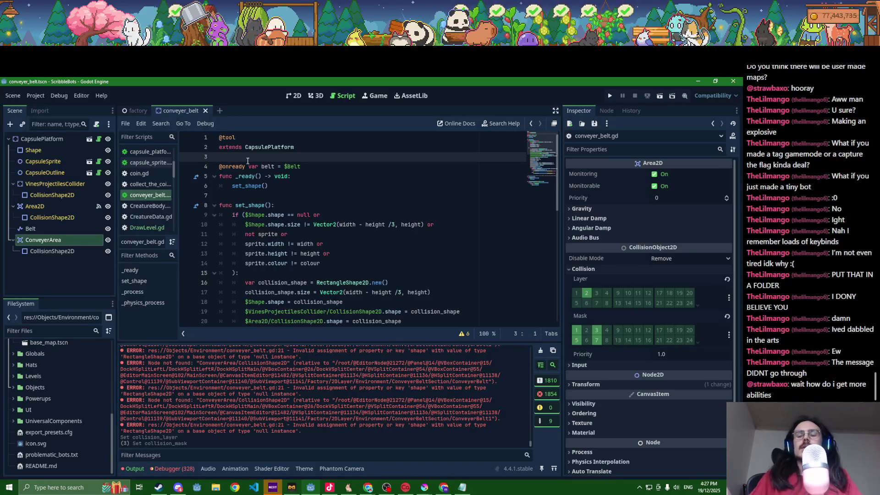
{"action": "type", "text": "export for"}
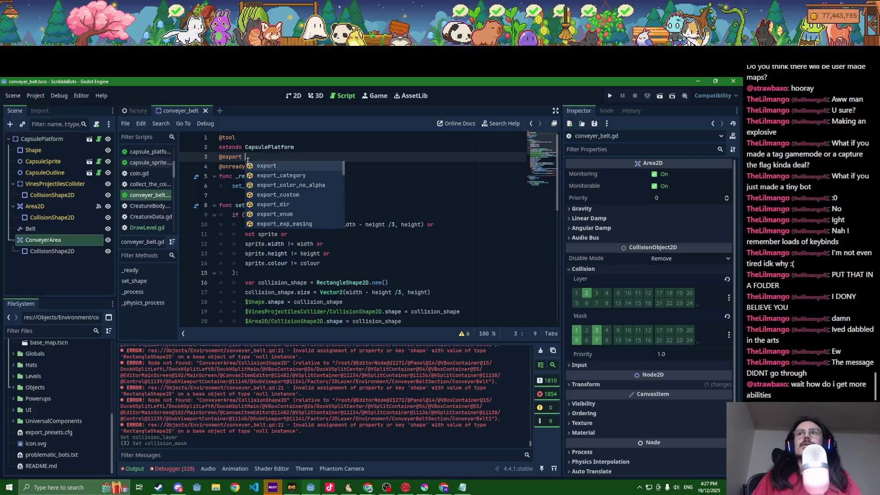
{"action": "key", "text": "BackSpace"}
{"action": "key", "text": "BackSpace"}
{"action": "key", "text": "BackSpace"}
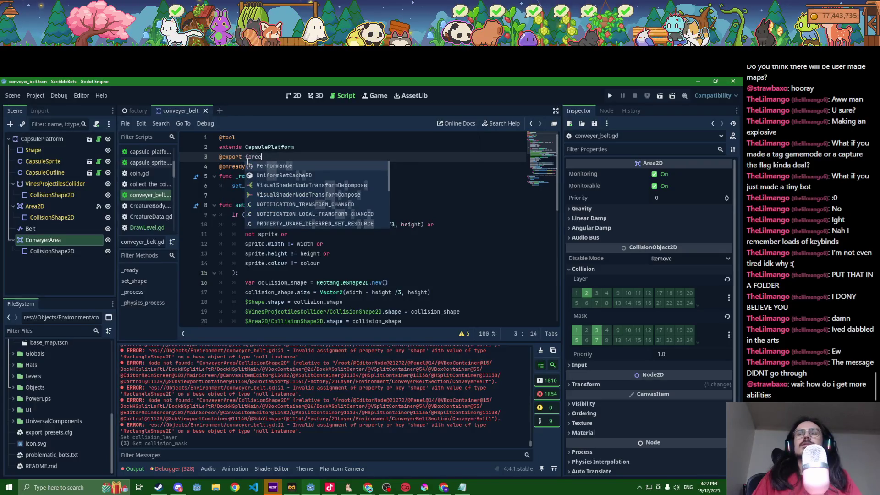
{"action": "type", "text": "v"}
{"action": "key", "text": "BackSpace"}
{"action": "type", "text": "conveyer_direction:"}
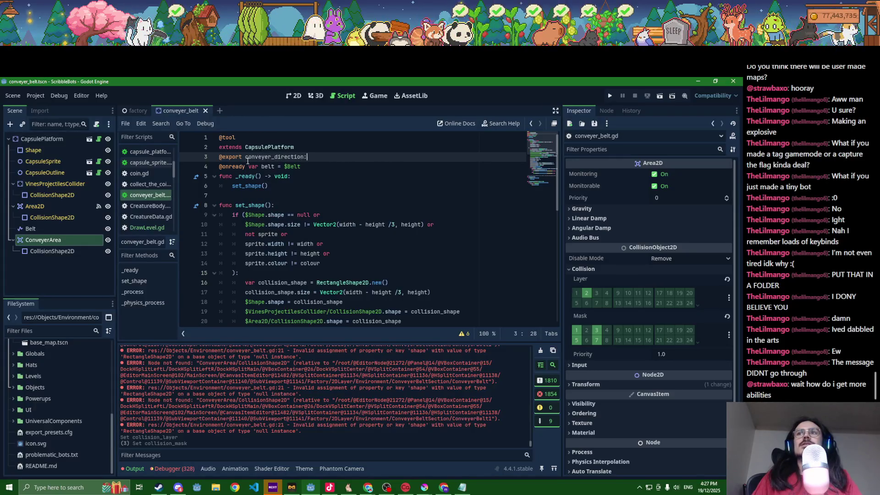
{"action": "type", "text": " Vector2 = Vector2(0,0"}
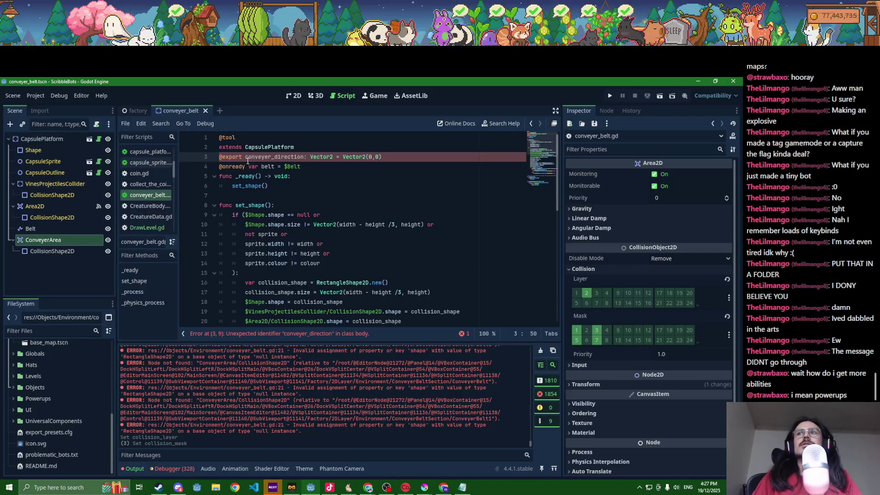
{"action": "key", "text": "Return"}
{"action": "type", "text": "@export "}
{"action": "type", "text": "conveyer_force: int = 500"}
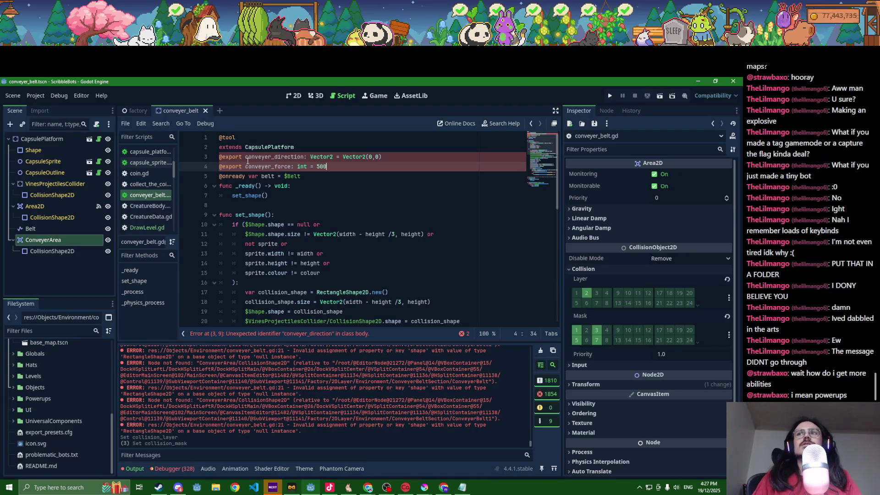
{"action": "key", "text": "ctrl+s"}
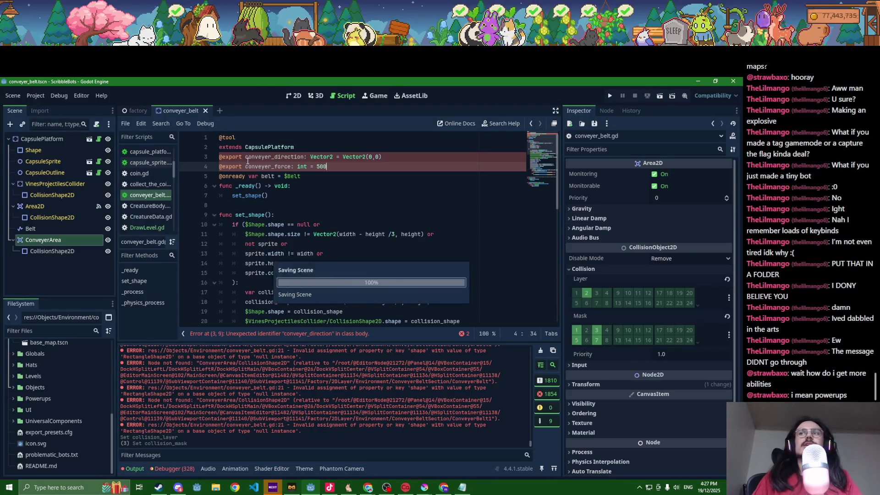
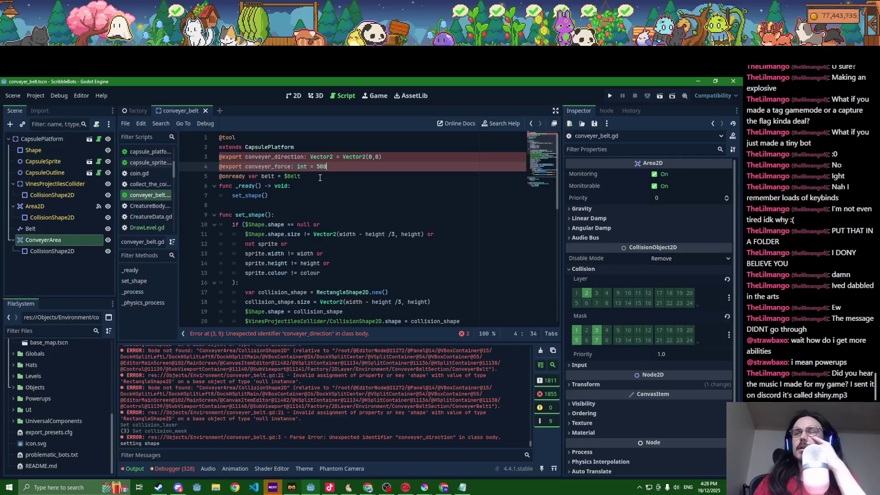
{"action": "left_click", "coordinate": [241, 156]}
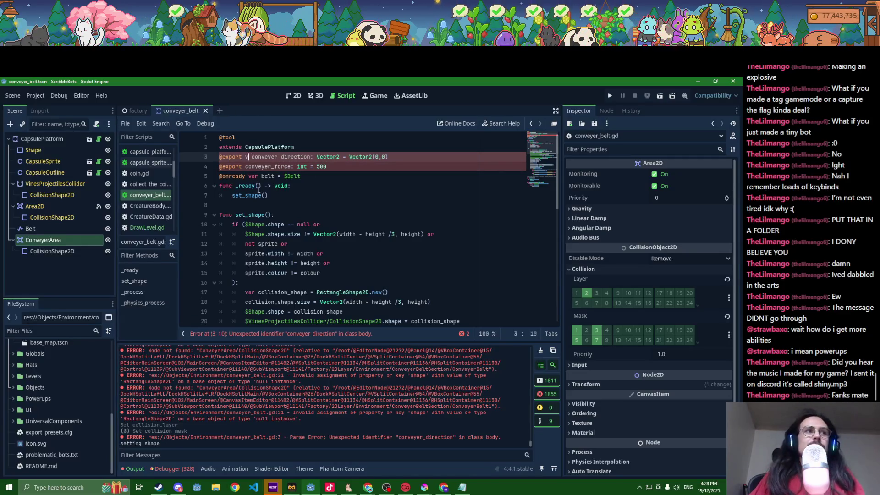
{"action": "key", "text": "Down"}
{"action": "key", "text": "ctrl+Left"}
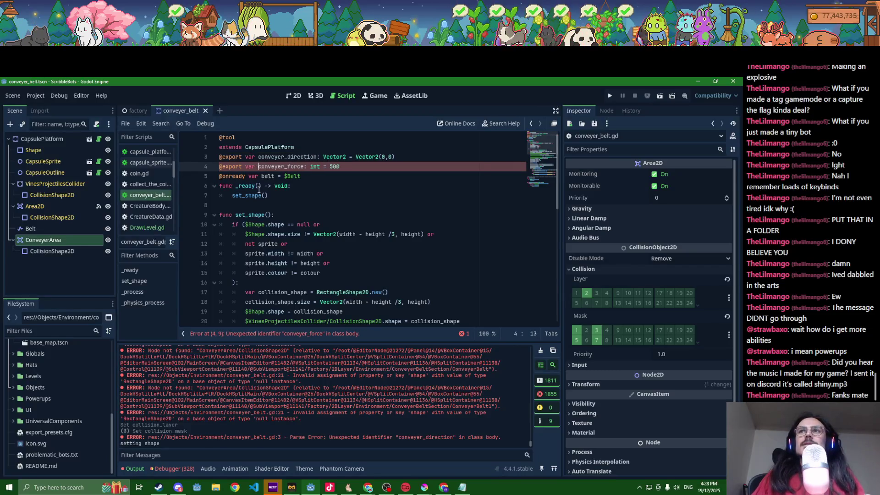
Fill the apply_force call with conveyer_direction * conveyer_force for overlapping bodies.
{"action": "scroll", "coordinate": [259, 189], "scroll_direction": "down", "scroll_amount": 10}
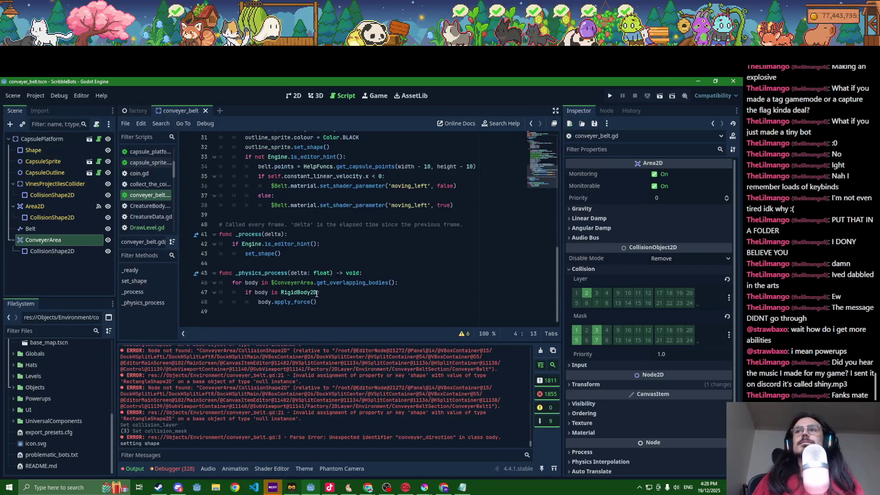
{"action": "left_click", "coordinate": [331, 302]}
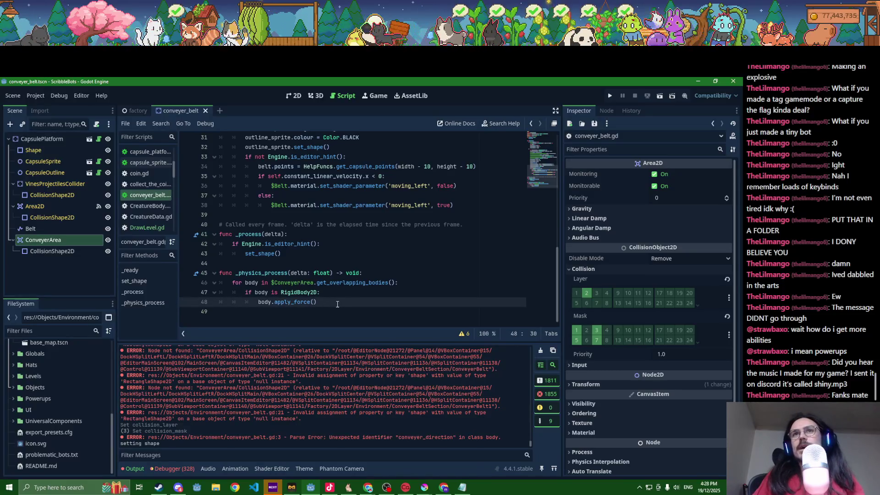
{"action": "type", "text": "n"}
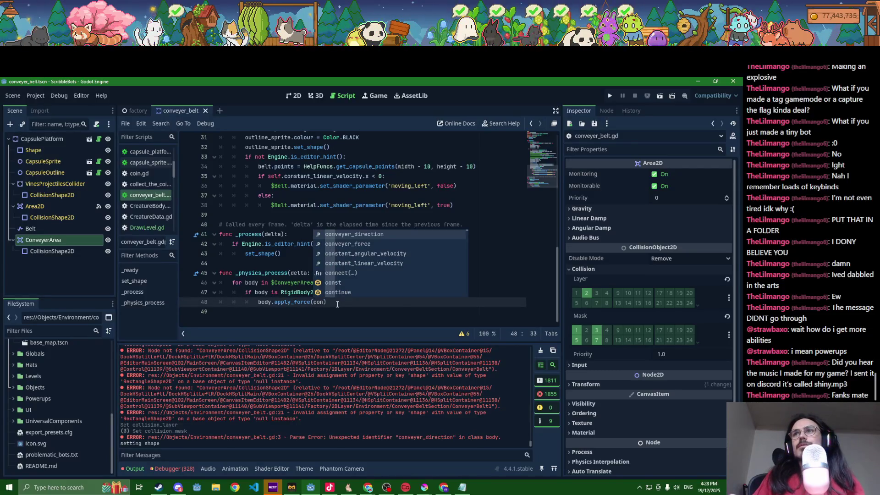
{"action": "key", "text": "Return"}
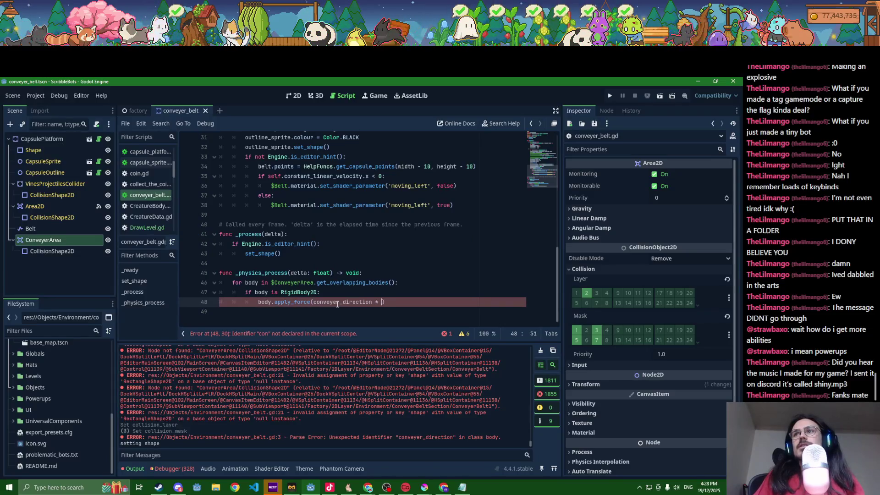
{"action": "type", "text": "v"}
{"action": "key", "text": "Down"}
{"action": "key", "text": "Return"}
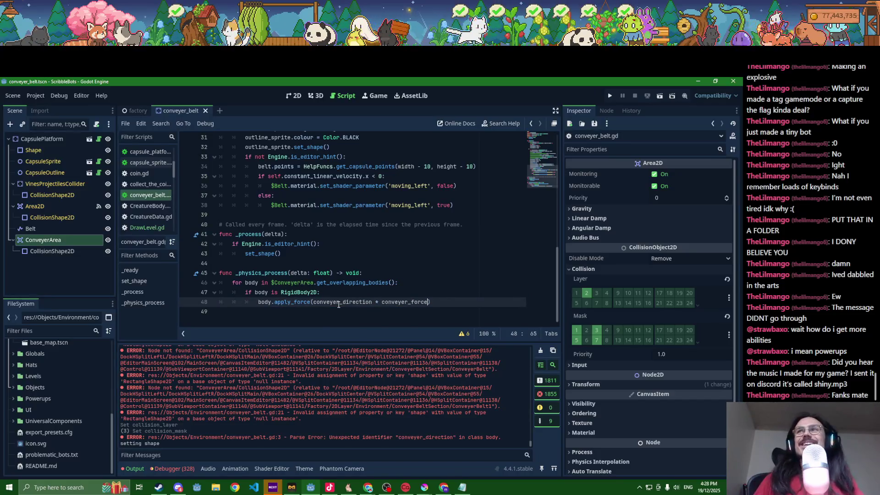
Change line 35 to check 'conveyer_direction.x < 0' and save the script.
{"action": "left_click_drag", "start_coordinate": [268, 176], "coordinate": [367, 181]}
{"action": "type", "text": "con"}
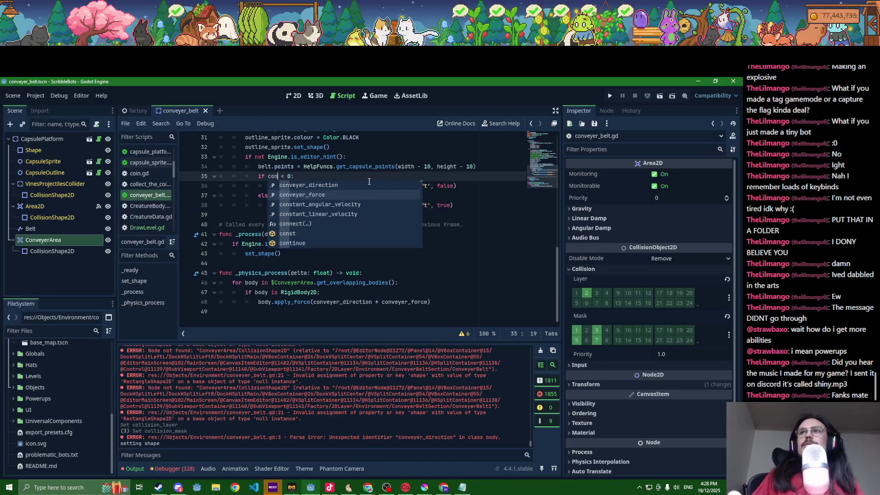
{"action": "left_click", "coordinate": [369, 183]}
{"action": "type", "text": ".x"}
{"action": "key", "text": "ctrl+s"}
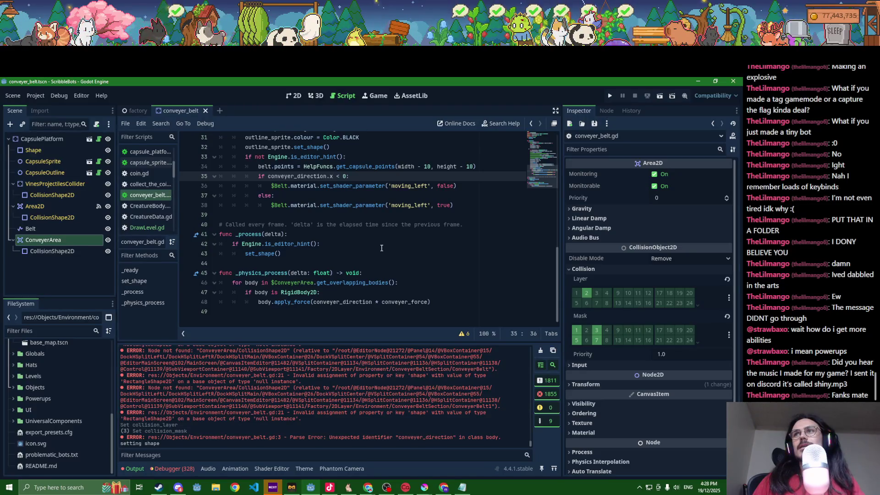
In the factory scene, set ConveyerBelt's Conveyer Direction x to -1.
{"action": "left_click", "coordinate": [295, 96]}
{"action": "left_click", "coordinate": [138, 110]}
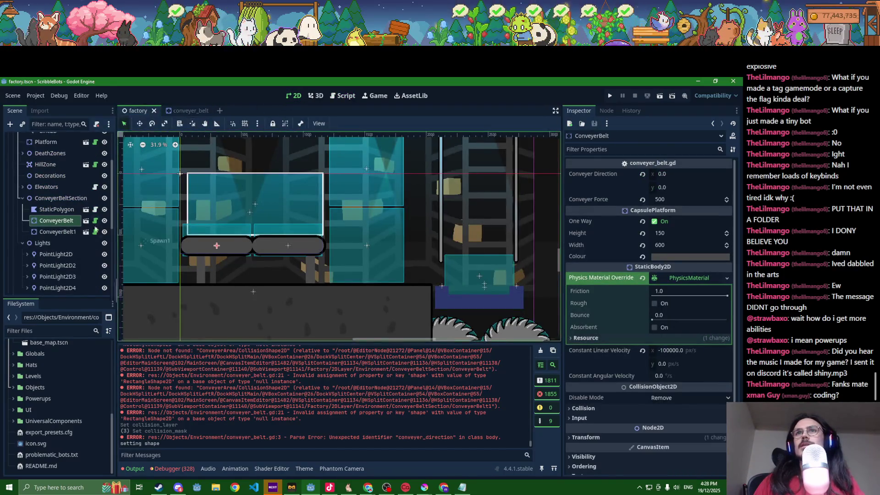
{"action": "left_click", "coordinate": [666, 175]}
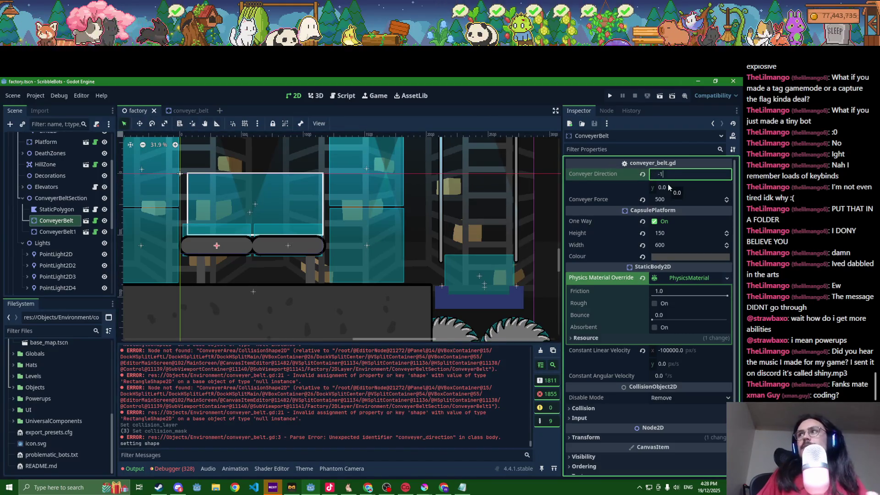
{"action": "key", "text": "Return"}
Set ConveyerBelt1's Conveyer Direction x to 1, save the scene, and run the project.
{"action": "left_click", "coordinate": [58, 232]}
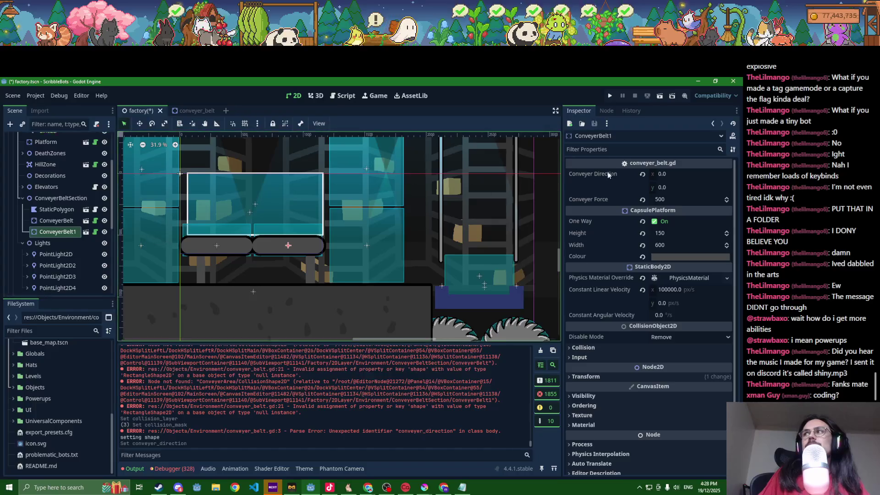
{"action": "left_click", "coordinate": [666, 174]}
{"action": "key", "text": "ctrl+s"}
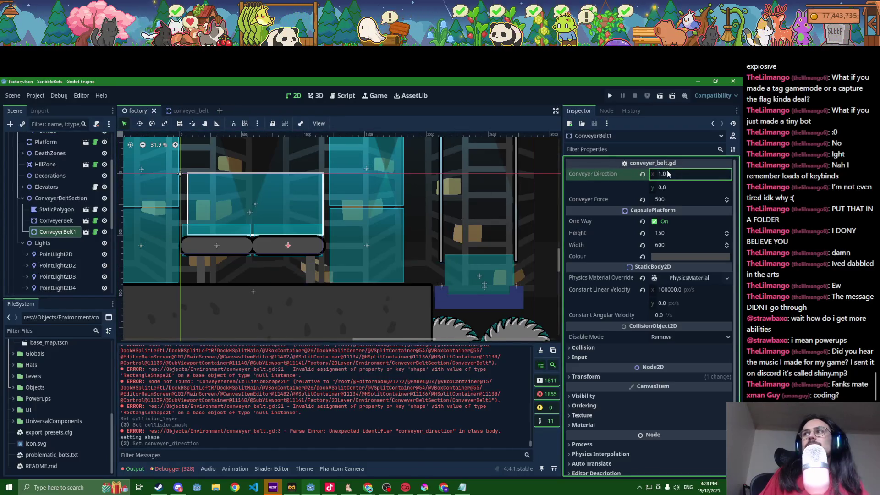
{"action": "left_click", "coordinate": [643, 200]}
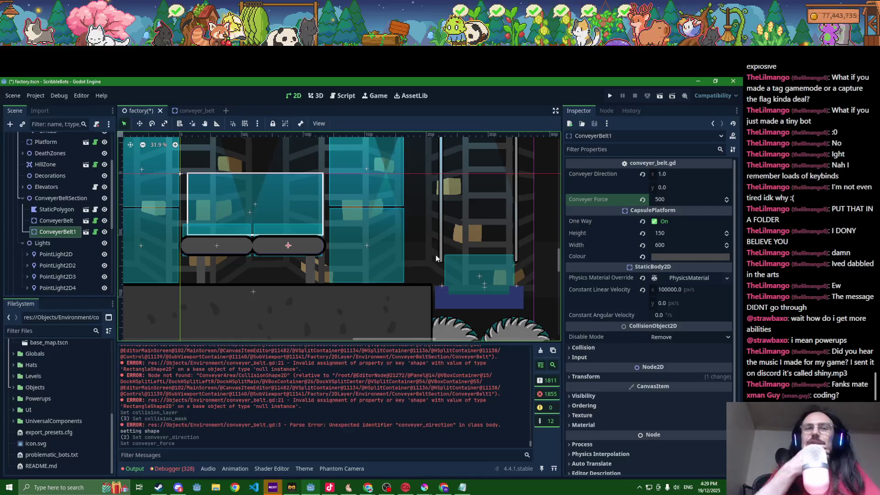
{"action": "left_click", "coordinate": [610, 96]}
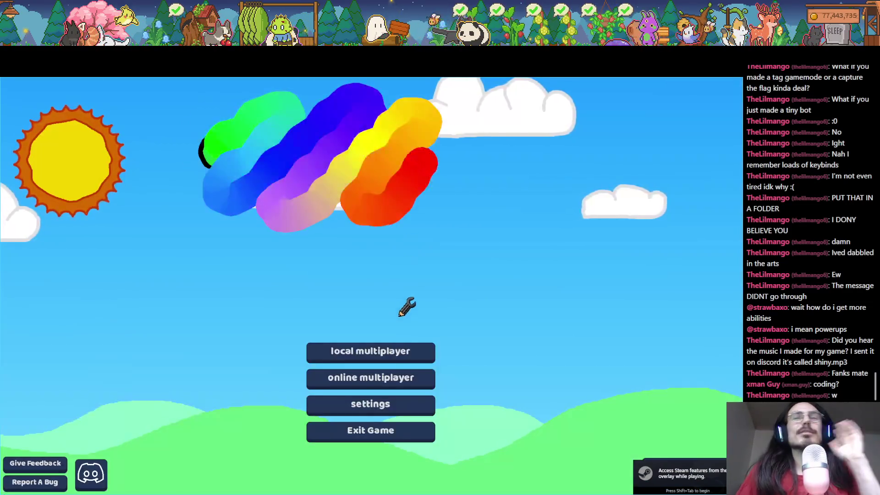
Set up a one-player King of the Hill game on The Hill King map and start it.
{"action": "left_click", "coordinate": [394, 350]}
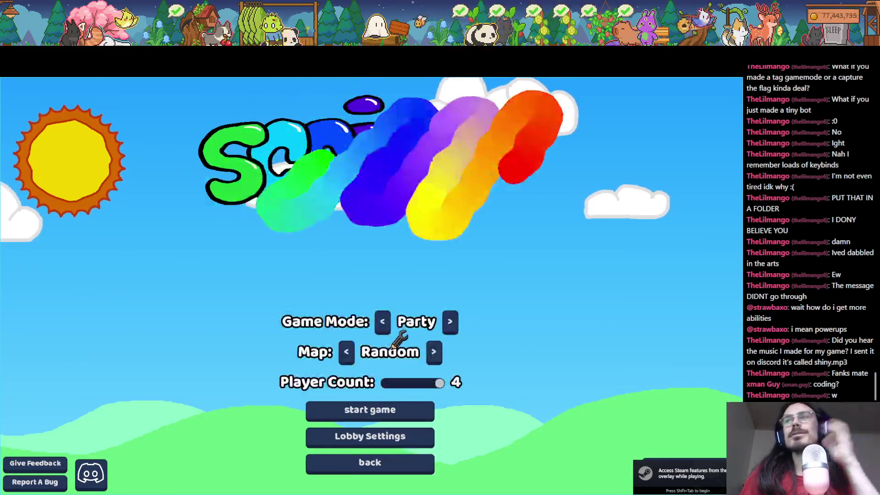
{"action": "left_click", "coordinate": [391, 321]}
{"action": "left_click", "coordinate": [366, 352]}
{"action": "left_click_drag", "start_coordinate": [389, 382], "coordinate": [362, 378]}
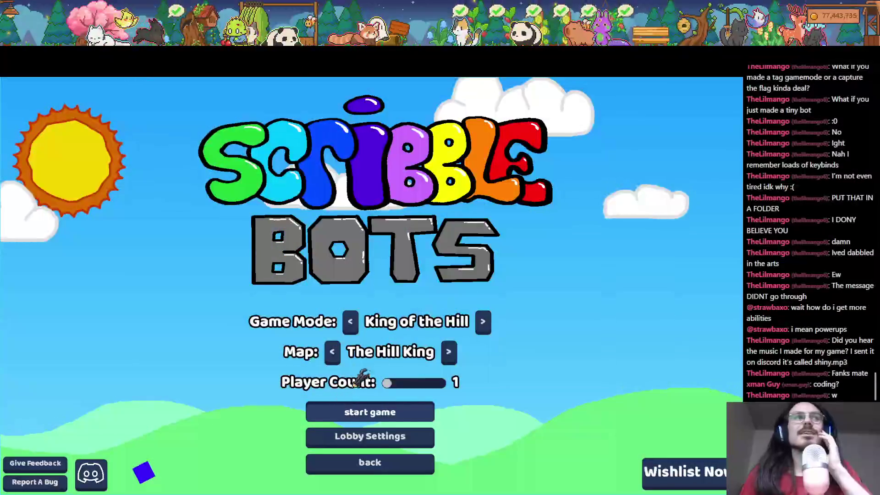
{"action": "key", "text": "Return"}
Pick the Hover Module, draw a bot body with two legs, and start the test run.
{"action": "left_click", "coordinate": [433, 219]}
{"action": "mouse_move", "coordinate": [477, 211]}
{"action": "left_mouse_down"}
{"action": "mouse_move", "coordinate": [314, 207]}
{"action": "mouse_move", "coordinate": [332, 287]}
{"action": "mouse_move", "coordinate": [452, 259]}
{"action": "mouse_move", "coordinate": [456, 209]}
{"action": "left_mouse_up"}
{"action": "mouse_move", "coordinate": [308, 232]}
{"action": "left_mouse_down"}
{"action": "mouse_move", "coordinate": [238, 286]}
{"action": "mouse_move", "coordinate": [232, 378]}
{"action": "left_mouse_up"}
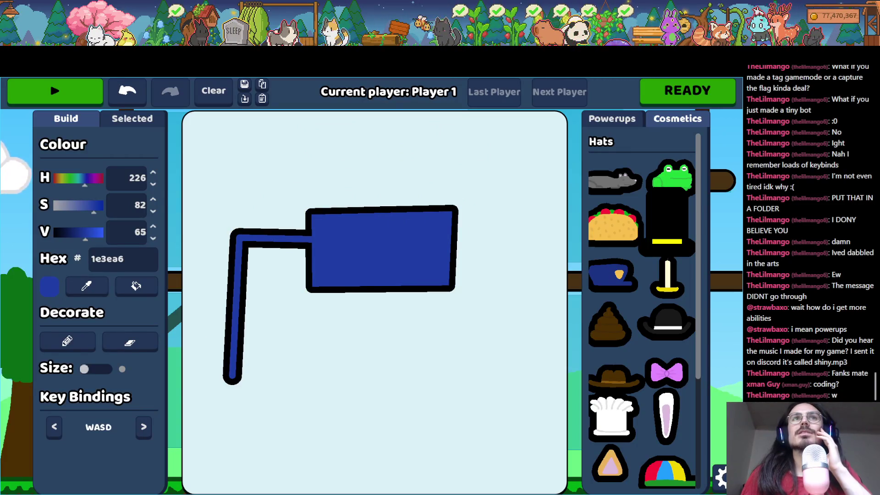
{"action": "mouse_move", "coordinate": [455, 235]}
{"action": "left_mouse_down"}
{"action": "mouse_move", "coordinate": [534, 240]}
{"action": "mouse_move", "coordinate": [527, 286]}
{"action": "left_mouse_up"}
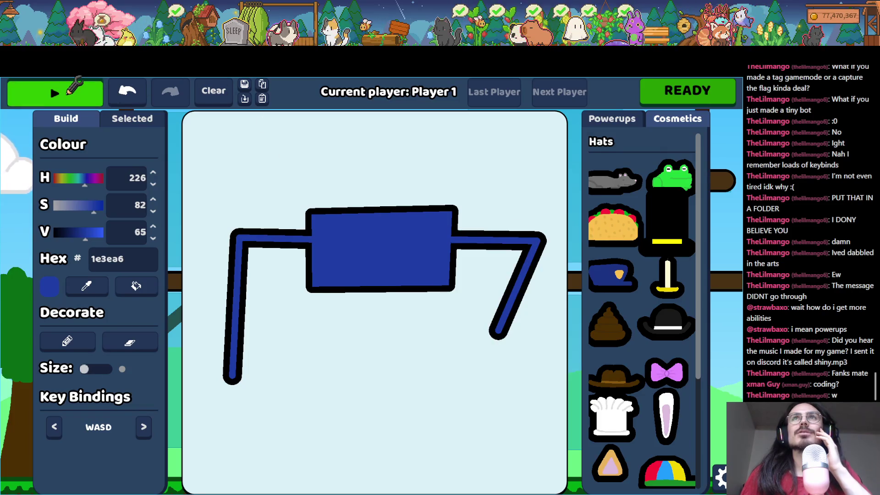
{"action": "left_click", "coordinate": [70, 92]}
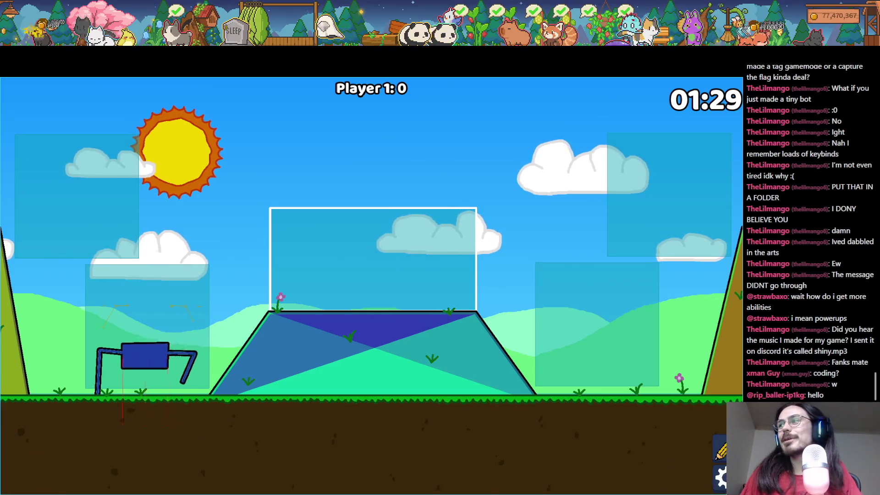
Leave the match via Main Menu and start a new round on the Robot Factory map.
{"action": "key", "text": "Escape"}
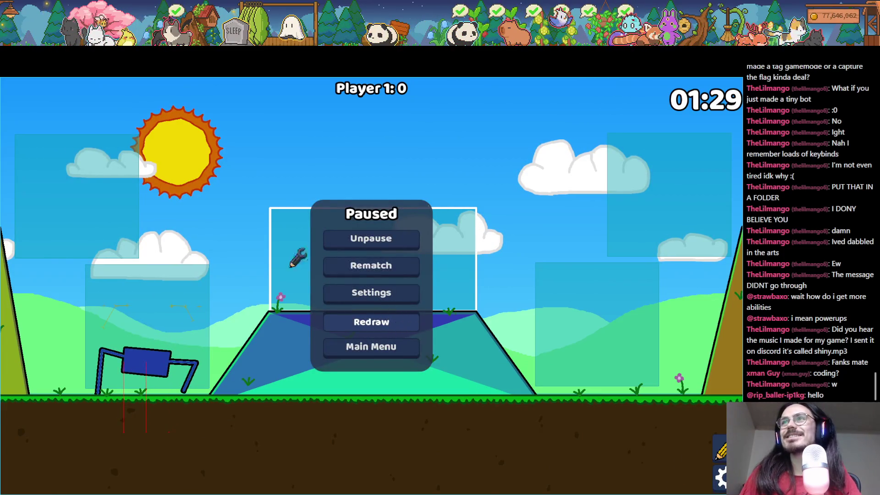
{"action": "left_click", "coordinate": [348, 265]}
{"action": "left_click", "coordinate": [445, 275]}
{"action": "left_click", "coordinate": [687, 90]}
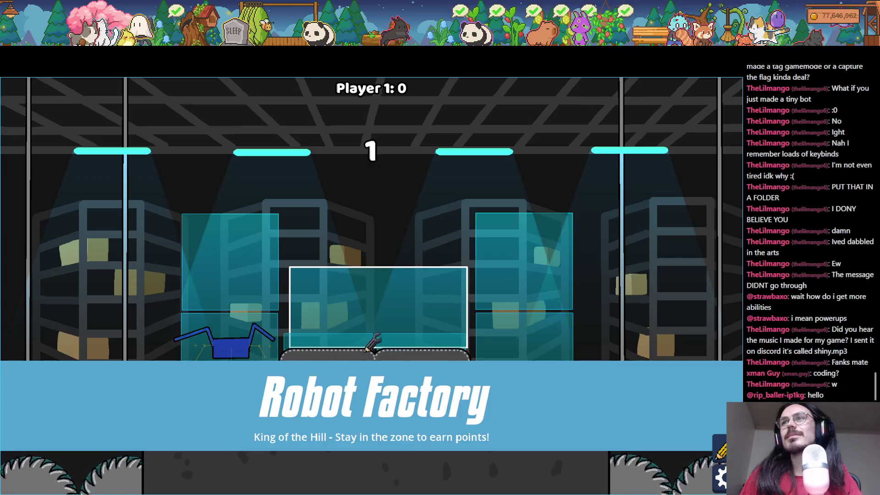
Fly the bot into the scoring box to reach 6 points, respawn, and return to Godot.
{"action": "key", "text": "w"}
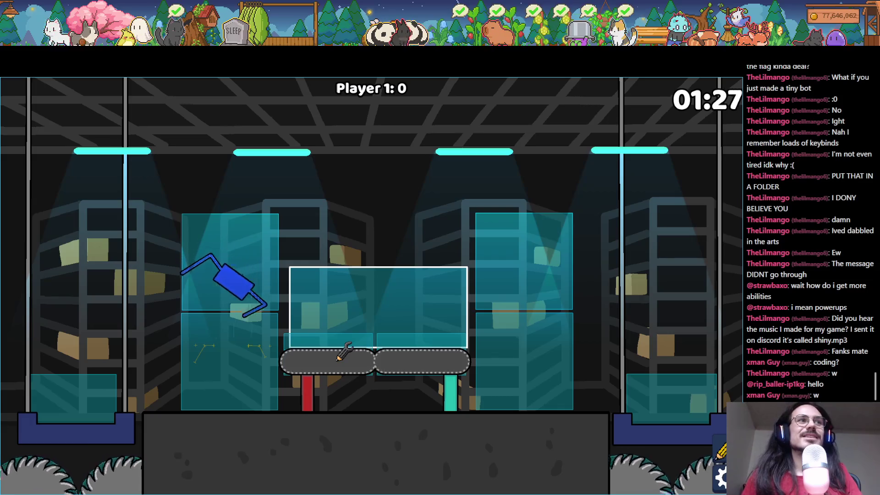
{"action": "key", "text": "d"}
{"action": "key", "text": "w"}
{"action": "key", "text": "d"}
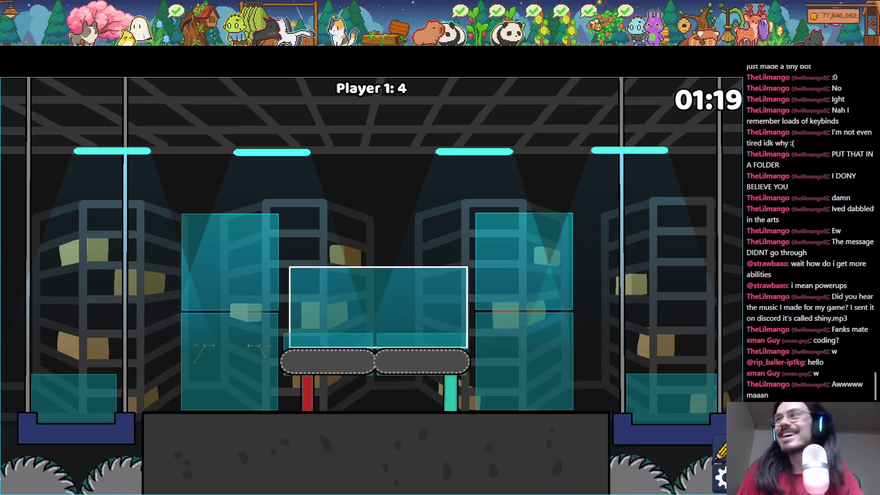
{"action": "key", "text": "Tab"}
{"action": "left_click", "coordinate": [60, 87]}
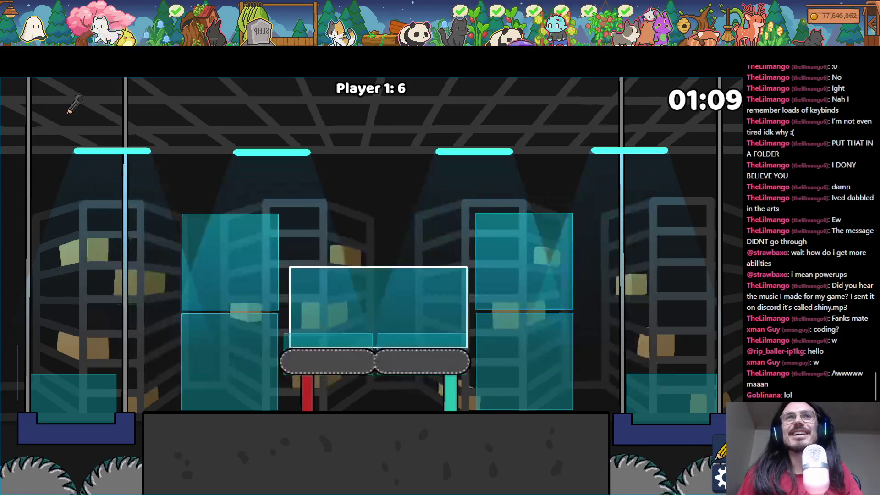
{"action": "key", "text": "alt+Tab"}
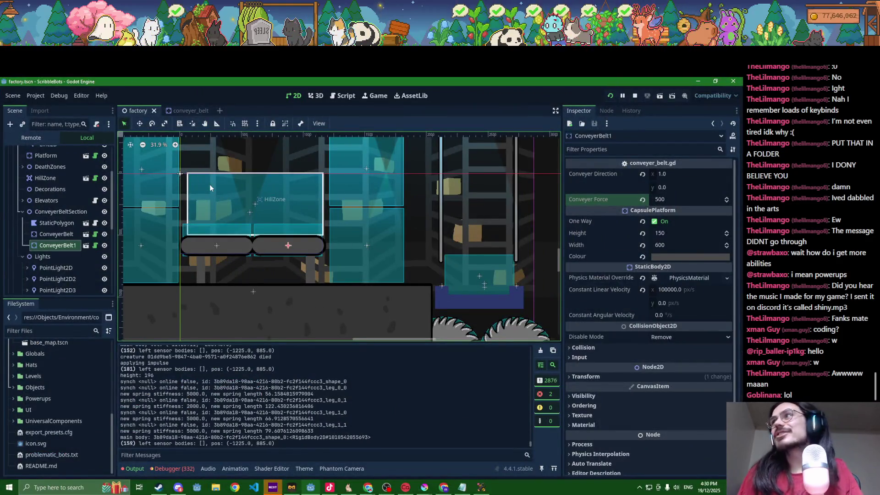
Revert Constant Linear Velocity on ConveyerBelt1 and ConveyerBelt, save the factory scene, and resume the game.
{"action": "left_click", "coordinate": [642, 294]}
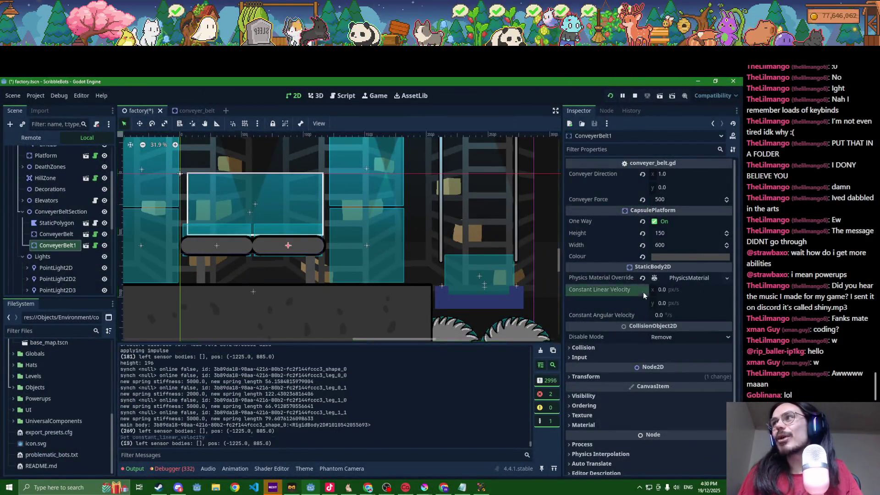
{"action": "left_click", "coordinate": [55, 234]}
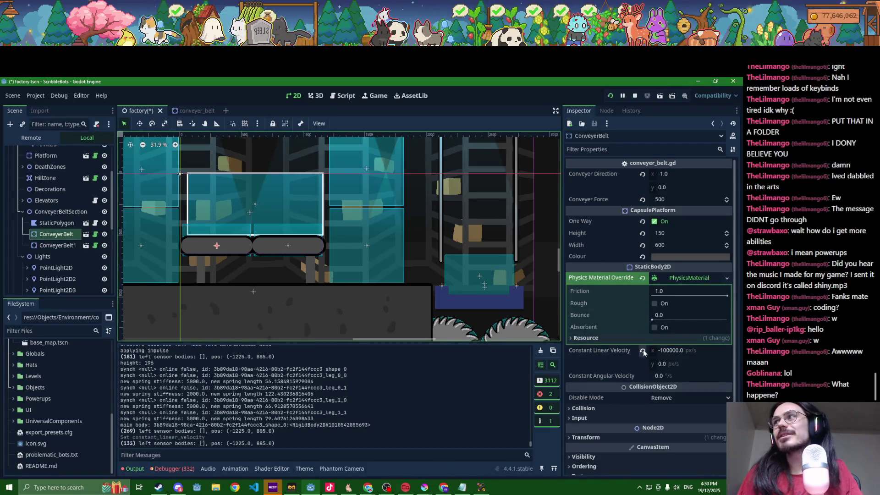
{"action": "left_click", "coordinate": [642, 350]}
{"action": "key", "text": "ctrl+s"}
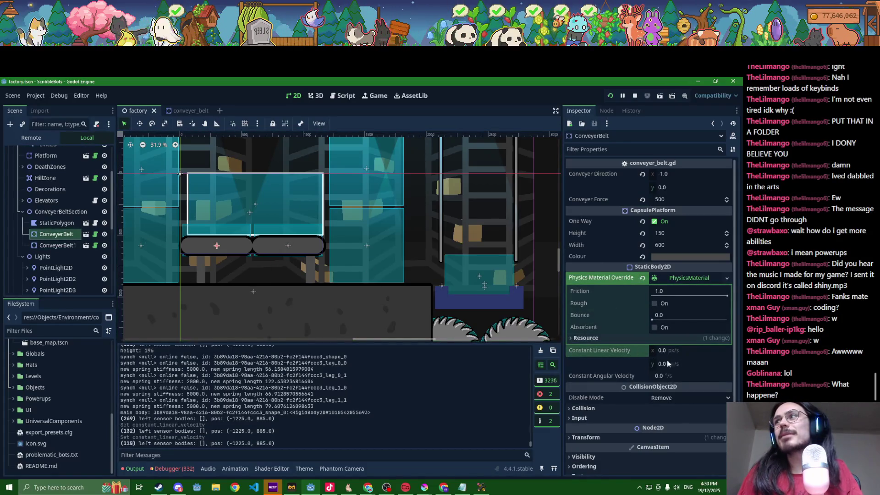
{"action": "left_click", "coordinate": [482, 487]}
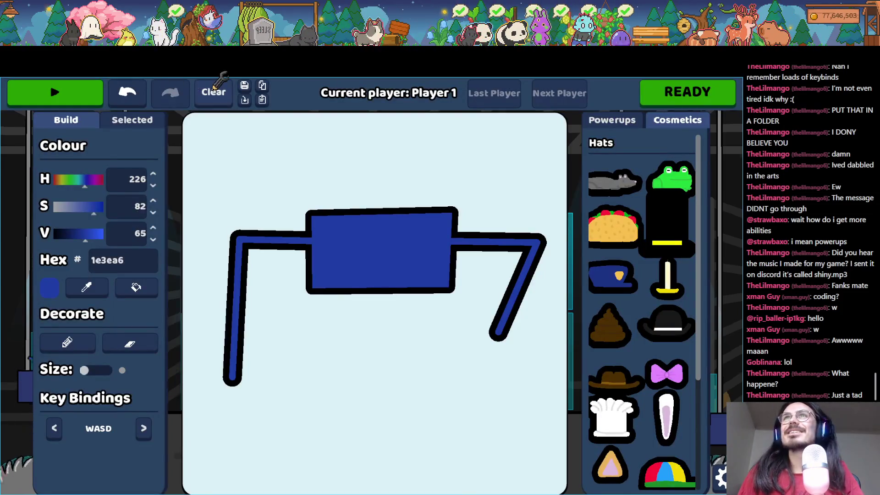
Clear and redraw the bot with a new body and legs, then ride the belts to 28 points.
{"action": "left_click", "coordinate": [214, 92]}
{"action": "mouse_move", "coordinate": [422, 154]}
{"action": "left_mouse_down"}
{"action": "mouse_move", "coordinate": [389, 169]}
{"action": "mouse_move", "coordinate": [341, 154]}
{"action": "mouse_move", "coordinate": [213, 280]}
{"action": "mouse_move", "coordinate": [212, 364]}
{"action": "left_mouse_up"}
{"action": "mouse_move", "coordinate": [387, 147]}
{"action": "left_mouse_down"}
{"action": "mouse_move", "coordinate": [546, 145]}
{"action": "mouse_move", "coordinate": [546, 320]}
{"action": "mouse_move", "coordinate": [534, 363]}
{"action": "left_mouse_up"}
{"action": "left_click", "coordinate": [85, 90]}
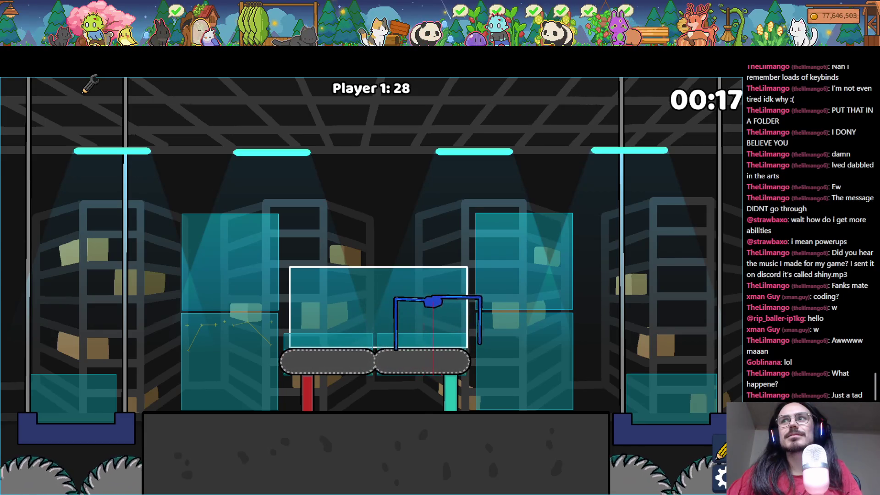
{"action": "key", "text": "alt+Tab"}
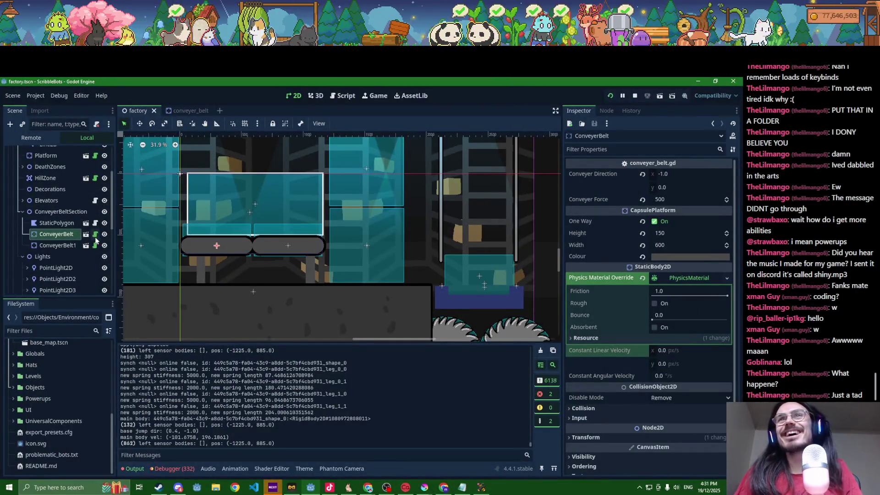
Add a temporary print('applying force') after apply_force in conveyer_belt.gd, verify output, then remove it.
{"action": "left_click", "coordinate": [95, 234]}
{"action": "scroll", "coordinate": [337, 304], "scroll_direction": "down", "scroll_amount": 1}
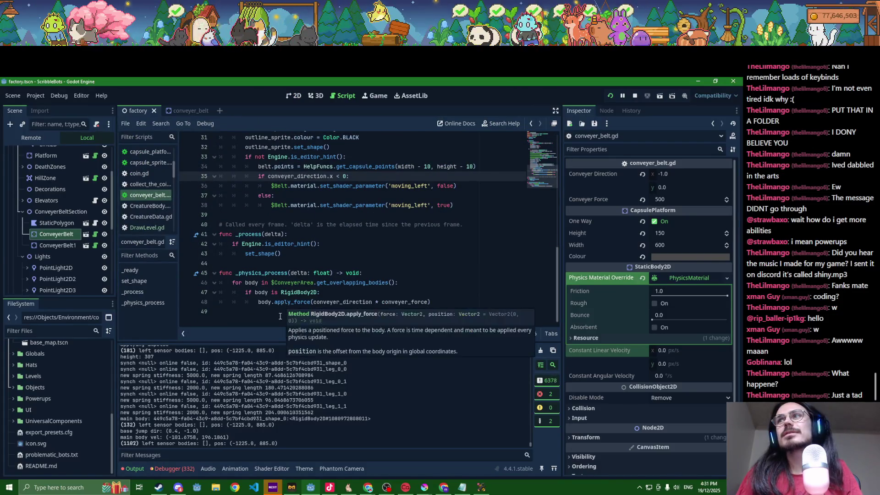
{"action": "mouse_move", "coordinate": [289, 303]}
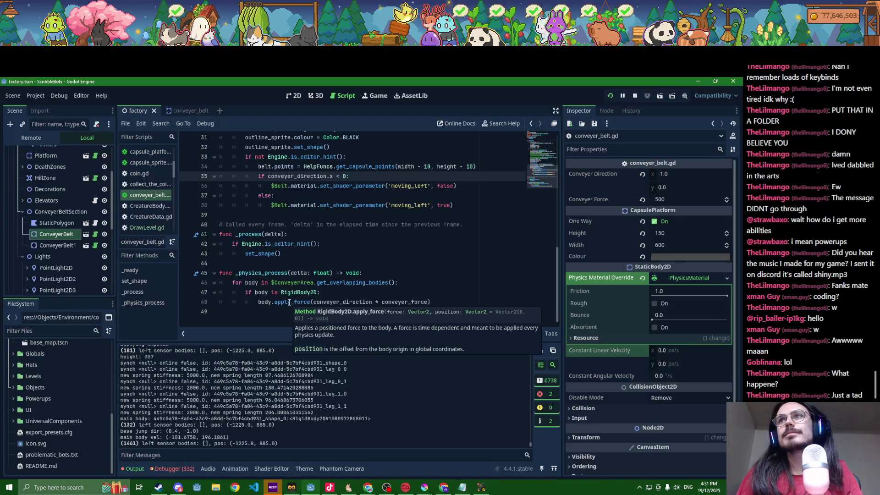
{"action": "left_click", "coordinate": [451, 310]}
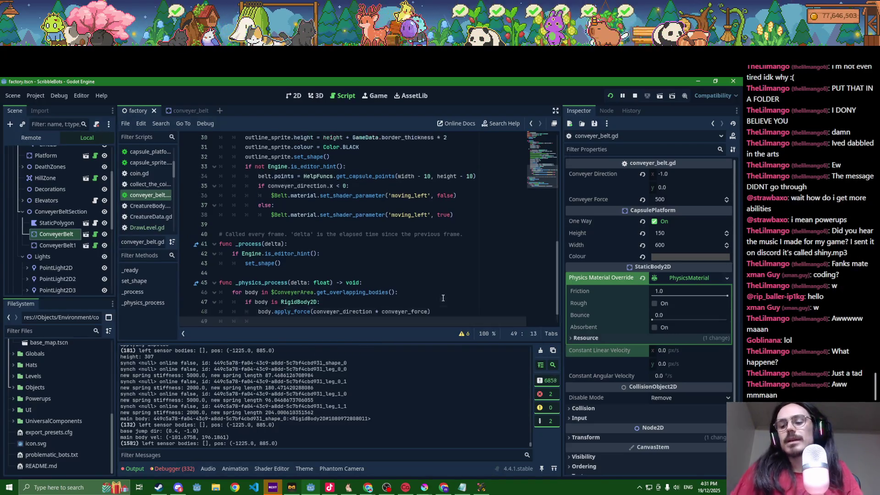
{"action": "type", "text": "int('applying force"}
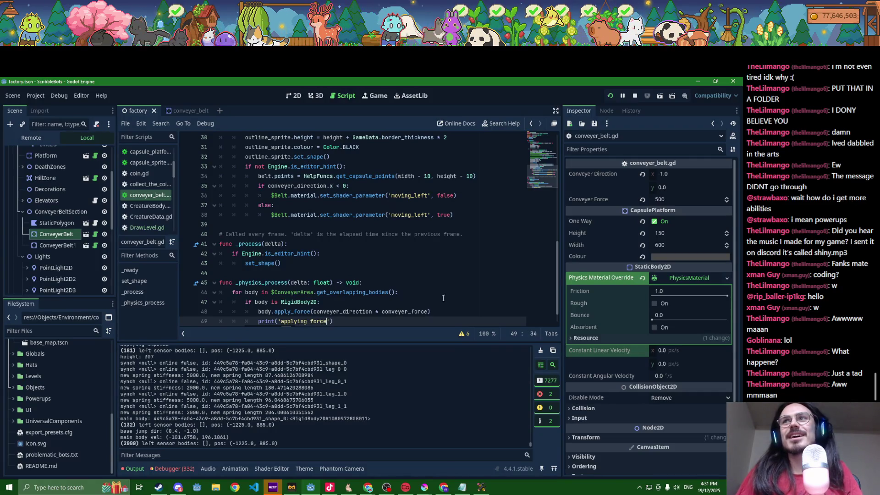
{"action": "key", "text": "ctrl+s"}
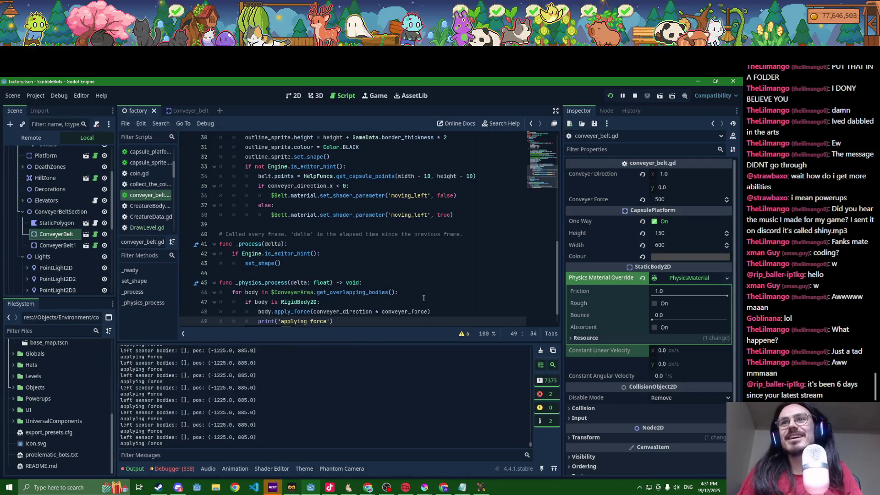
{"action": "left_click", "coordinate": [374, 320]}
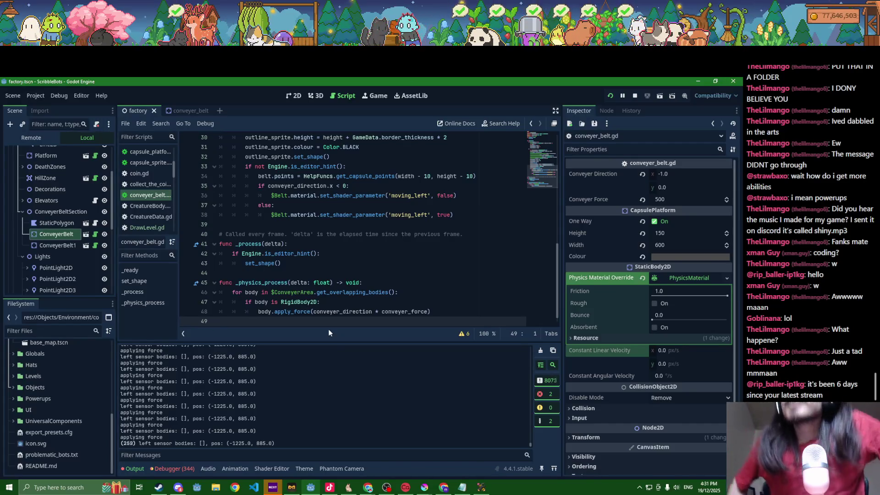
Set Conveyer Force to 1000 on ConveyerBelt and ConveyerBelt1 and save the factory scene.
{"action": "left_click", "coordinate": [661, 201]}
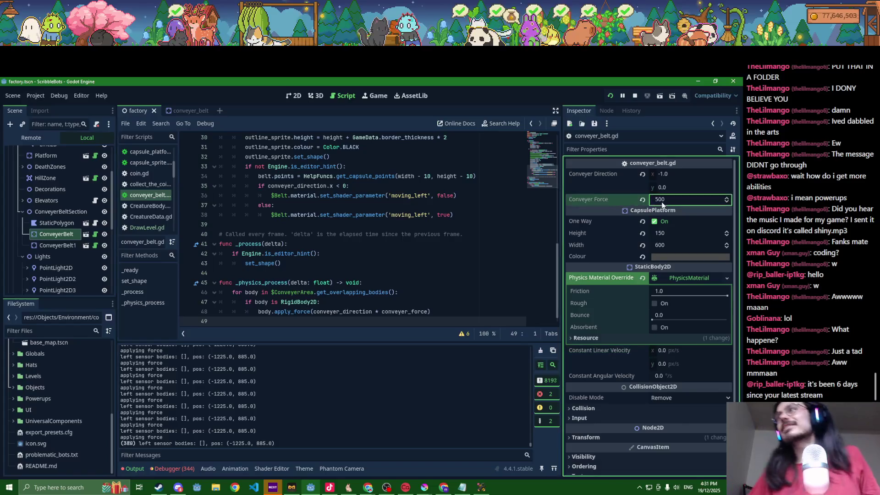
{"action": "key", "text": "Return"}
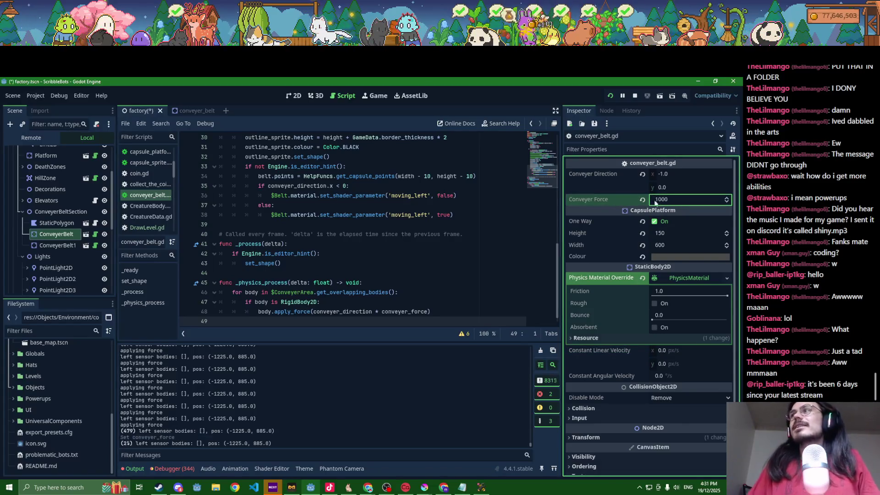
{"action": "left_click", "coordinate": [57, 246]}
{"action": "left_click", "coordinate": [682, 202]}
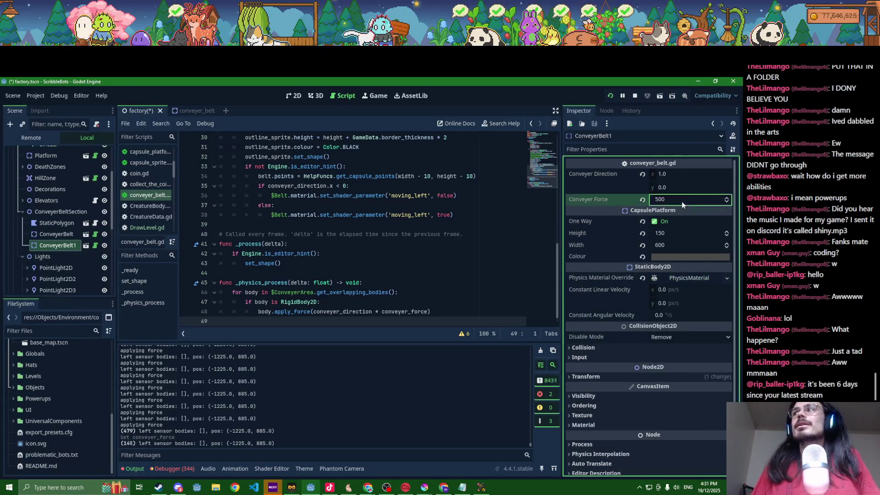
{"action": "key", "text": "Return"}
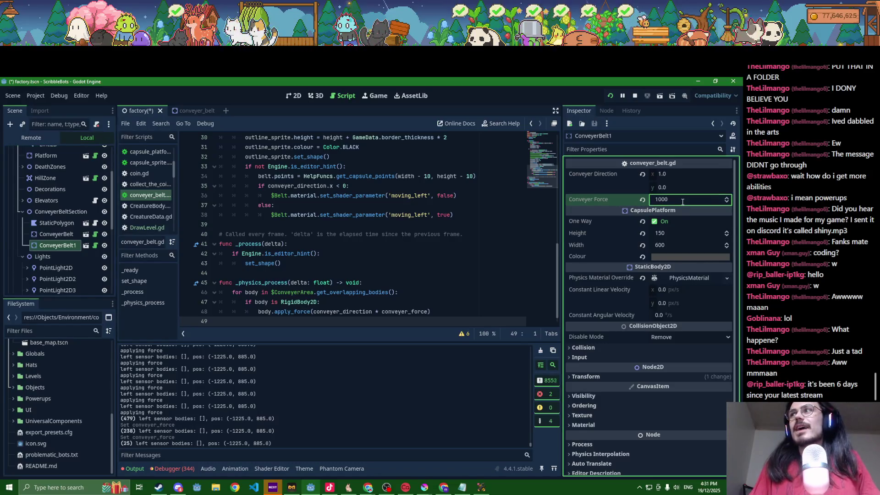
{"action": "key", "text": "ctrl+s"}
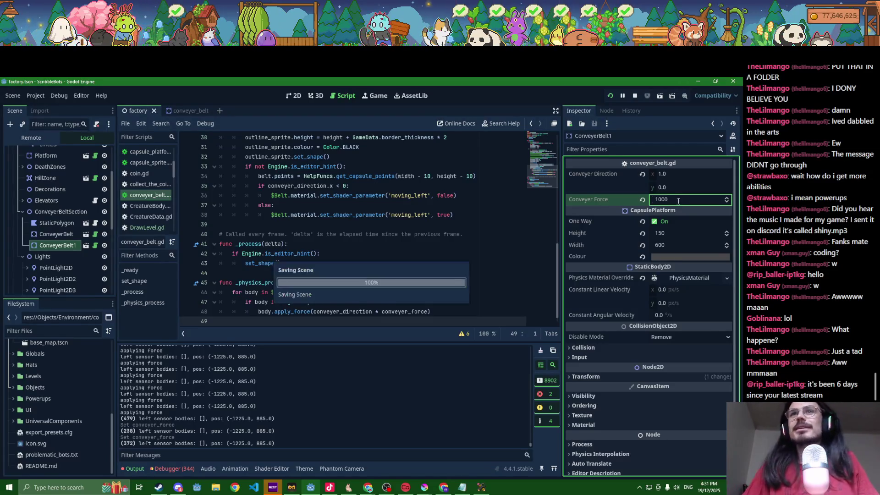
{"action": "left_click", "coordinate": [461, 486]}
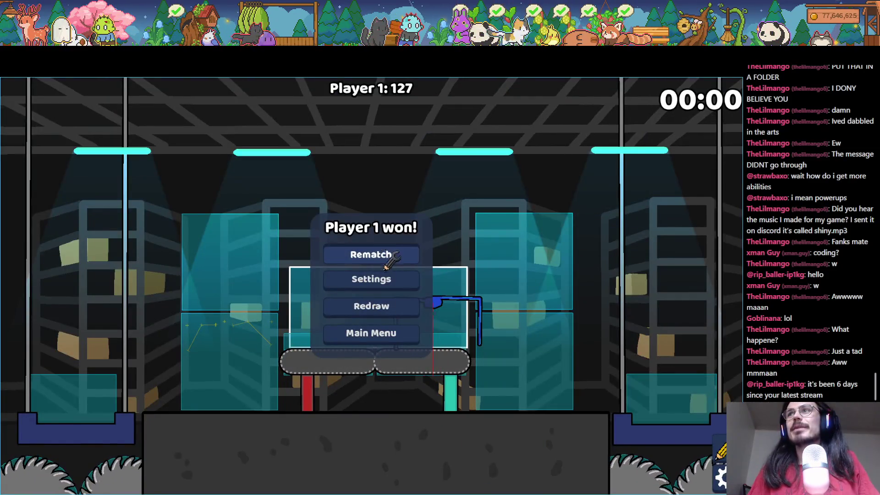
Play a Robot Factory rematch, then select both ConveyerBelt nodes to edit Conveyer Force together.
{"action": "left_click", "coordinate": [386, 266]}
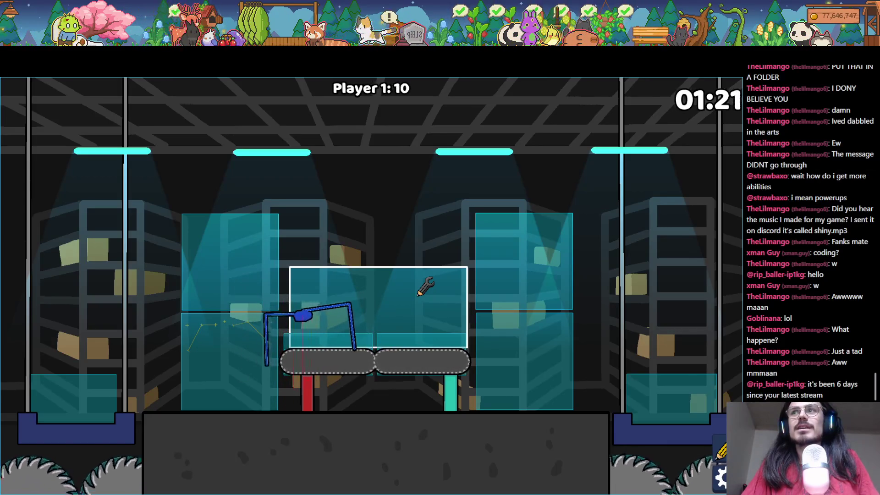
{"action": "key", "text": "alt+Tab"}
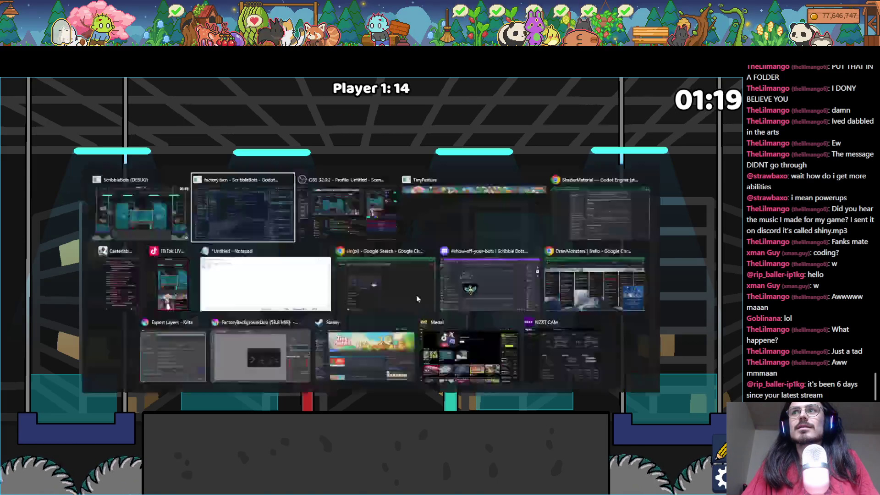
{"action": "left_click", "coordinate": [69, 234], "text": "ctrl"}
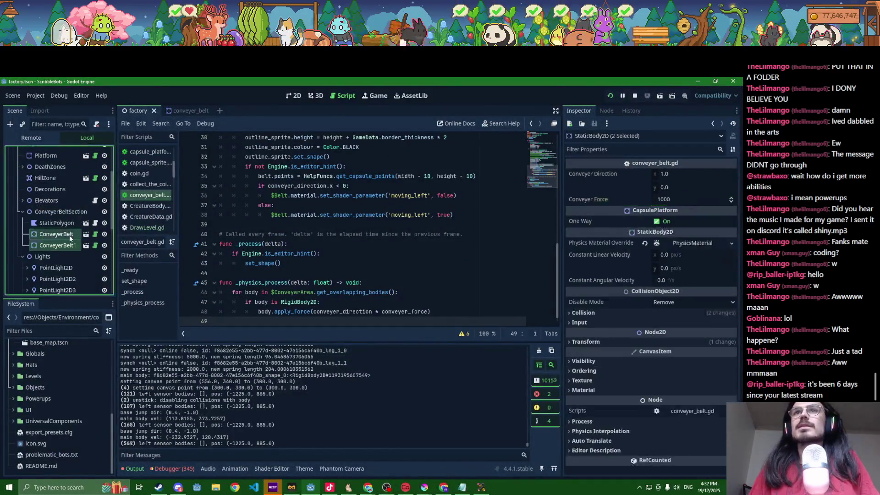
{"action": "left_click", "coordinate": [676, 200]}
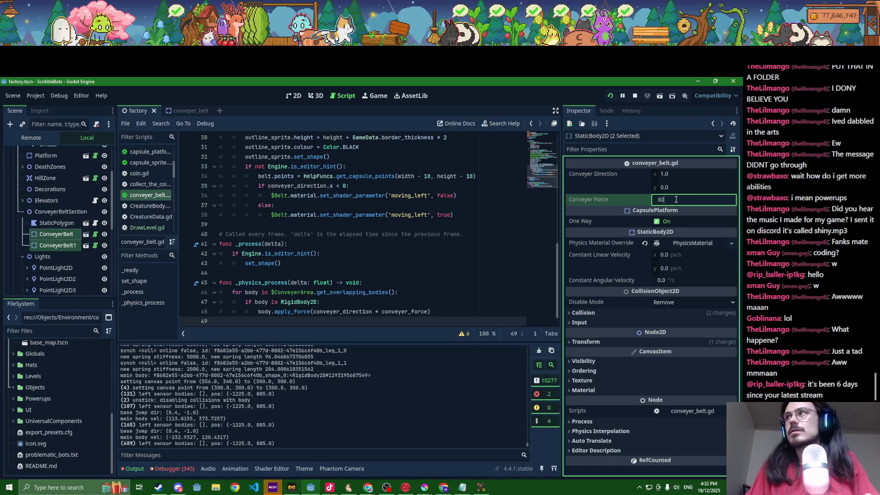
Playtest both belts at stronger Conveyer Force, then set both back to 1000.
{"action": "key", "text": "alt+Tab"}
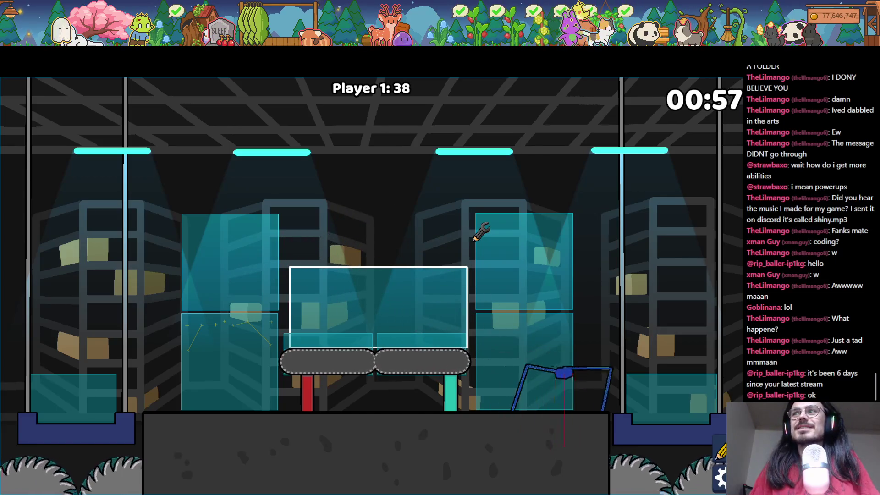
{"action": "key", "text": "alt+F4"}
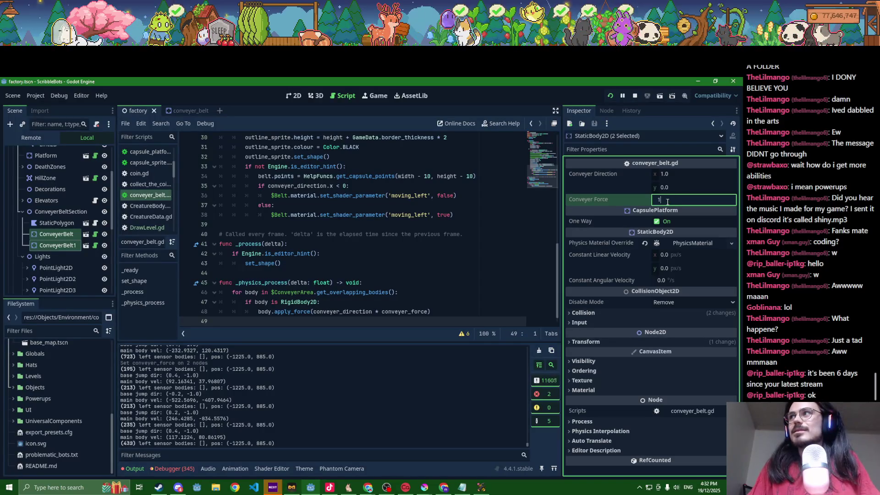
{"action": "key", "text": "F5"}
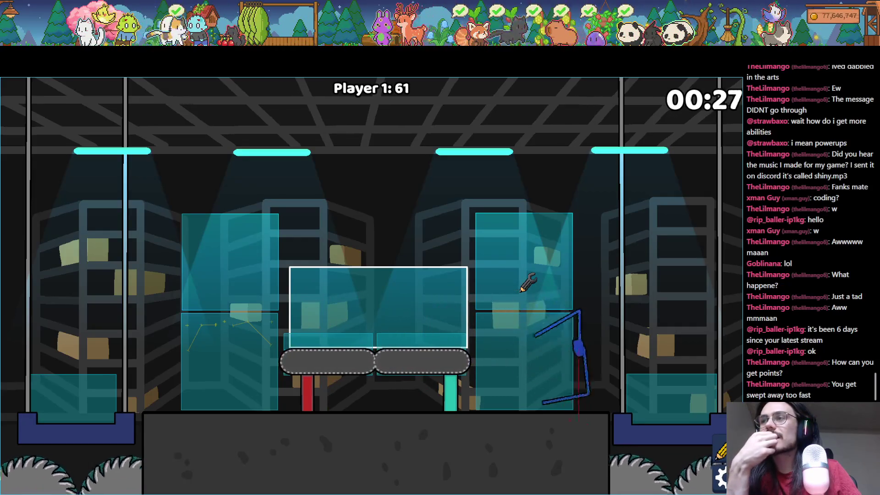
{"action": "key", "text": "F8"}
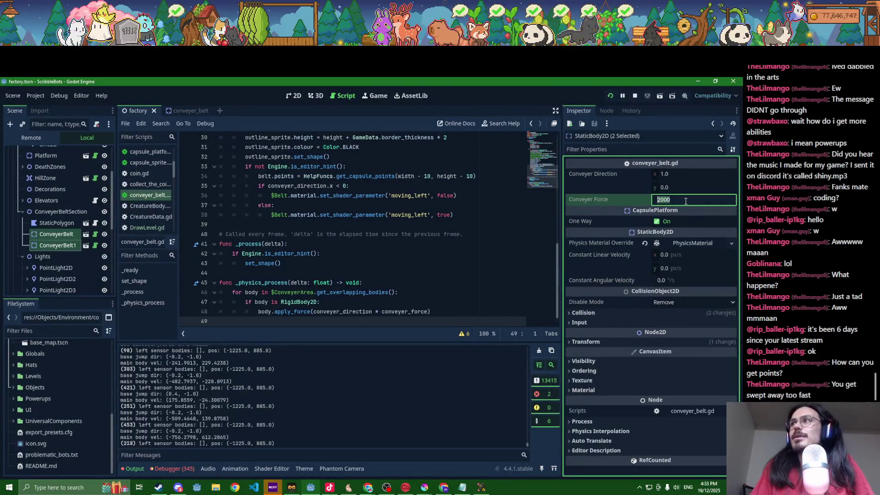
{"action": "type", "text": "00"}
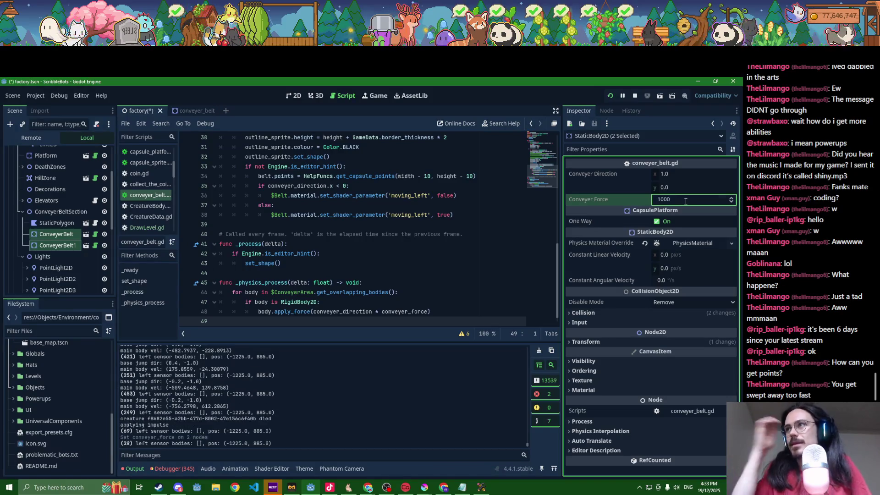
{"action": "key", "text": "Return"}
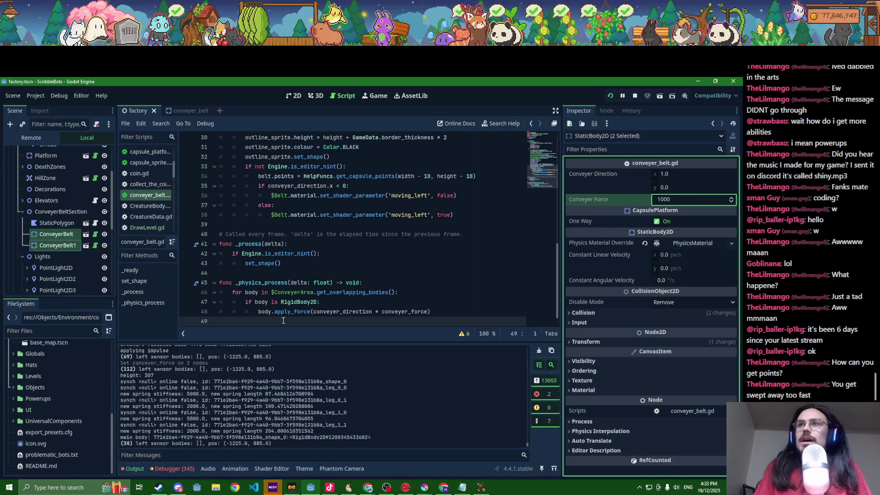
Swap the line-48 apply_force call for add_constant_force from the autocomplete suggestions.
{"action": "double_click", "coordinate": [289, 313]}
{"action": "type", "text": "a"}
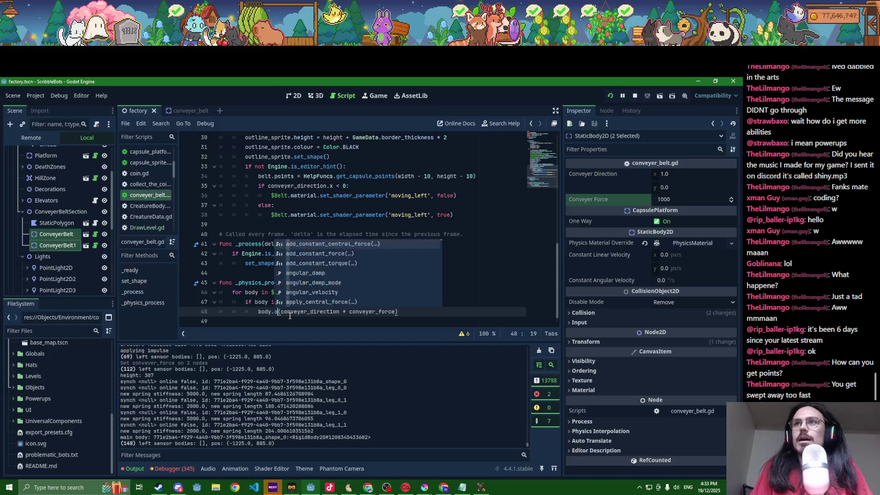
{"action": "key", "text": "Down"}
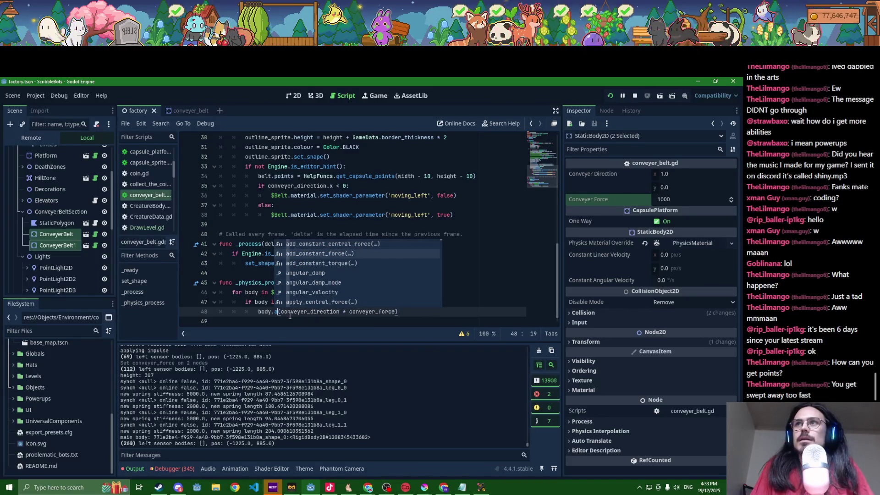
{"action": "key", "text": "Down"}
{"action": "key", "text": "Down"}
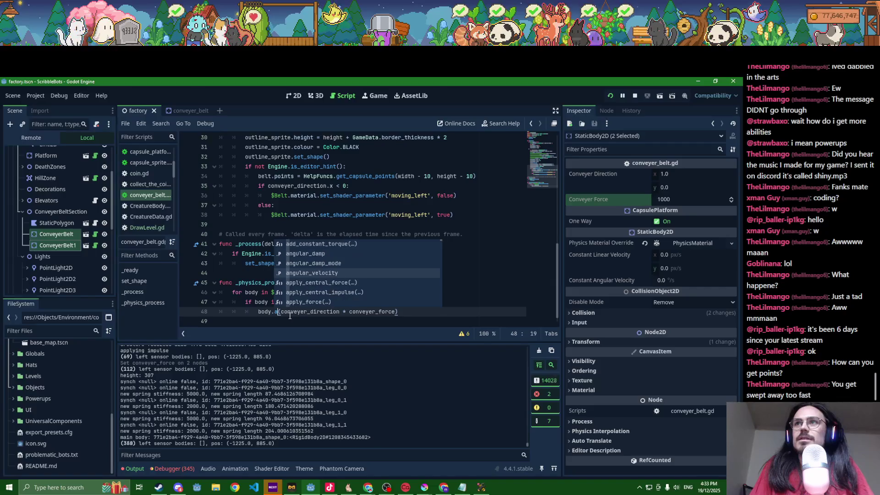
{"action": "key", "text": "Down"}
{"action": "key", "text": "Down"}
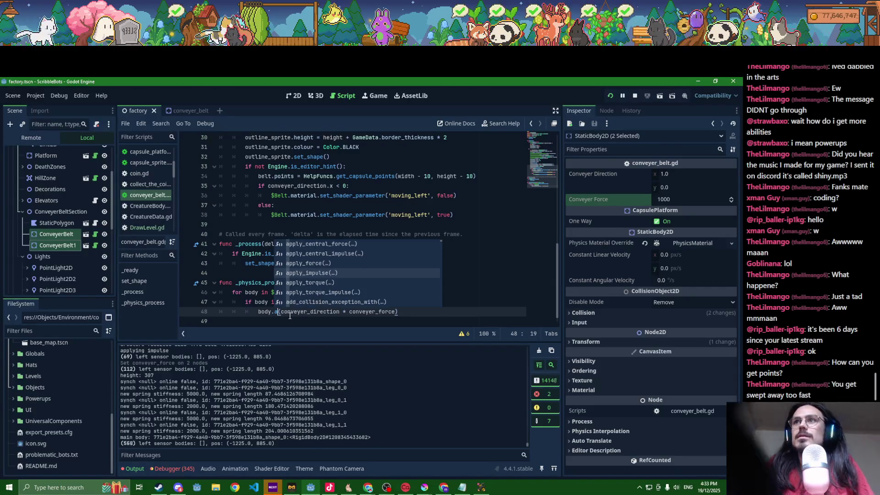
{"action": "key", "text": "Down"}
{"action": "key", "text": "Down"}
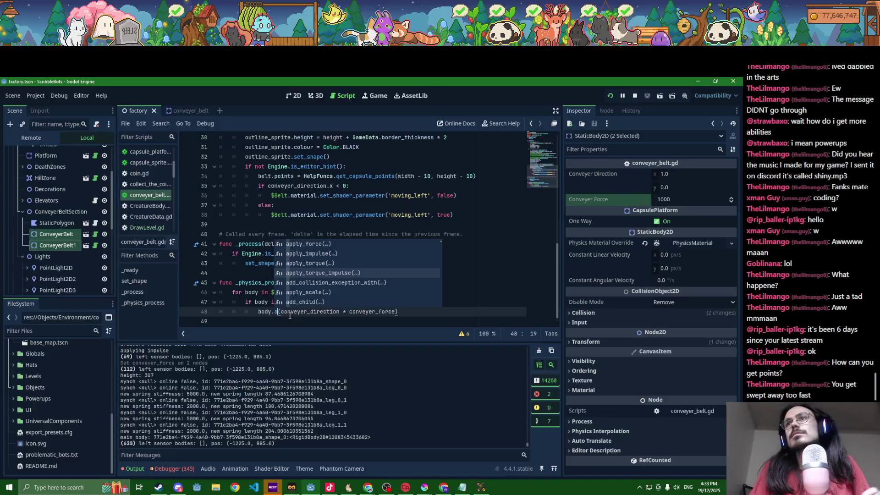
{"action": "key", "text": "Down"}
{"action": "key", "text": "Down"}
{"action": "key", "text": "Down"}
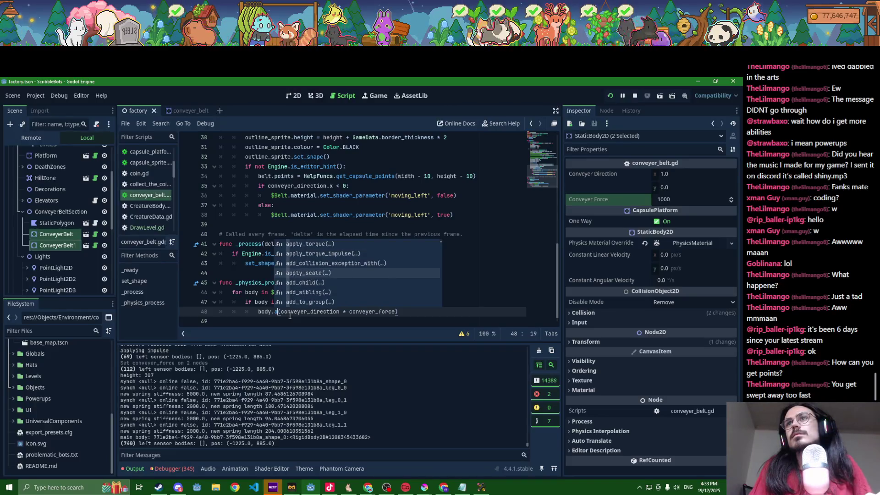
{"action": "key", "text": "Return"}
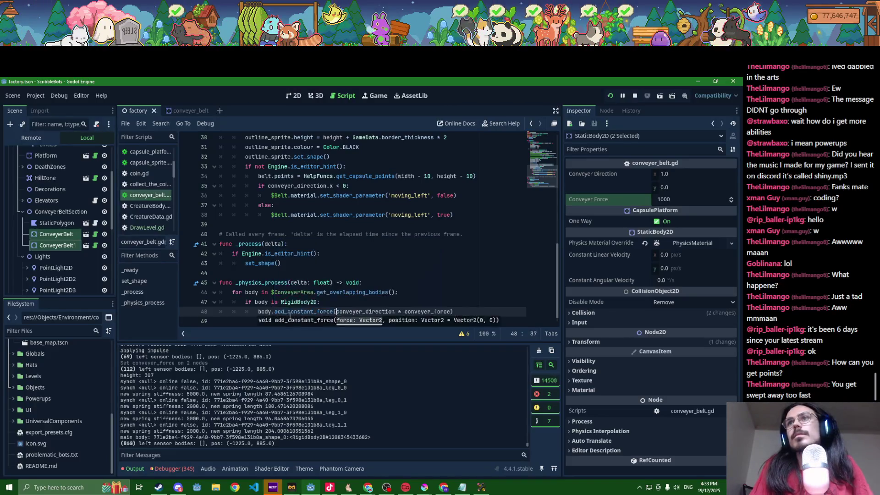
After checking add_constant_force's docs, change line 48 back to body.apply_force(conveyer_direction * conveyer_force).
{"action": "left_click", "coordinate": [302, 312], "text": "ctrl"}
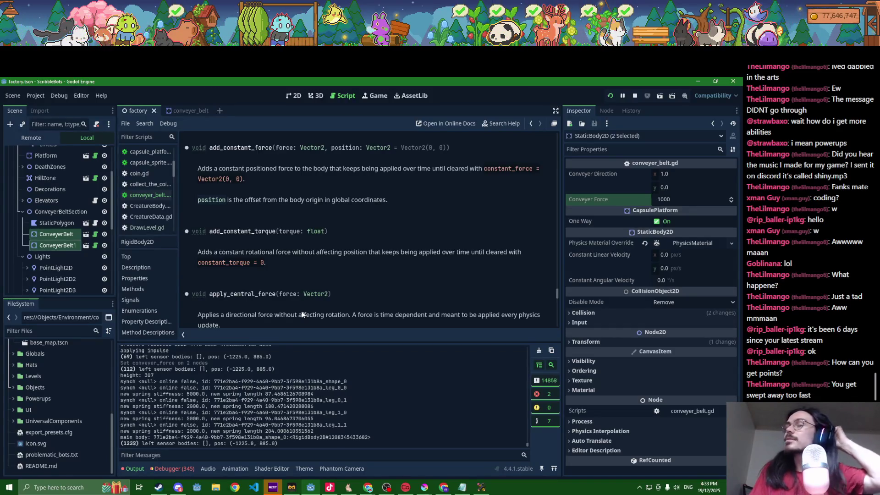
{"action": "left_click", "coordinate": [96, 234]}
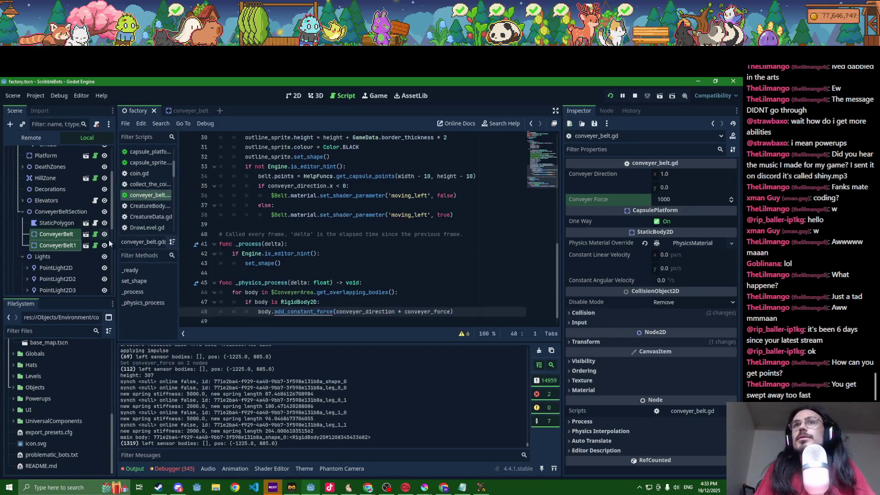
{"action": "double_click", "coordinate": [317, 312]}
{"action": "type", "text": "appl"}
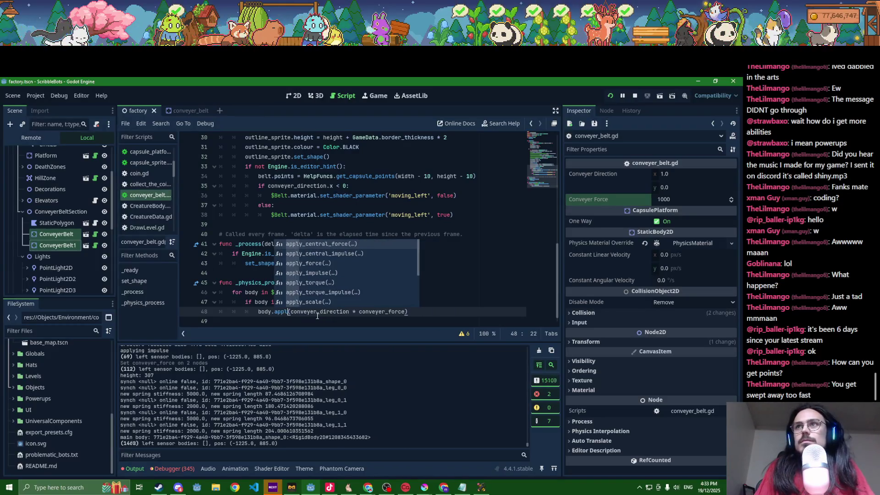
{"action": "key", "text": "Return"}
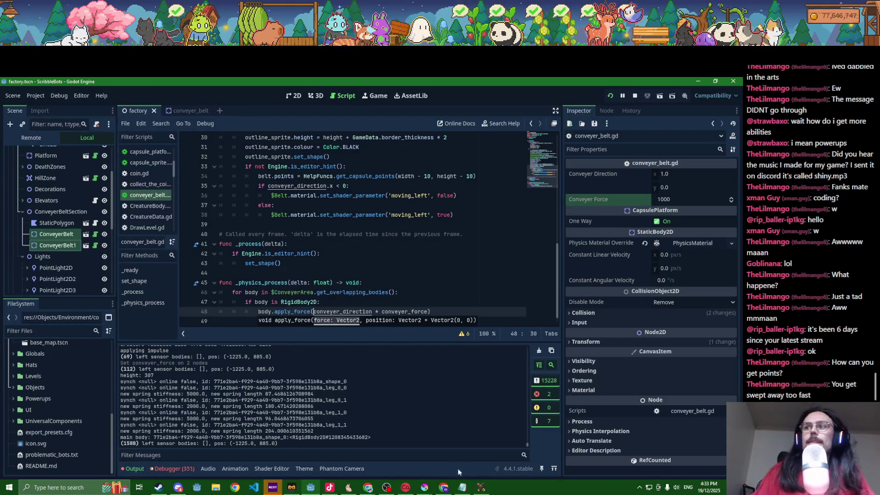
{"action": "left_click", "coordinate": [482, 490]}
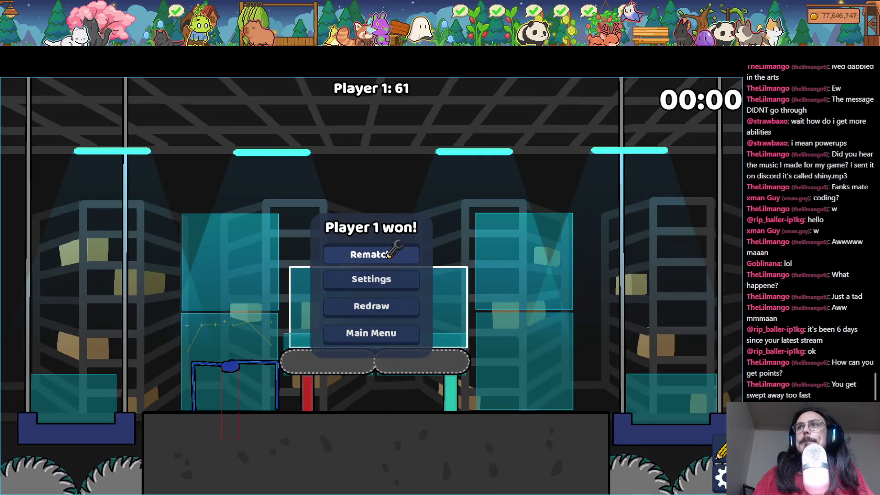
Start a rematch, replace the robot with a flat blue body and two bent arms, and play.
{"action": "left_click", "coordinate": [395, 303]}
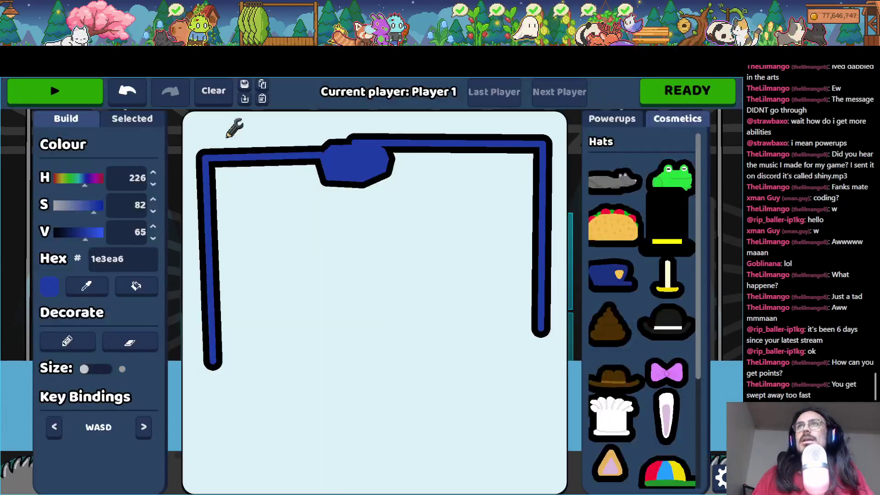
{"action": "left_click", "coordinate": [213, 90]}
{"action": "mouse_move", "coordinate": [433, 215]}
{"action": "left_mouse_down"}
{"action": "mouse_move", "coordinate": [281, 212]}
{"action": "mouse_move", "coordinate": [400, 257]}
{"action": "mouse_move", "coordinate": [423, 213]}
{"action": "left_mouse_up"}
{"action": "mouse_move", "coordinate": [280, 231]}
{"action": "left_mouse_down"}
{"action": "mouse_move", "coordinate": [244, 243]}
{"action": "mouse_move", "coordinate": [241, 271]}
{"action": "left_mouse_up"}
{"action": "mouse_move", "coordinate": [422, 228]}
{"action": "left_mouse_down"}
{"action": "mouse_move", "coordinate": [426, 222]}
{"action": "mouse_move", "coordinate": [474, 260]}
{"action": "left_mouse_up"}
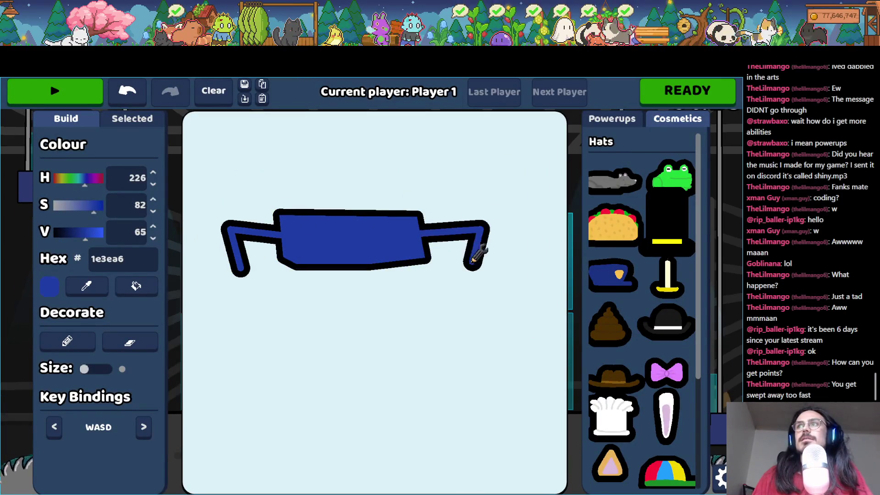
{"action": "left_click", "coordinate": [18, 92]}
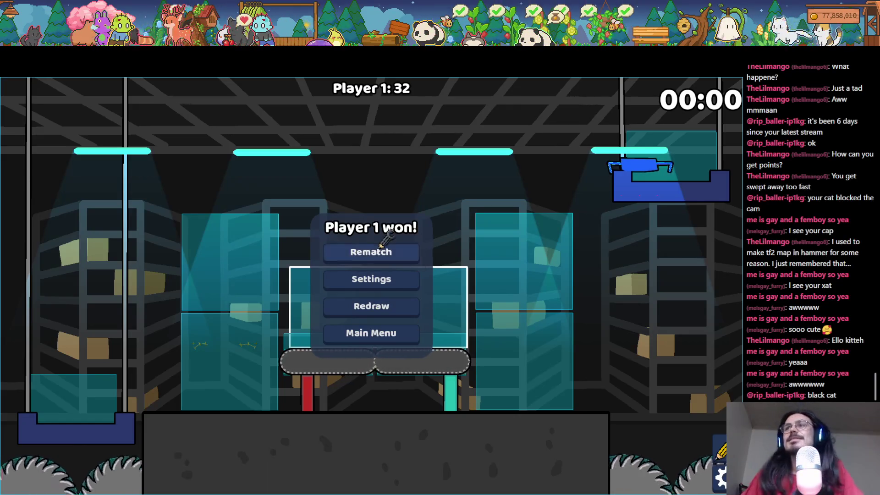
Rematch the Robot Factory round, play briefly, then switch back to the Godot editor.
{"action": "left_click", "coordinate": [379, 246]}
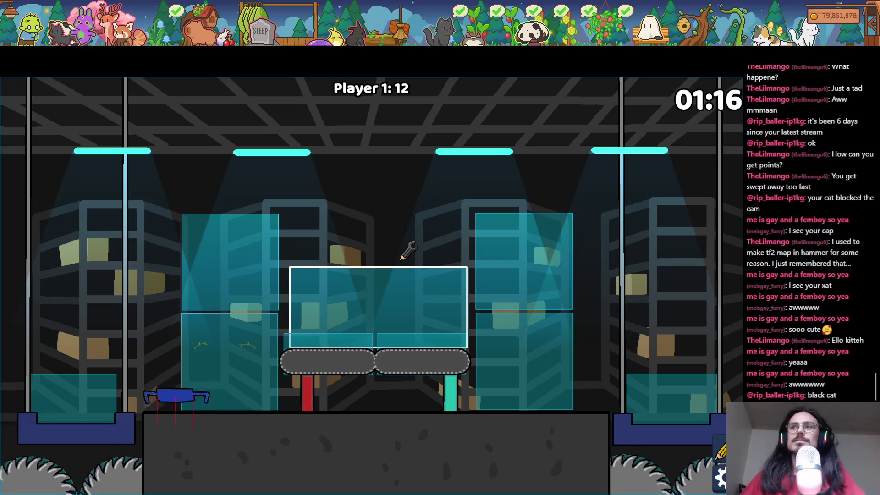
{"action": "key", "text": "alt+Tab"}
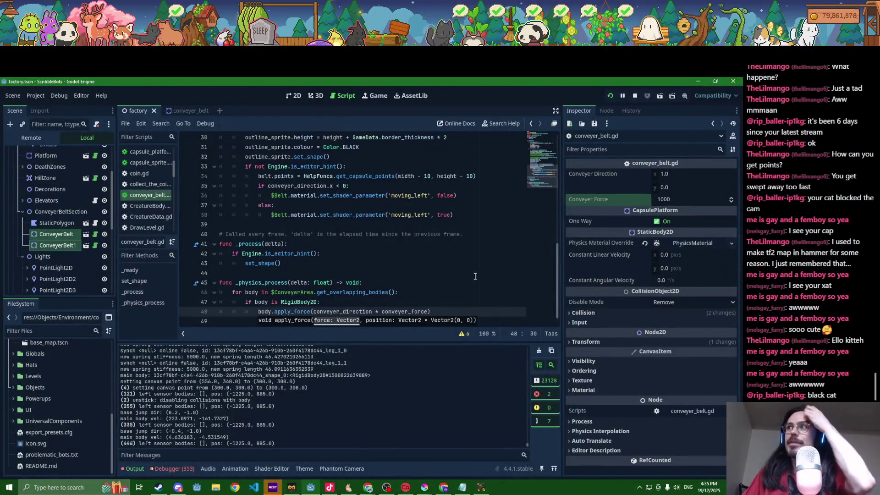
In the conveyer_belt scene, set the Belt node's shader Speed parameter to 2.
{"action": "left_click", "coordinate": [86, 235]}
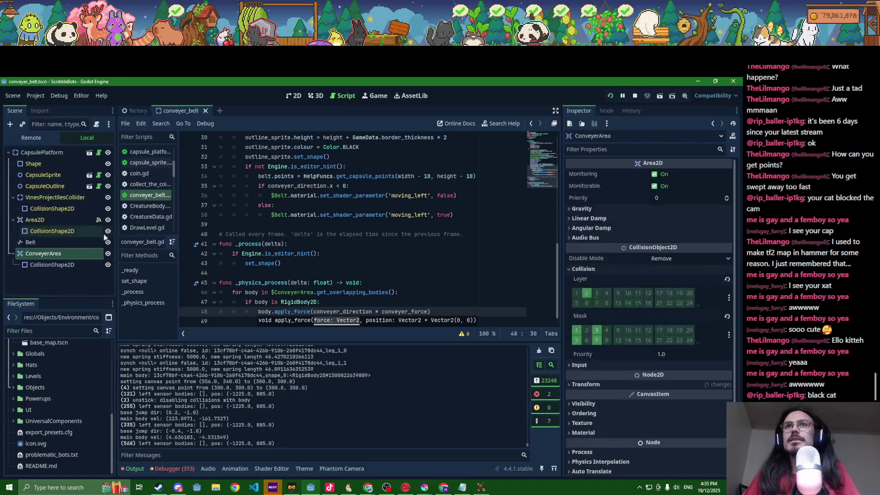
{"action": "scroll", "coordinate": [618, 327], "scroll_direction": "down", "scroll_amount": 2}
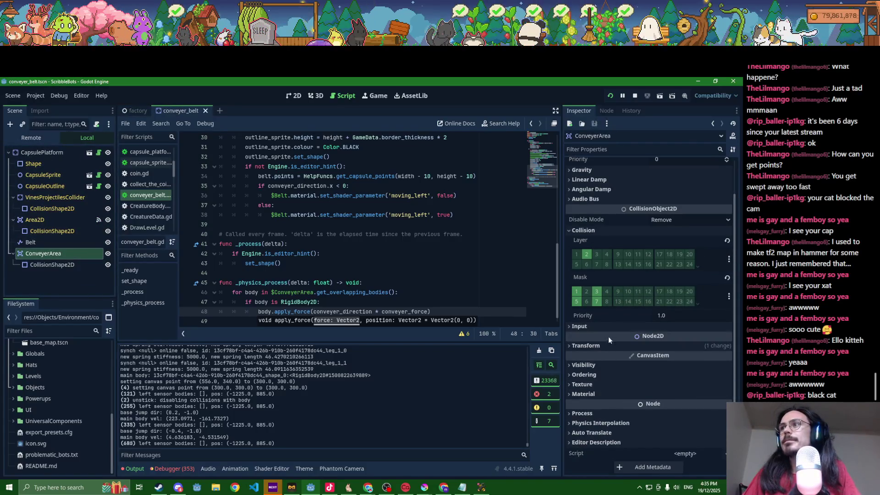
{"action": "left_click", "coordinate": [57, 241]}
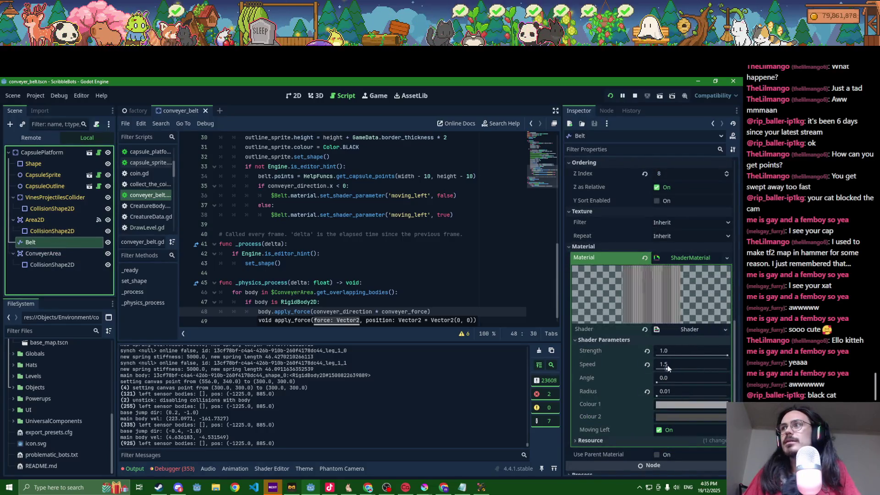
{"action": "left_click", "coordinate": [670, 363]}
{"action": "type", "text": "2"}
Run the game to test the faster belts, restart it, and pause the match.
{"action": "key", "text": "F5"}
{"action": "key", "text": "F8"}
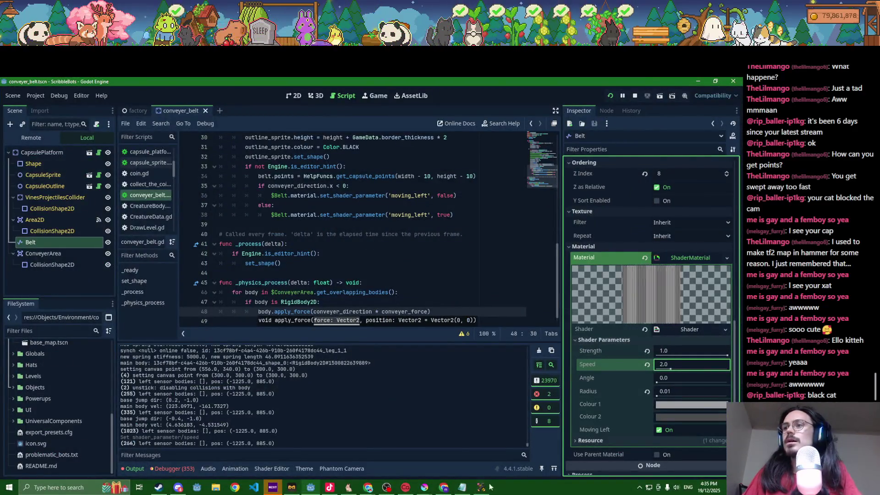
{"action": "key", "text": "F5"}
{"action": "key", "text": "Escape"}
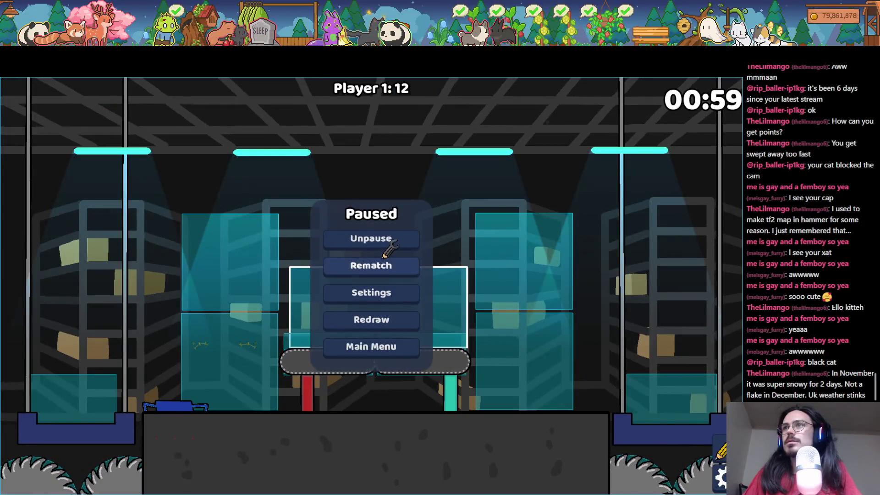
Stop the game, save and run the belt scene alone, then relaunch the full project.
{"action": "left_click", "coordinate": [384, 264]}
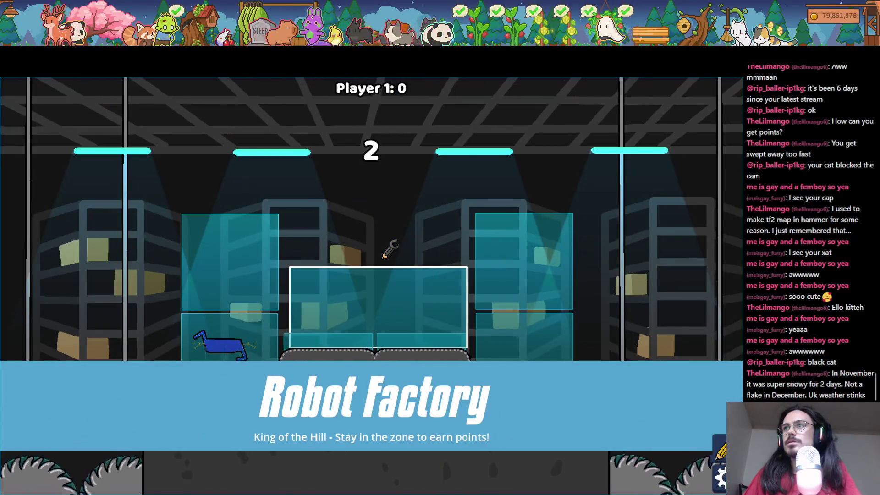
{"action": "key", "text": "F8"}
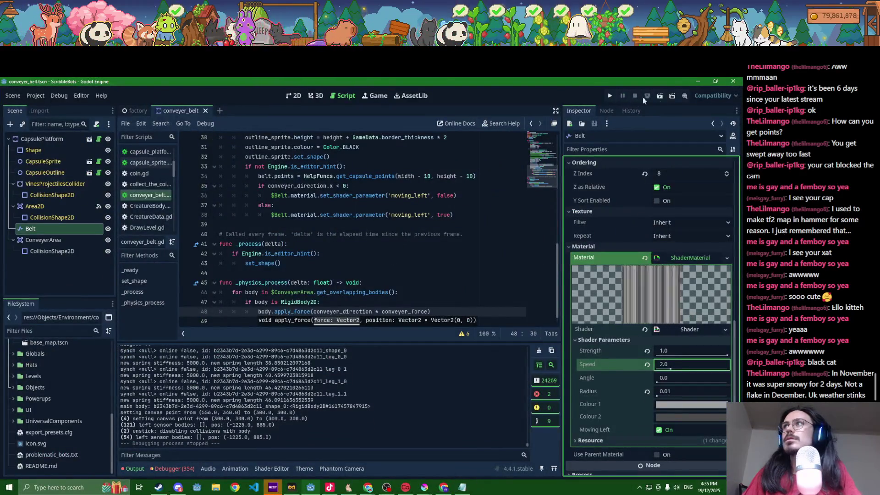
{"action": "left_click", "coordinate": [660, 96]}
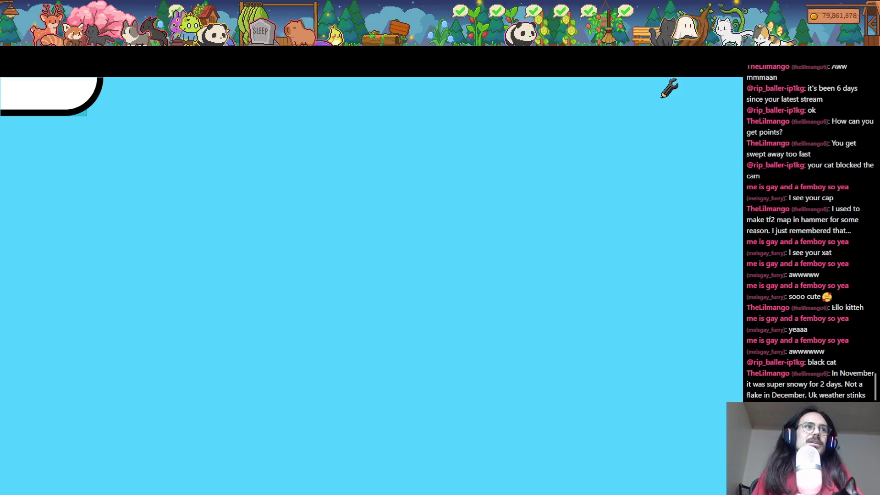
{"action": "key", "text": "alt+Tab"}
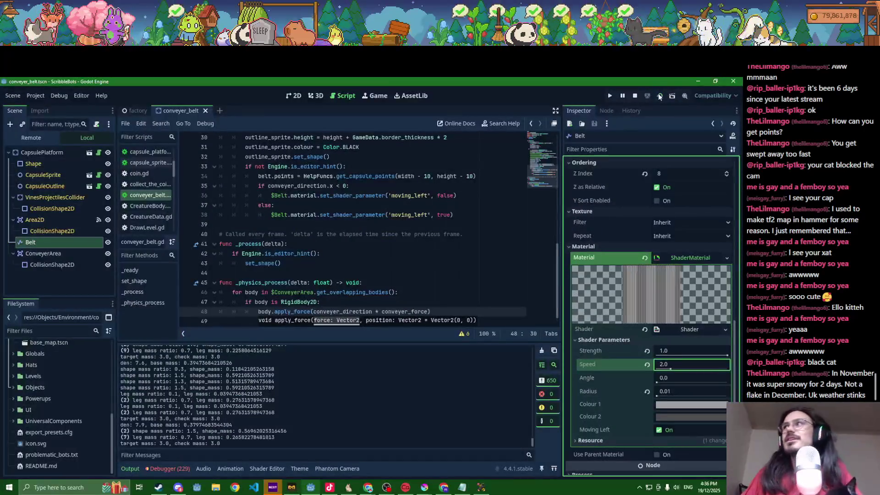
{"action": "left_click", "coordinate": [609, 98]}
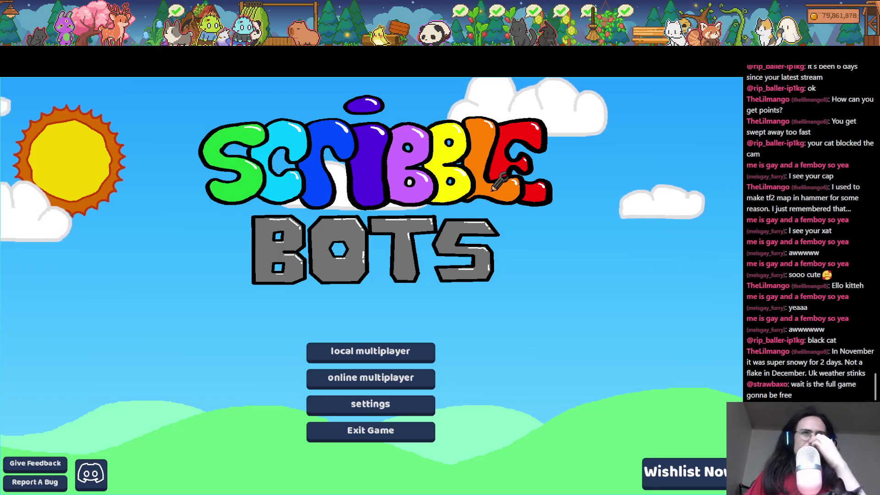
Set up a local match with 1 player, King of the Hill mode, and The Hill King map.
{"action": "left_click", "coordinate": [429, 347]}
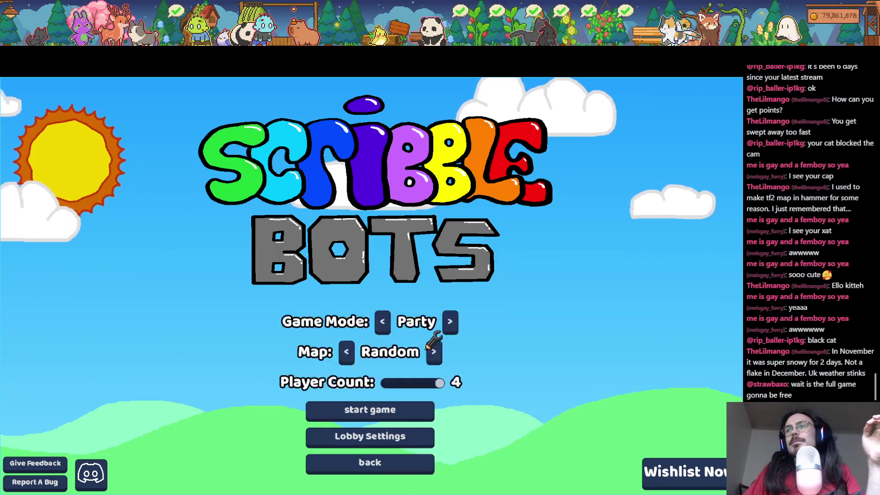
{"action": "left_click_drag", "start_coordinate": [405, 376], "coordinate": [387, 383]}
{"action": "left_click", "coordinate": [451, 321]}
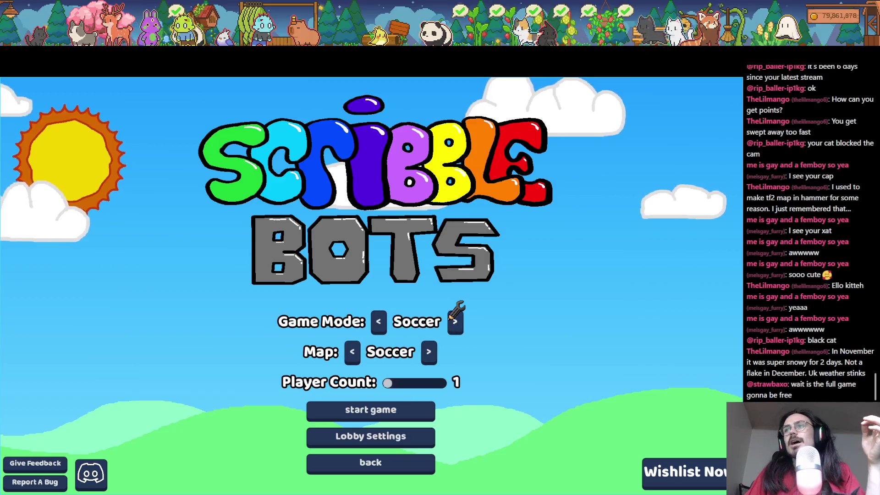
{"action": "left_click", "coordinate": [379, 319]}
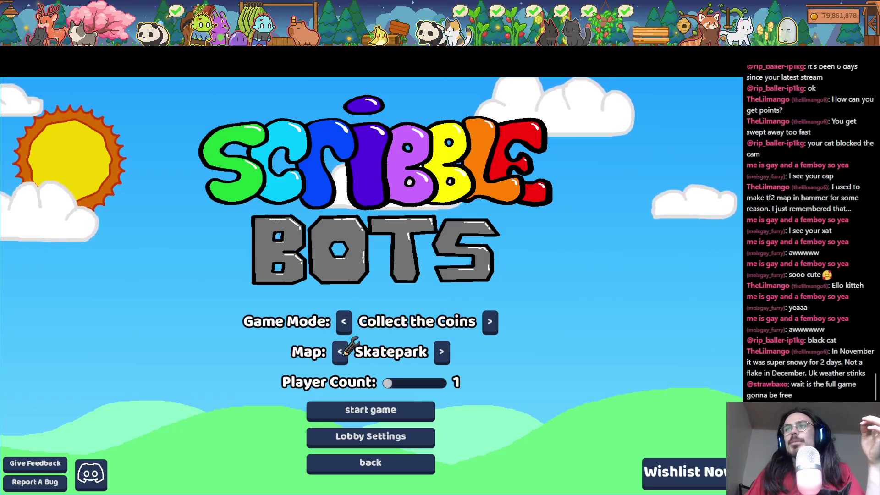
{"action": "left_click", "coordinate": [342, 352]}
{"action": "left_click", "coordinate": [344, 322]}
{"action": "left_click", "coordinate": [315, 352]}
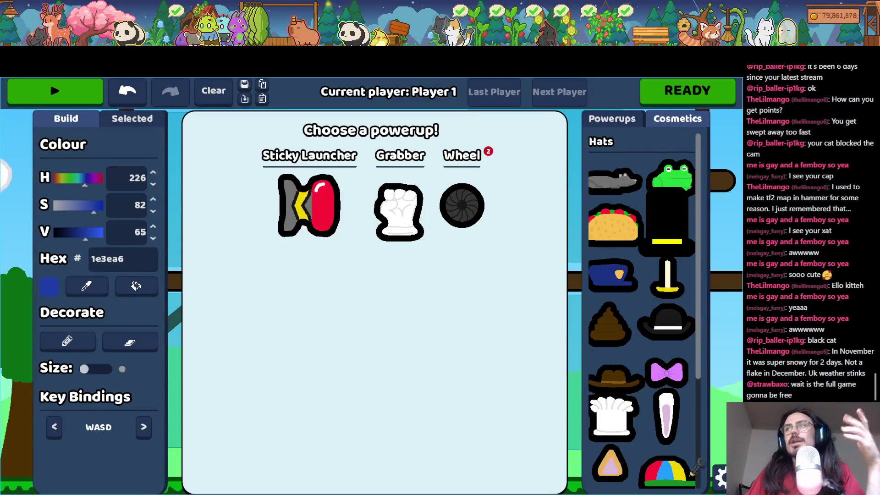
Draw a new robot with a filled body and two legs.
{"action": "key", "text": "Escape"}
{"action": "left_click", "coordinate": [415, 238]}
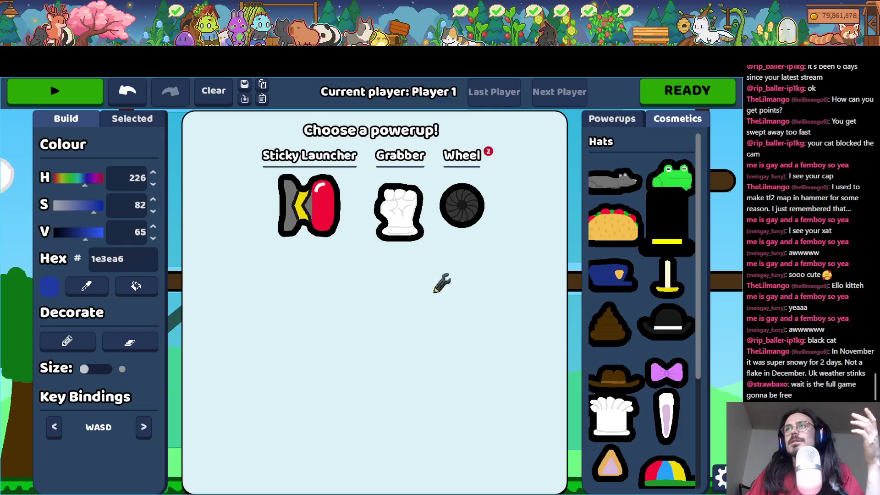
{"action": "left_click_drag", "start_coordinate": [462, 311], "coordinate": [324, 310]}
{"action": "left_click_drag", "start_coordinate": [413, 348], "coordinate": [410, 298]}
{"action": "left_click_drag", "start_coordinate": [327, 337], "coordinate": [301, 403]}
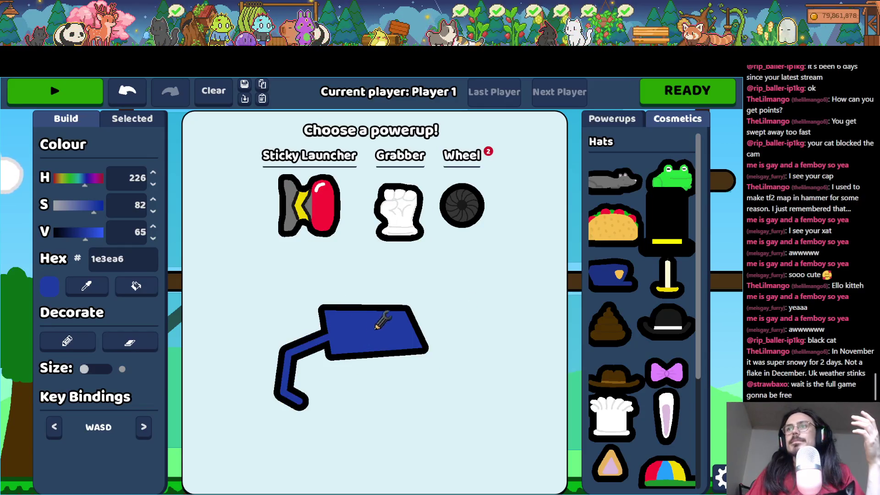
{"action": "left_click_drag", "start_coordinate": [417, 339], "coordinate": [438, 388]}
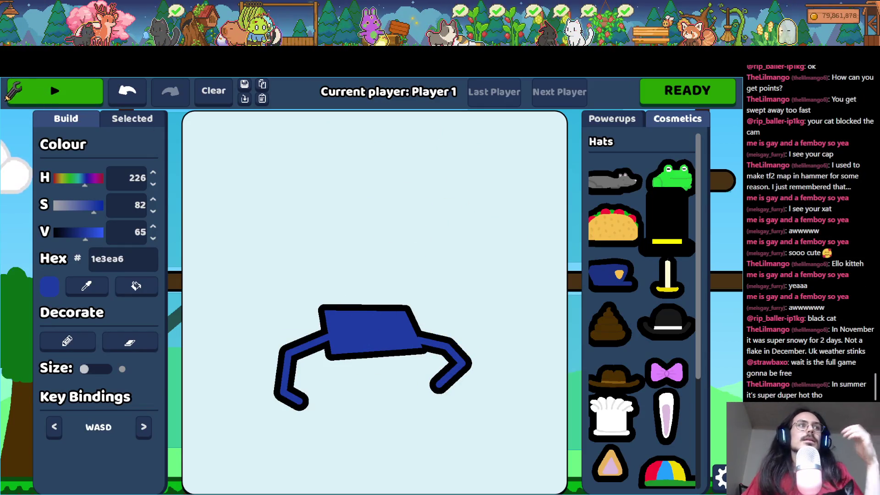
{"action": "left_click", "coordinate": [55, 91]}
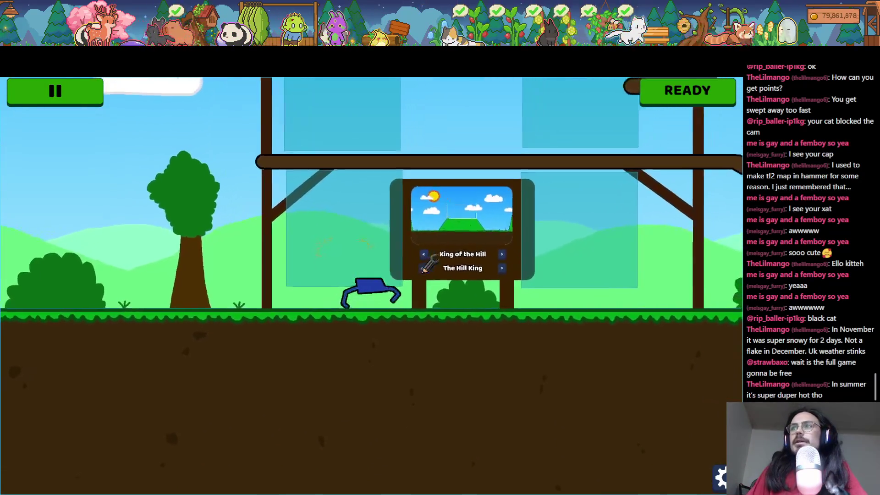
Switch the map to Robot Factory, ready up and play, then return to Godot.
{"action": "left_click", "coordinate": [503, 298]}
{"action": "left_click", "coordinate": [679, 96]}
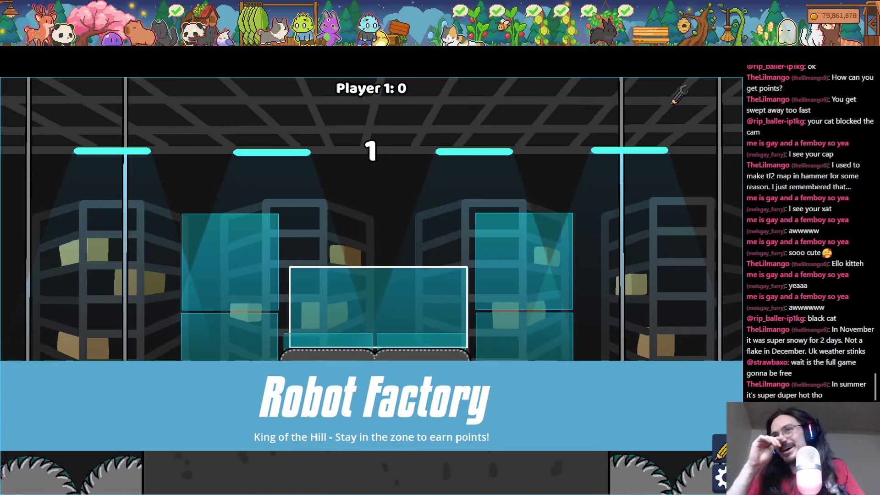
{"action": "key", "text": "d"}
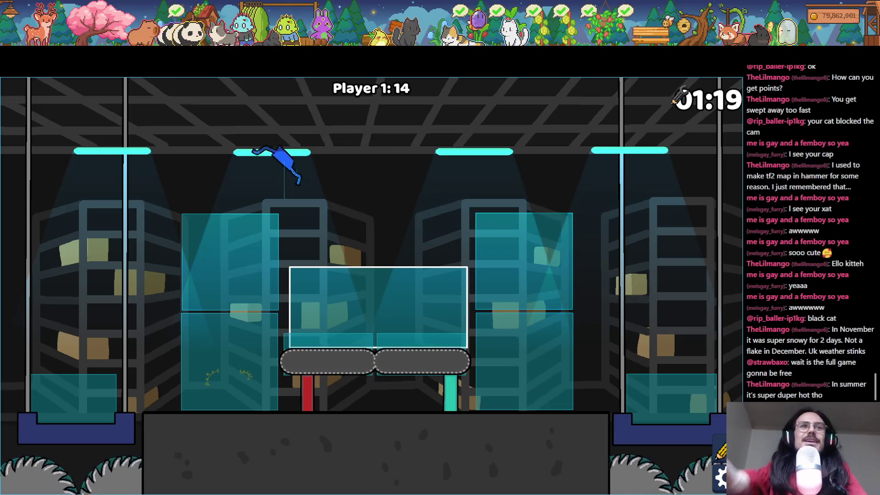
{"action": "key", "text": "alt+Tab"}
{"action": "left_click", "coordinate": [666, 257]}
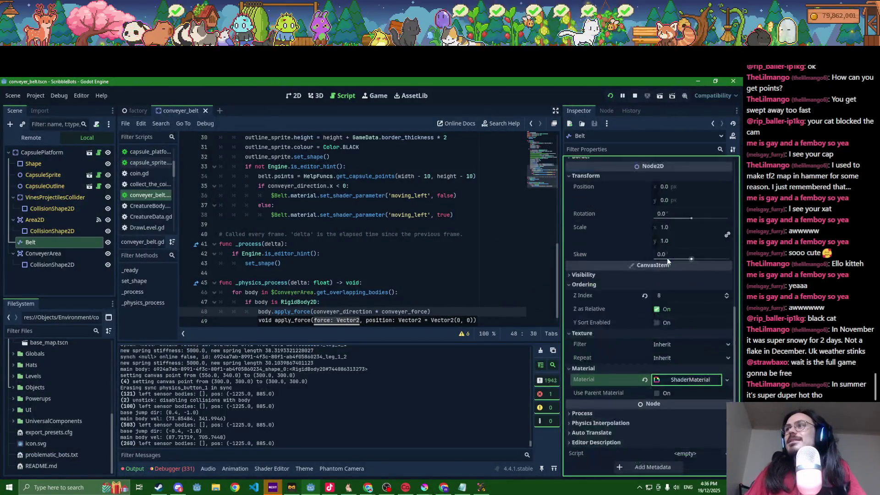
Give the Belt node a New ShaderMaterial in the 2D belt scene.
{"action": "left_click", "coordinate": [293, 94]}
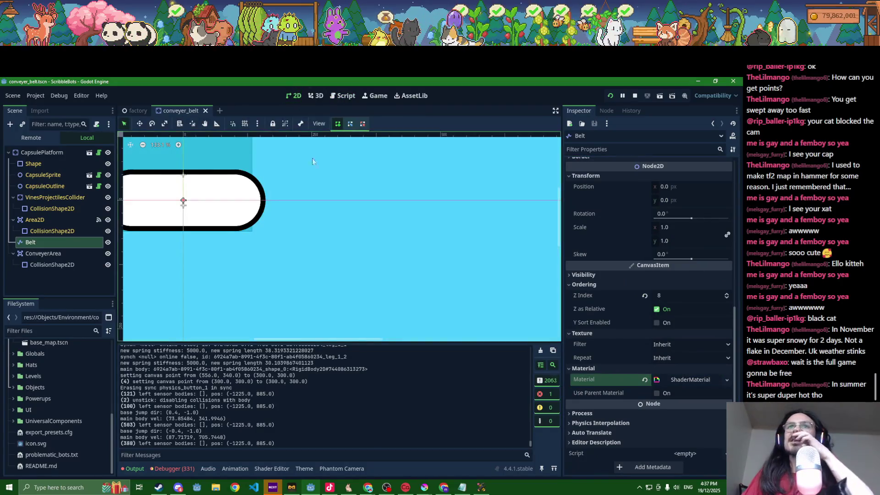
{"action": "left_click", "coordinate": [687, 379]}
{"action": "left_click", "coordinate": [723, 378]}
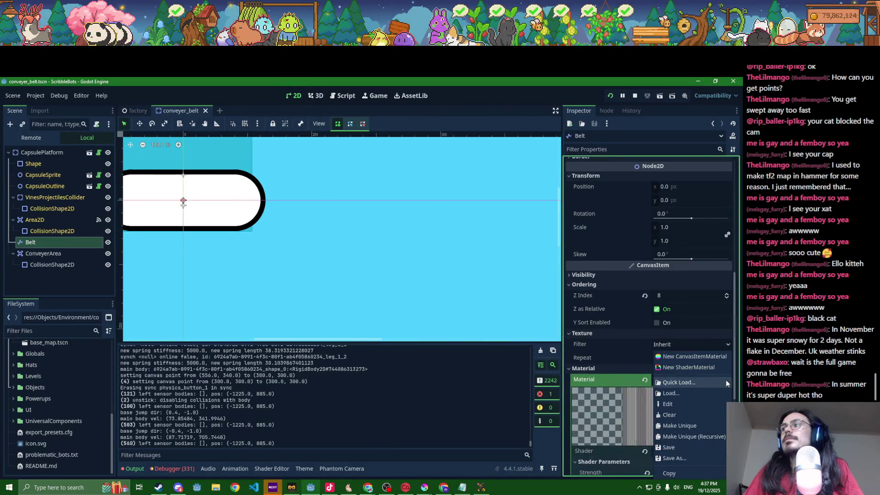
{"action": "left_click", "coordinate": [697, 381]}
{"action": "key", "text": "Escape"}
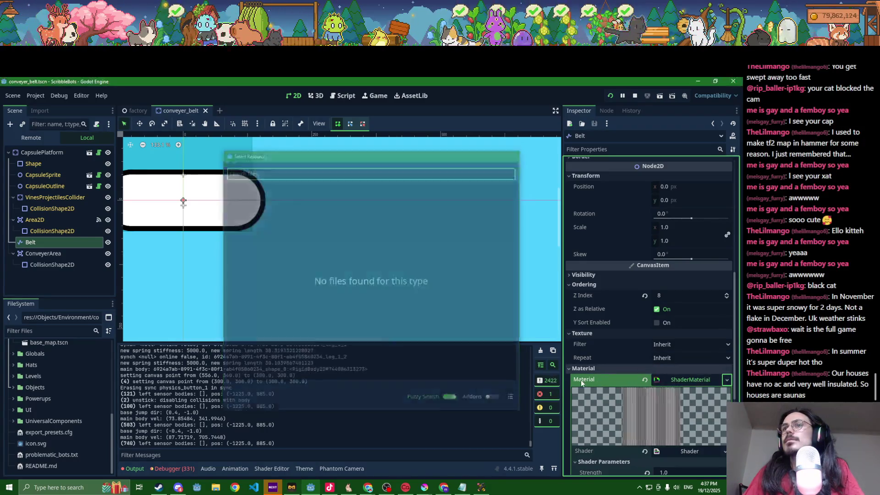
{"action": "left_click", "coordinate": [645, 380]}
{"action": "left_click", "coordinate": [726, 380]}
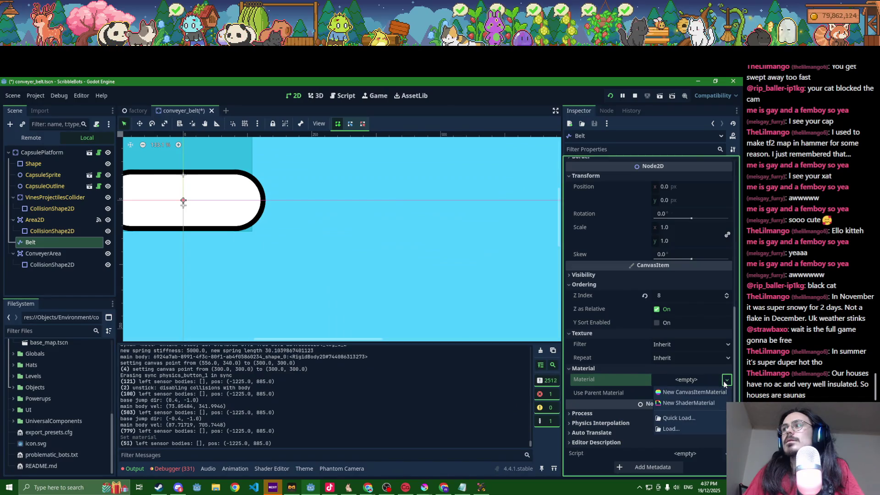
{"action": "left_click", "coordinate": [695, 404]}
Load conveyer_belt.gdshader as the material's shader and save the scene.
{"action": "scroll", "coordinate": [683, 395], "scroll_direction": "down", "scroll_amount": 2}
{"action": "left_click", "coordinate": [678, 369]}
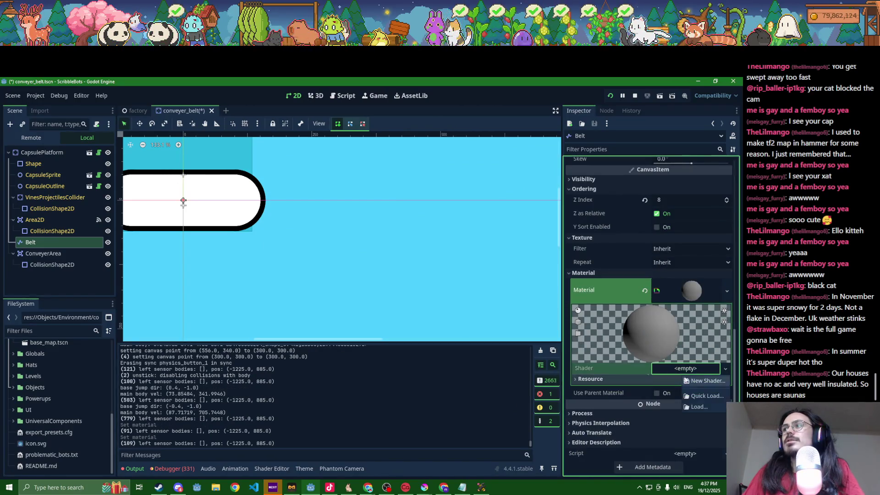
{"action": "left_click", "coordinate": [698, 395]}
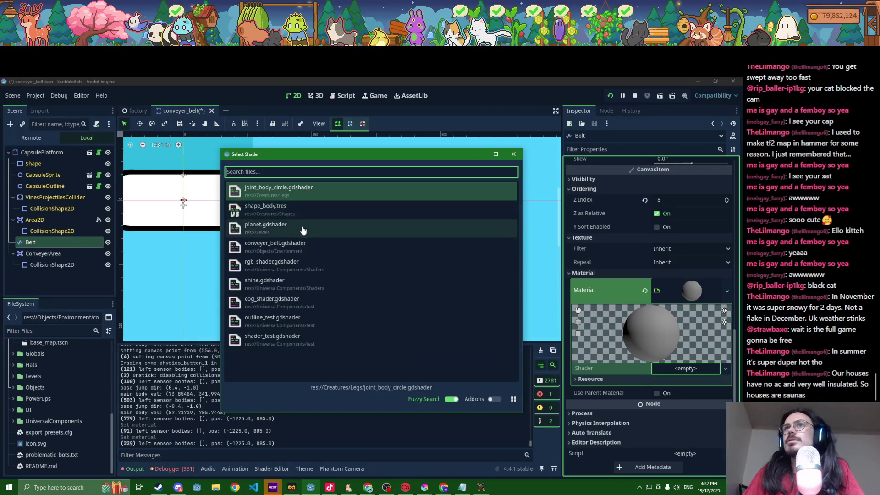
{"action": "double_click", "coordinate": [304, 248]}
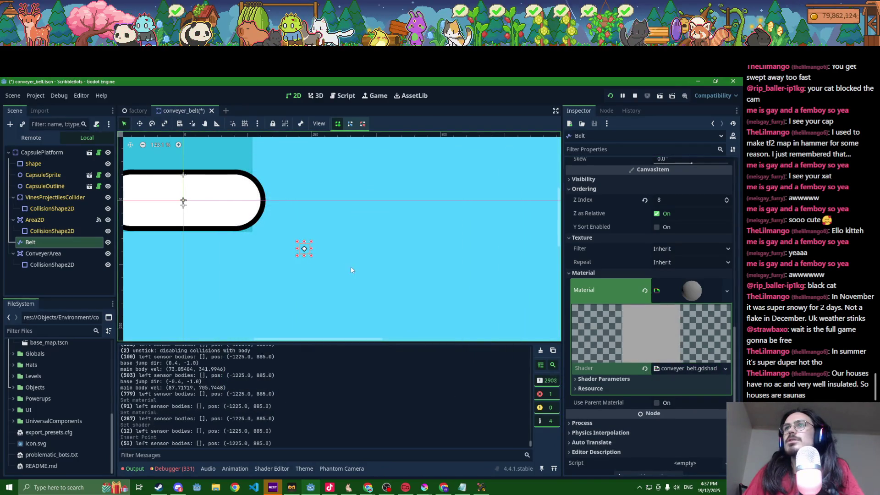
{"action": "key", "text": "ctrl+z"}
{"action": "key", "text": "ctrl+s"}
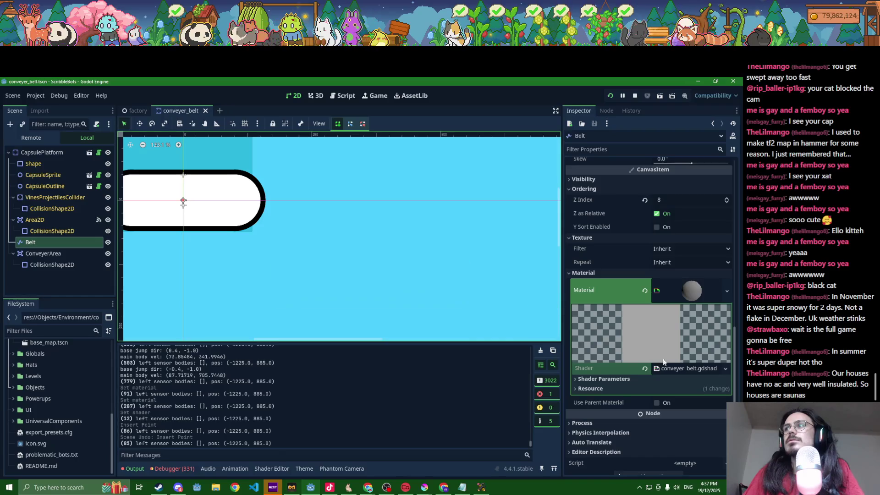
Raise the shader's Strength parameter from 0.5 to 1.0 and save the scene.
{"action": "left_click", "coordinate": [678, 368]}
{"action": "left_click", "coordinate": [642, 382]}
{"action": "left_click", "coordinate": [639, 382]}
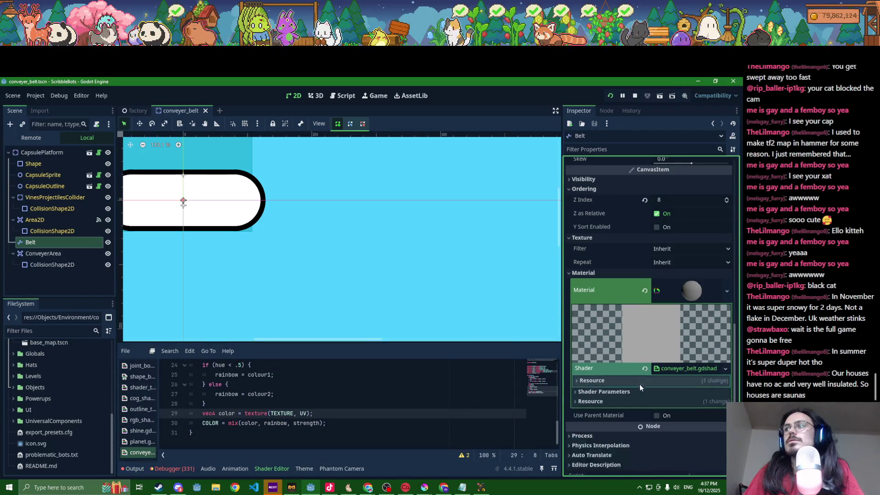
{"action": "left_click", "coordinate": [630, 392]}
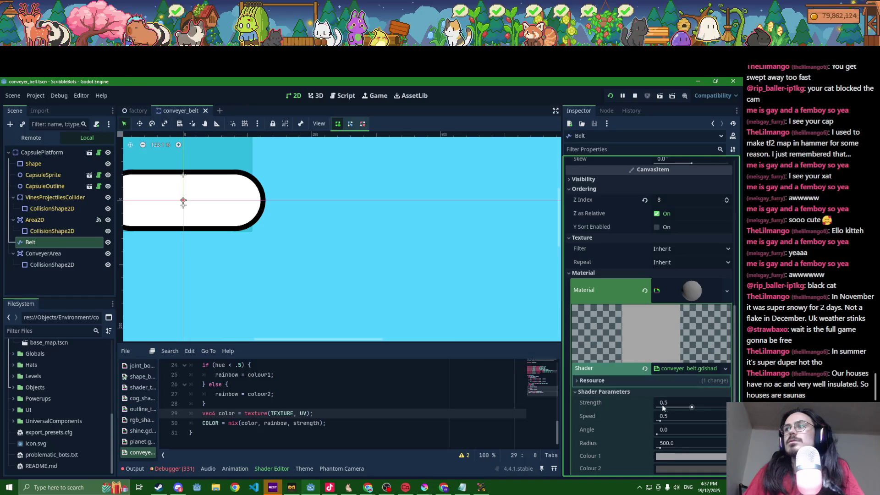
{"action": "left_click_drag", "start_coordinate": [663, 407], "coordinate": [669, 404]}
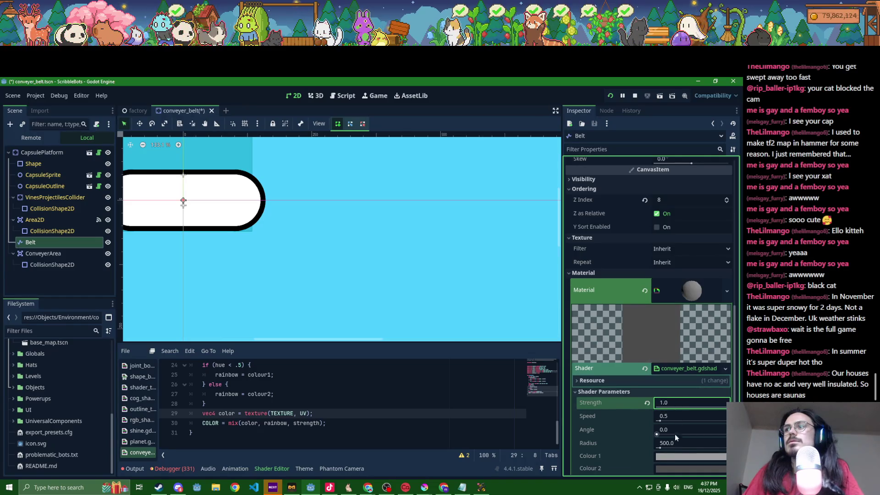
{"action": "scroll", "coordinate": [626, 442], "scroll_direction": "down", "scroll_amount": 2}
{"action": "key", "text": "ctrl+s"}
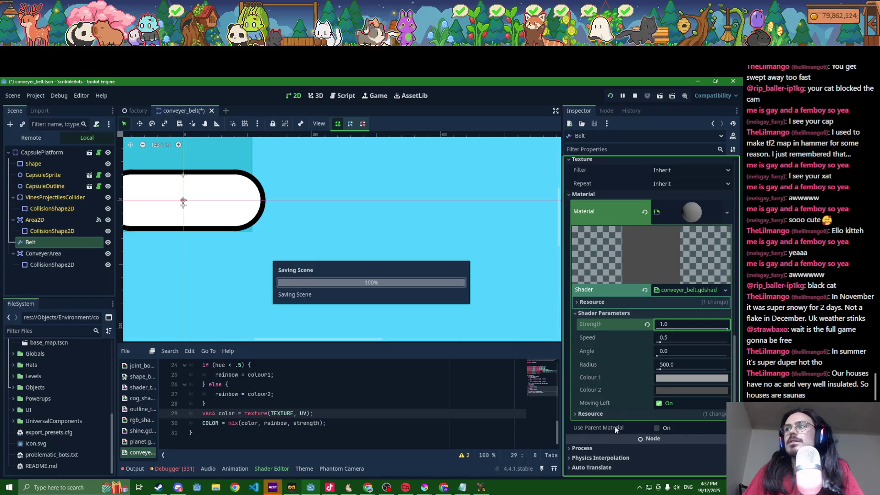
Check the running game, then undo the last material change in the editor.
{"action": "left_click", "coordinate": [480, 486]}
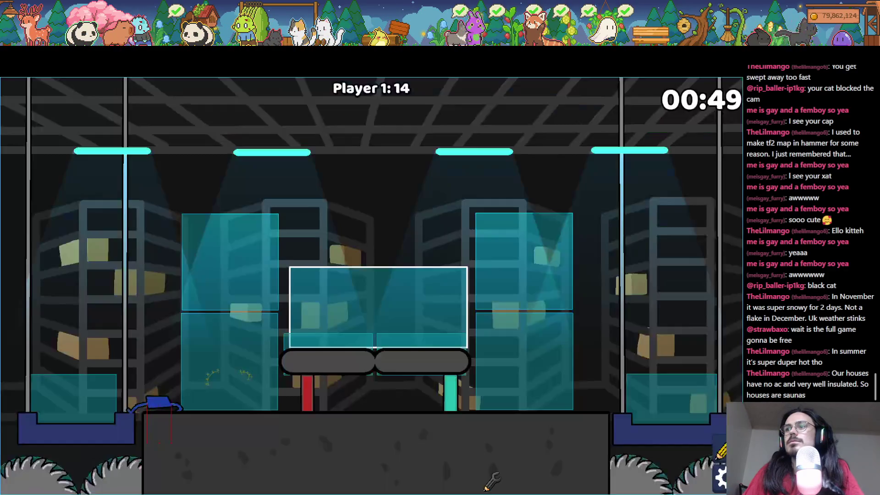
{"action": "key", "text": "alt+Tab"}
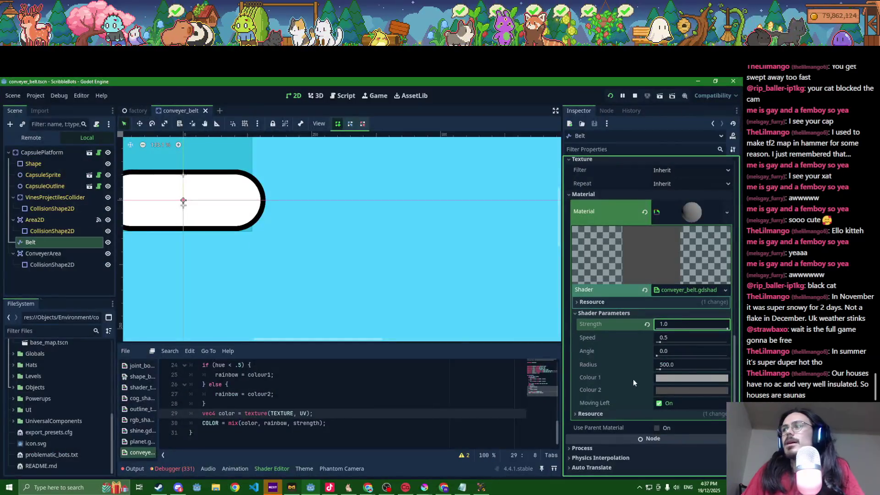
{"action": "key", "text": "ctrl+z"}
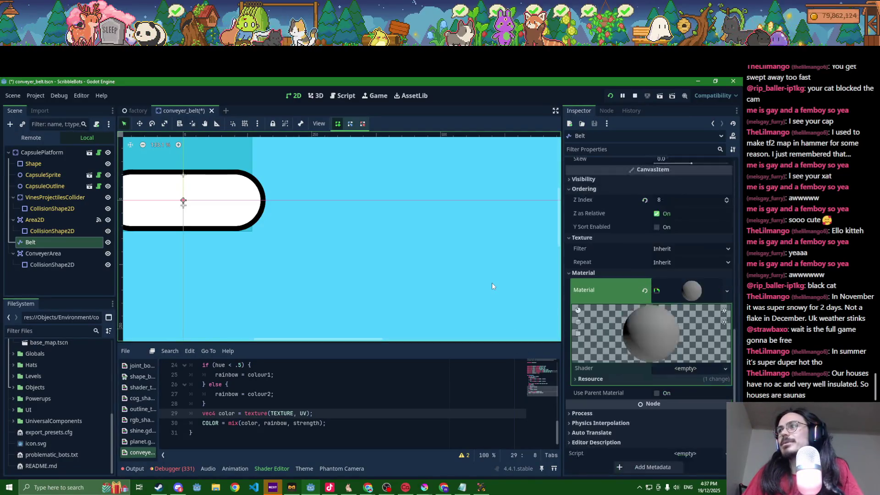
Redo to restore the belt shader and save the conveyor belt scene.
{"action": "key", "text": "ctrl+shift+z"}
{"action": "scroll", "coordinate": [551, 337], "scroll_direction": "down", "scroll_amount": 2}
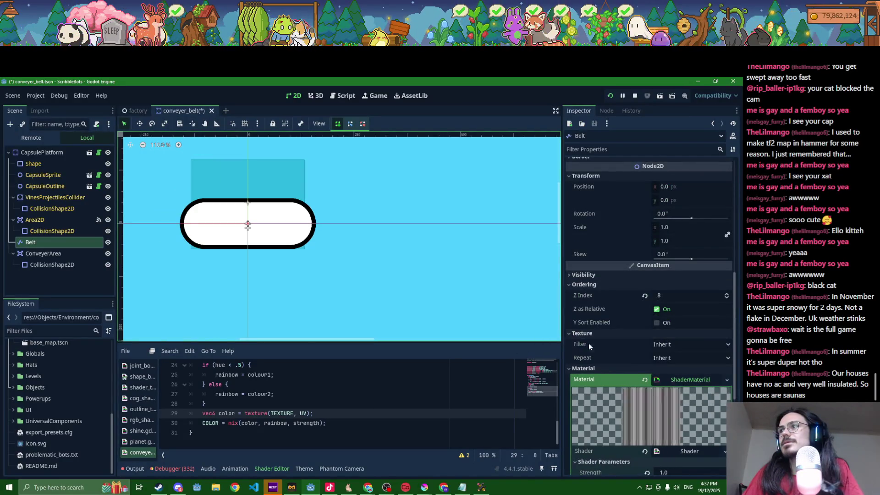
{"action": "scroll", "coordinate": [588, 342], "scroll_direction": "down", "scroll_amount": 3}
{"action": "key", "text": "ctrl+s"}
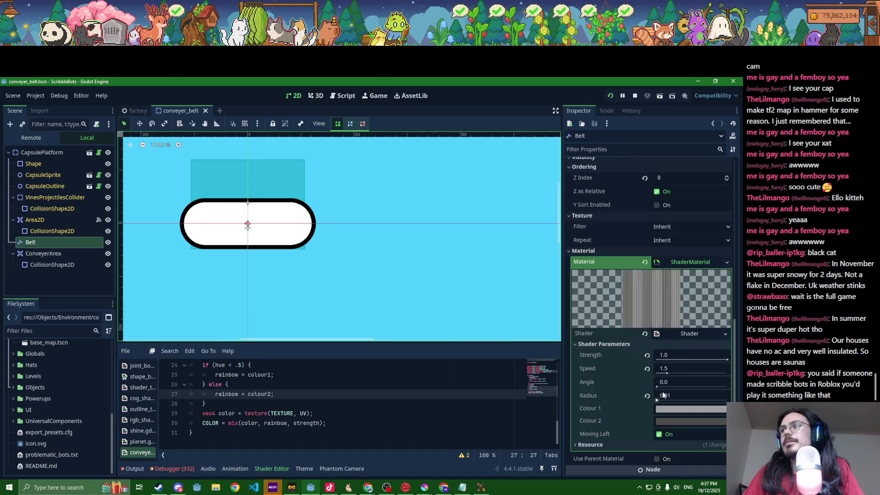
Reload conveyer_belt.gdshader on the Belt material, tune Speed 1.5 and Radius 0.01, and save.
{"action": "left_click", "coordinate": [686, 343]}
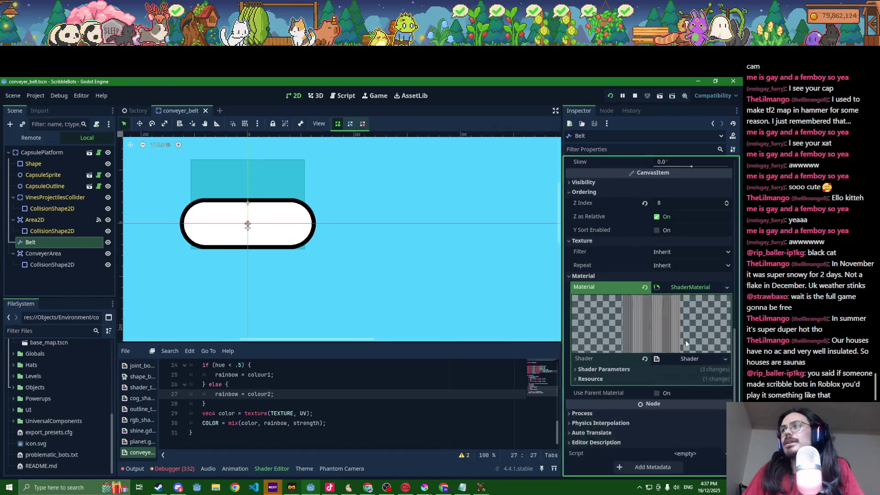
{"action": "left_click", "coordinate": [644, 358]}
{"action": "left_click", "coordinate": [725, 369]}
{"action": "left_click", "coordinate": [698, 394]}
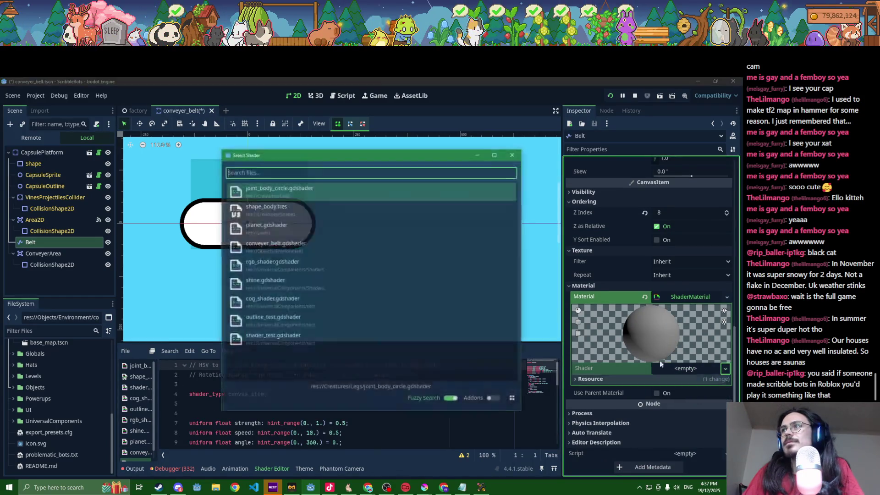
{"action": "double_click", "coordinate": [310, 248]}
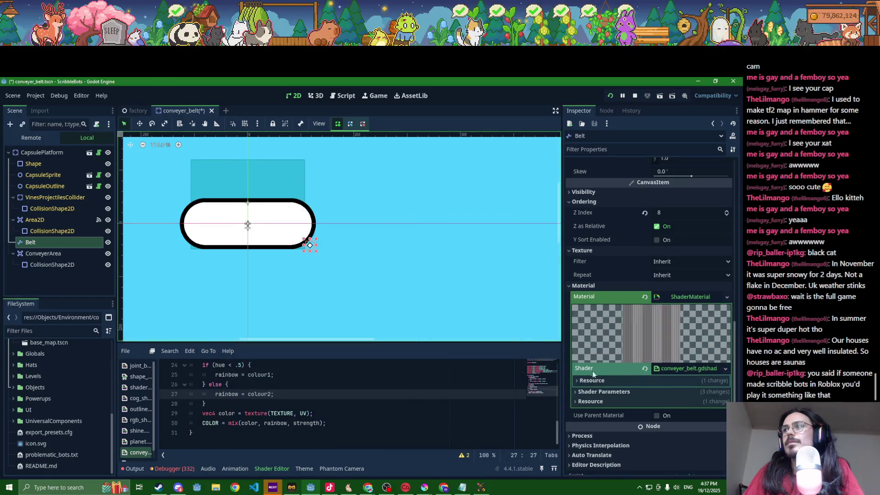
{"action": "left_click", "coordinate": [611, 390]}
{"action": "scroll", "coordinate": [611, 389], "scroll_direction": "down", "scroll_amount": 5}
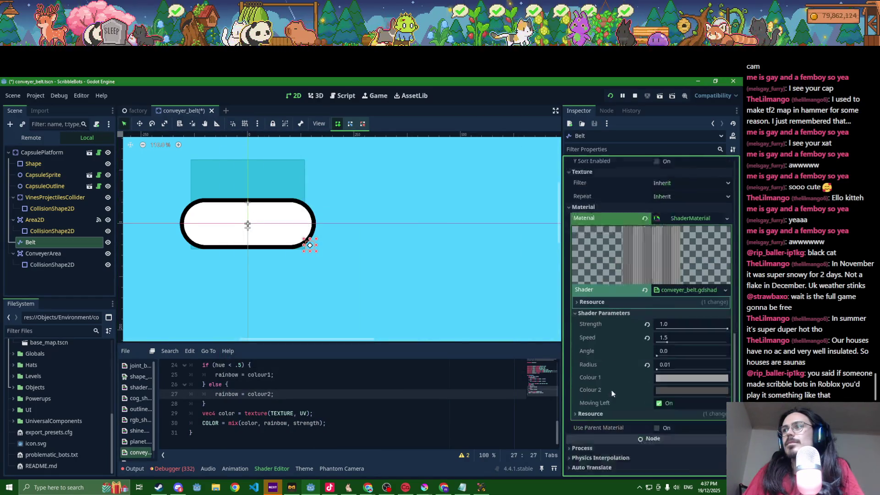
{"action": "mouse_move", "coordinate": [664, 331]}
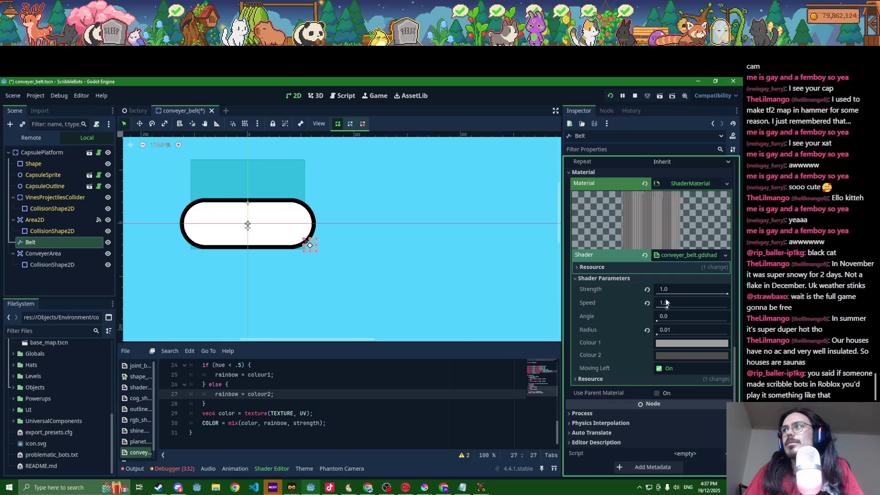
{"action": "key", "text": "ctrl+s"}
Close the running game and relaunch the project to test the belts.
{"action": "right_click", "coordinate": [371, 252]}
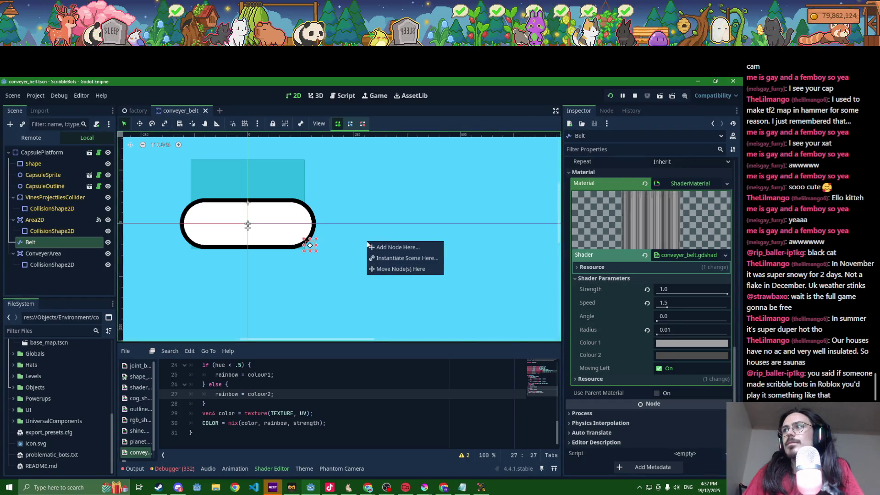
{"action": "left_click", "coordinate": [462, 487]}
{"action": "key", "text": "alt+F4"}
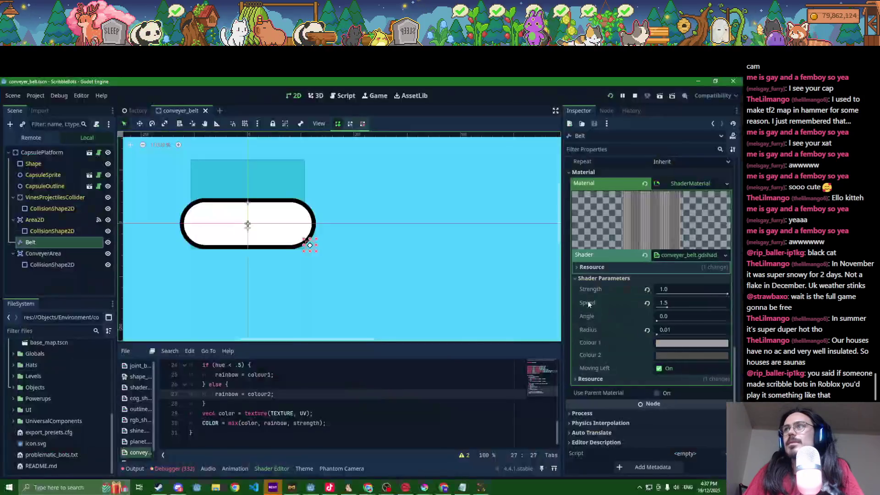
{"action": "left_click", "coordinate": [613, 97]}
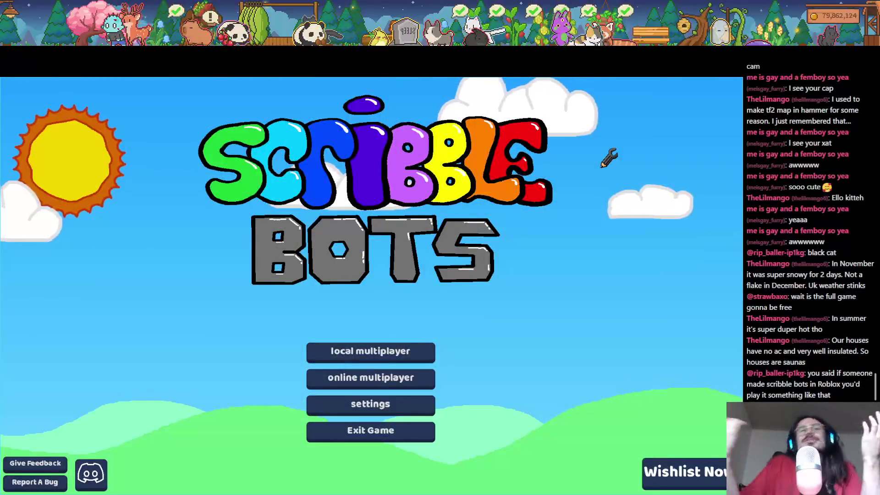
Set up a 1-player King of the Hill match on the Robot Factory map.
{"action": "left_click", "coordinate": [420, 349]}
{"action": "left_click_drag", "start_coordinate": [403, 381], "coordinate": [386, 382]}
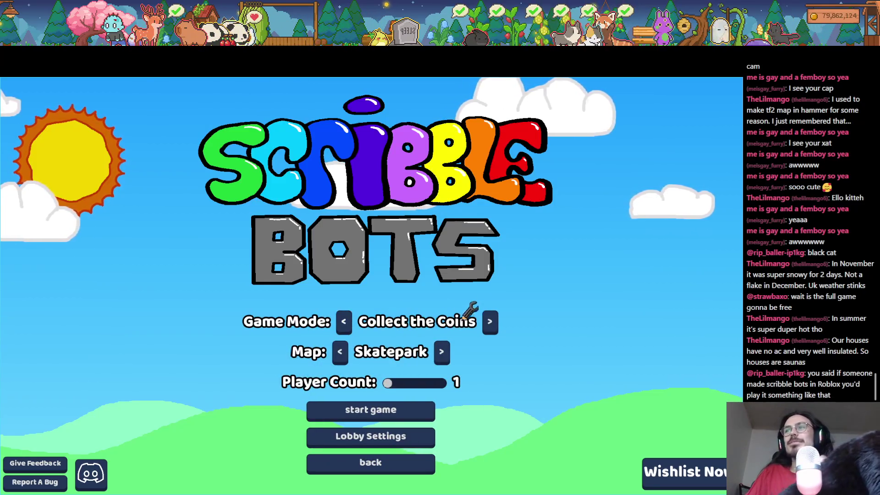
{"action": "left_click", "coordinate": [487, 321]}
{"action": "left_click", "coordinate": [449, 321]}
{"action": "left_click", "coordinate": [450, 320]}
{"action": "left_click", "coordinate": [450, 320]}
{"action": "left_click", "coordinate": [452, 321]}
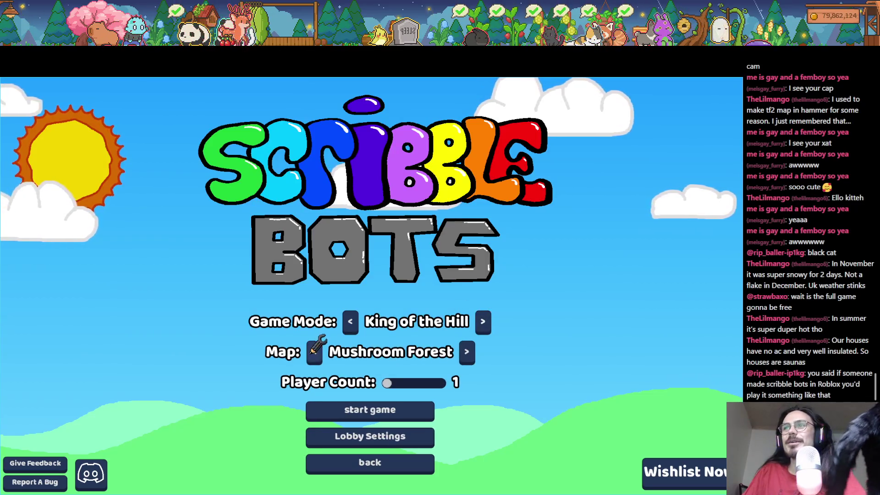
{"action": "left_click", "coordinate": [315, 353]}
{"action": "left_click", "coordinate": [336, 359]}
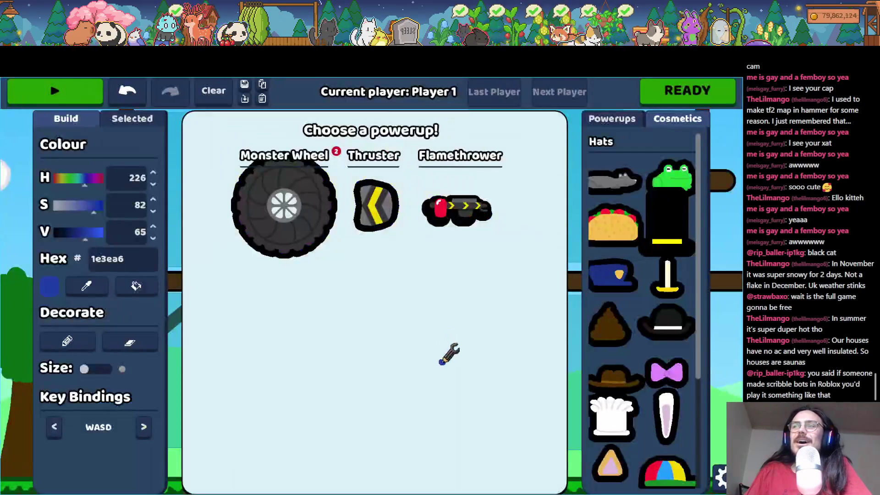
Draw a triangular blue bot, pick Monster Wheel, play the round, then return to Godot.
{"action": "left_click_drag", "start_coordinate": [337, 308], "coordinate": [308, 361]}
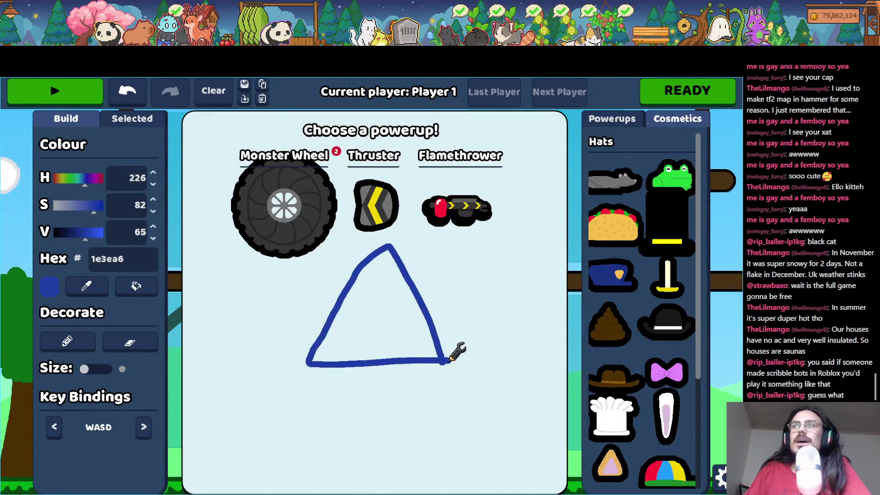
{"action": "left_click_drag", "start_coordinate": [450, 360], "coordinate": [445, 362]}
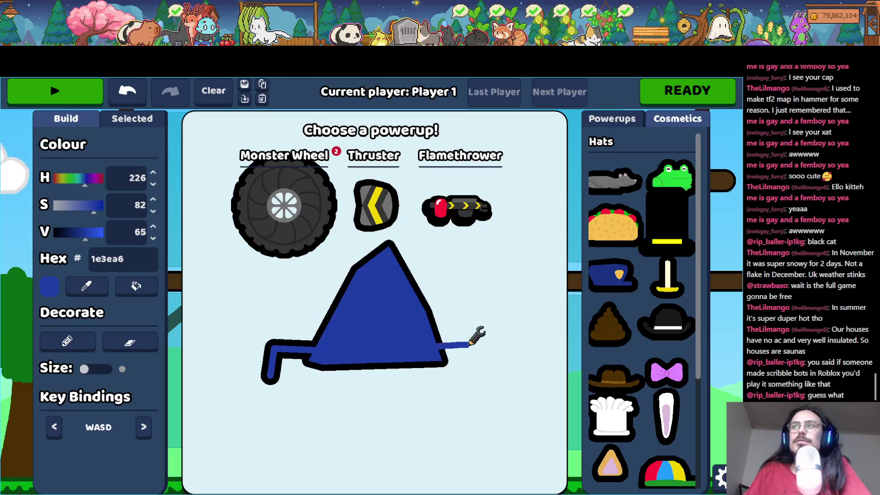
{"action": "left_click", "coordinate": [285, 222]}
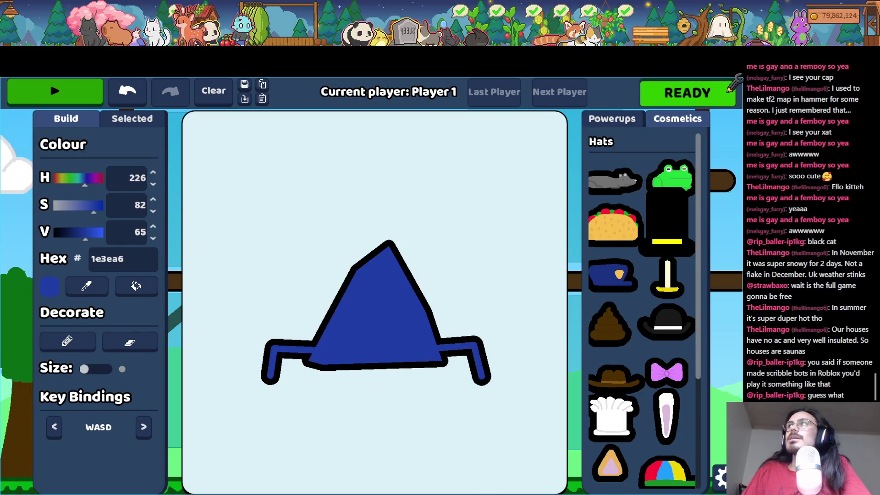
{"action": "left_click", "coordinate": [714, 94]}
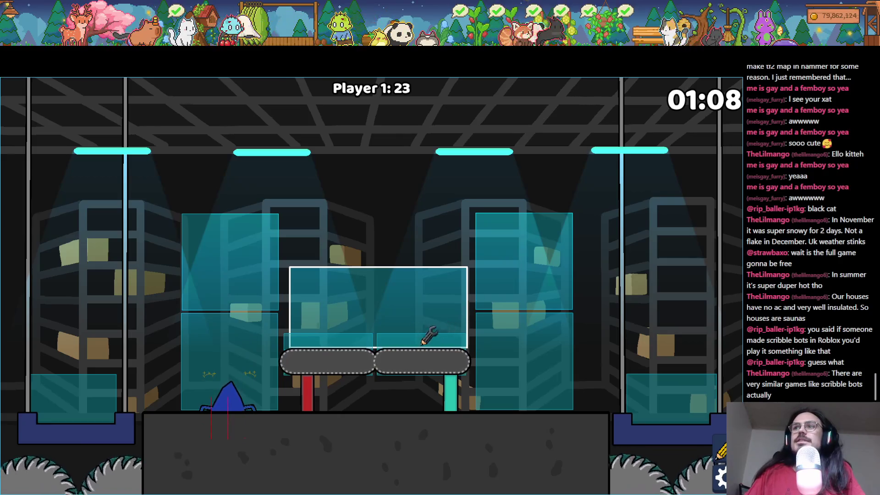
{"action": "key", "text": "alt+Tab"}
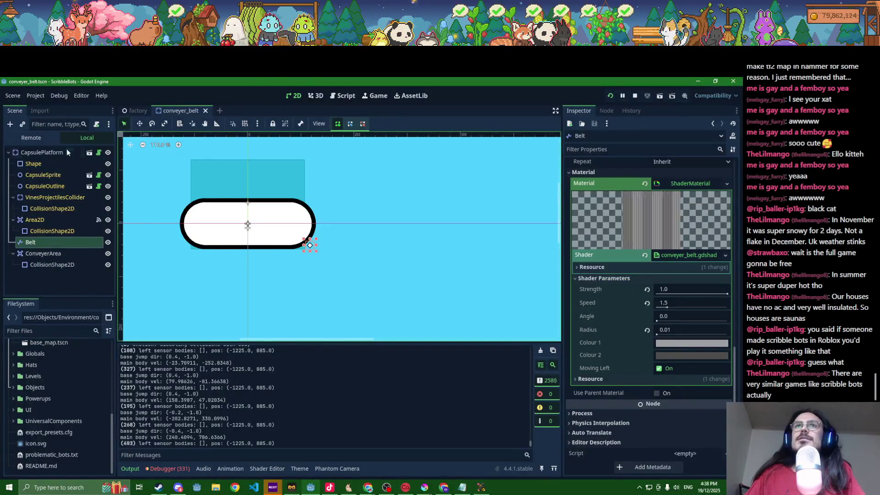
Halve the ConveyerArea height on line 23 from 200 to 100, then pause the running match.
{"action": "left_click", "coordinate": [90, 152]}
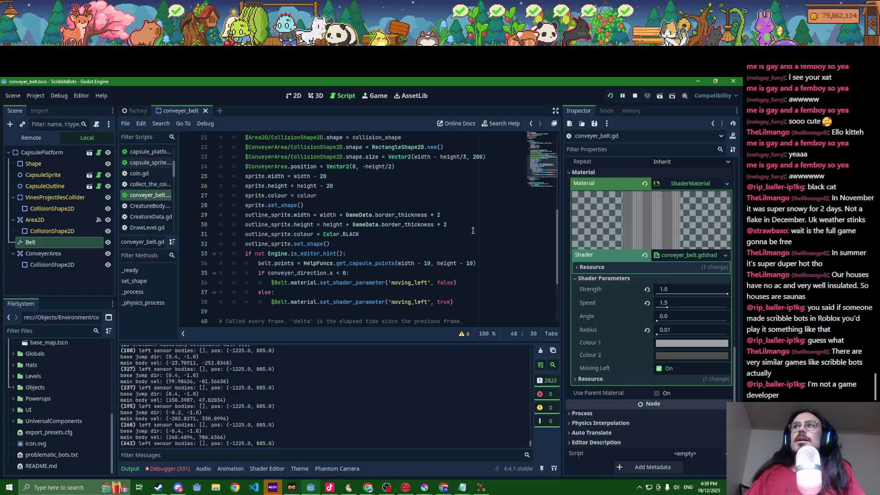
{"action": "left_click", "coordinate": [474, 157]}
{"action": "key", "text": "BackSpace"}
{"action": "type", "text": "1"}
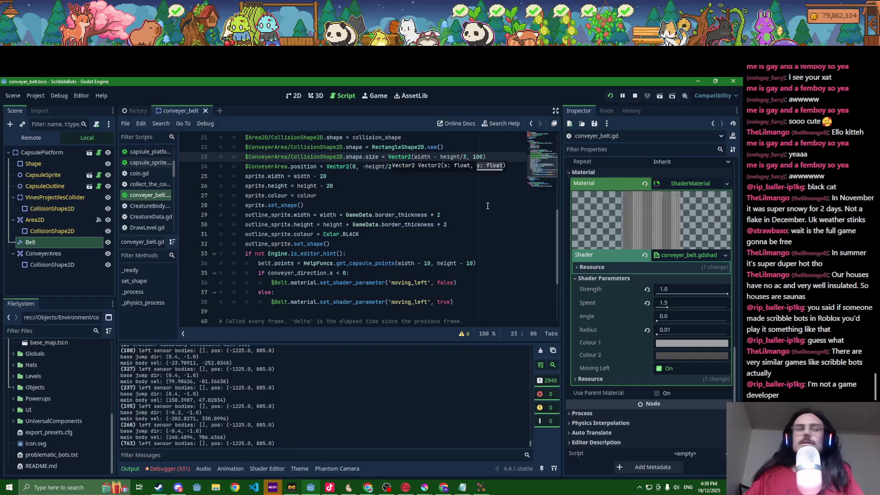
{"action": "key", "text": "F5"}
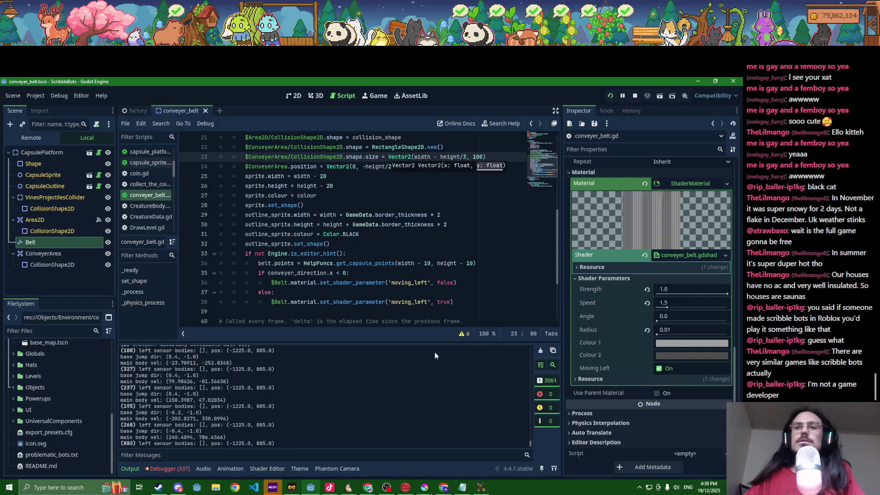
{"action": "key", "text": "Escape"}
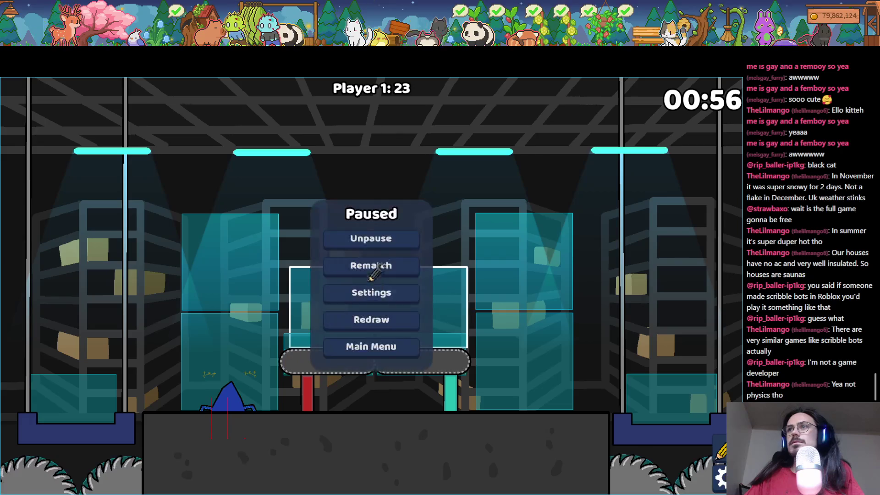
Rematch the Robot Factory round and jump the bot onto the glass box, checking Godot midway.
{"action": "left_click", "coordinate": [376, 263]}
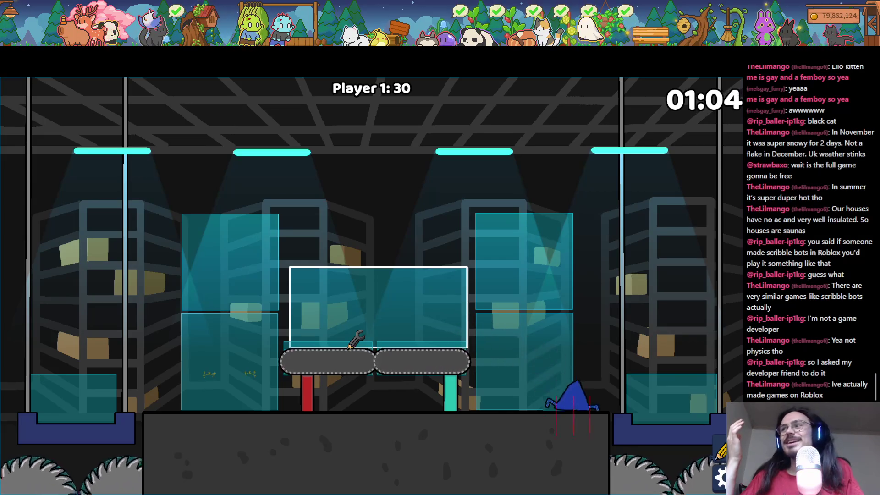
{"action": "key", "text": "F8"}
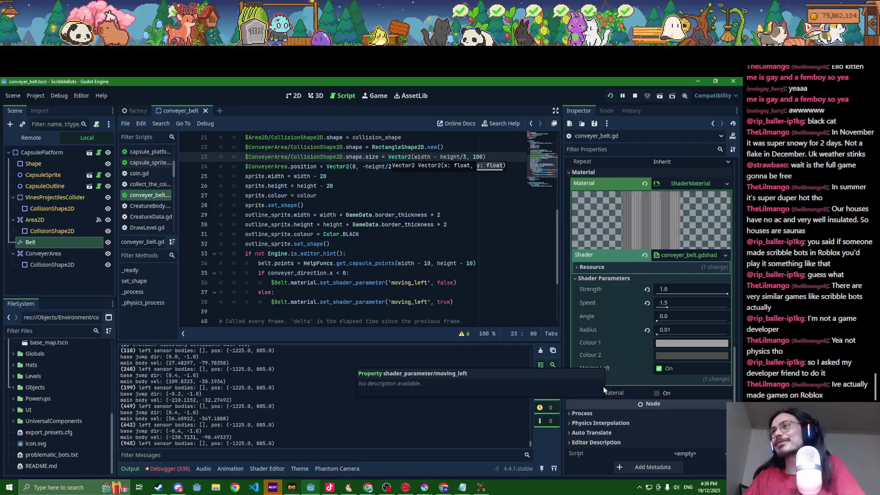
{"action": "left_click", "coordinate": [482, 487]}
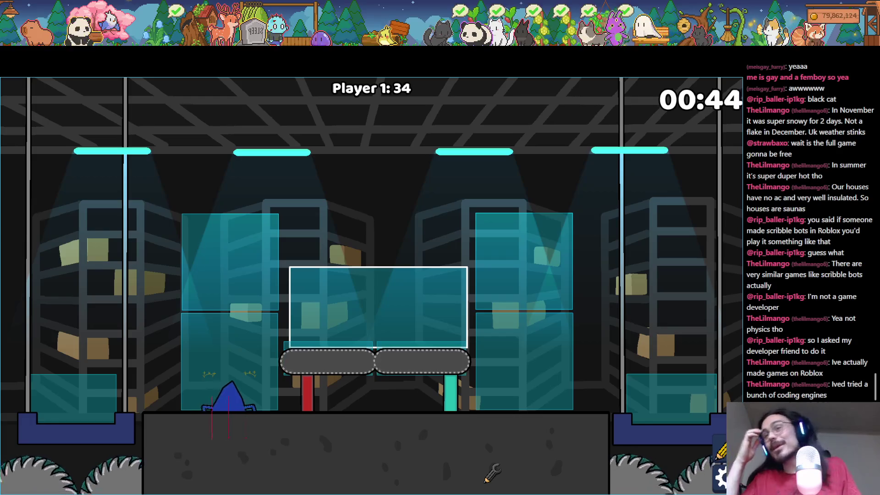
{"action": "key", "text": "space"}
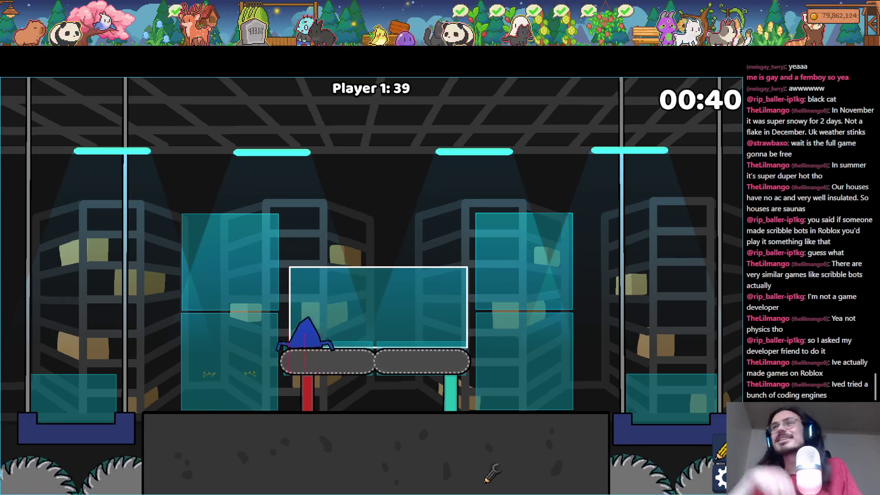
{"action": "key", "text": "alt+Tab"}
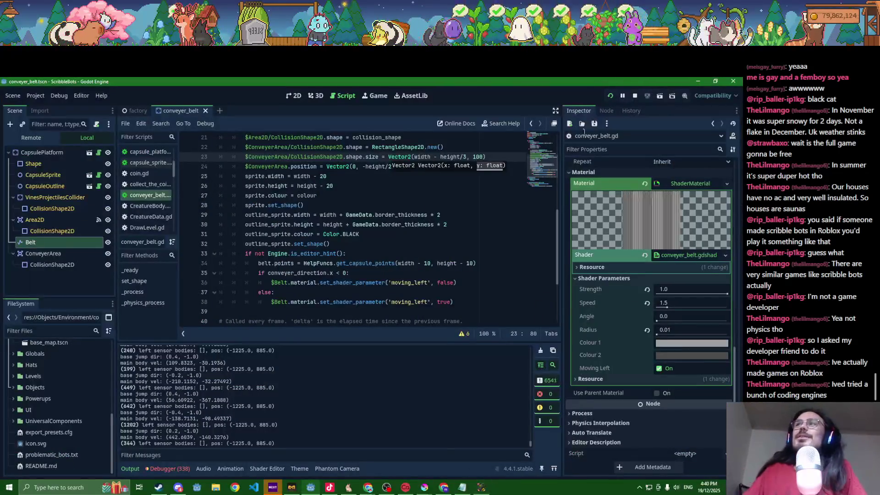
Stop the running game and switch to the factory scene.
{"action": "left_click", "coordinate": [634, 95]}
{"action": "key", "text": "ctrl+F1"}
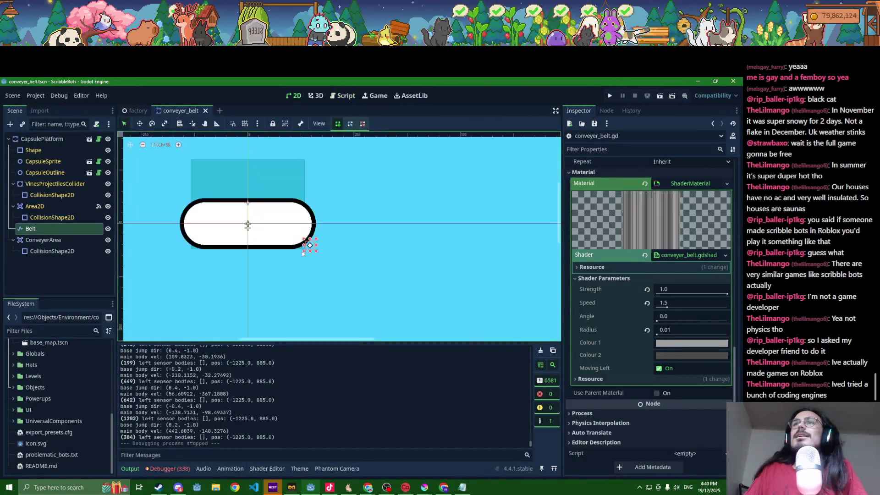
{"action": "key", "text": "ctrl+Tab"}
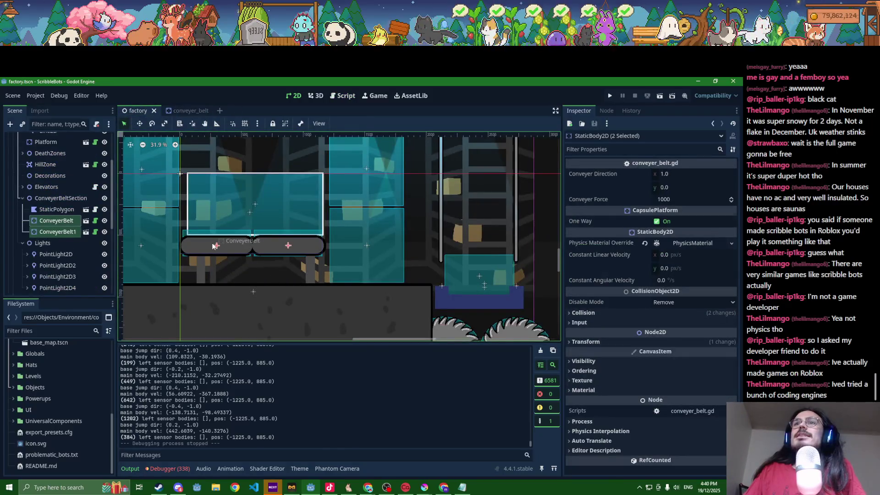
Move ConveyerBelt below ConveyerBelt1 in the factory scene tree, then save and relaunch.
{"action": "left_click", "coordinate": [213, 246]}
{"action": "scroll", "coordinate": [69, 230], "scroll_direction": "up", "scroll_amount": 5}
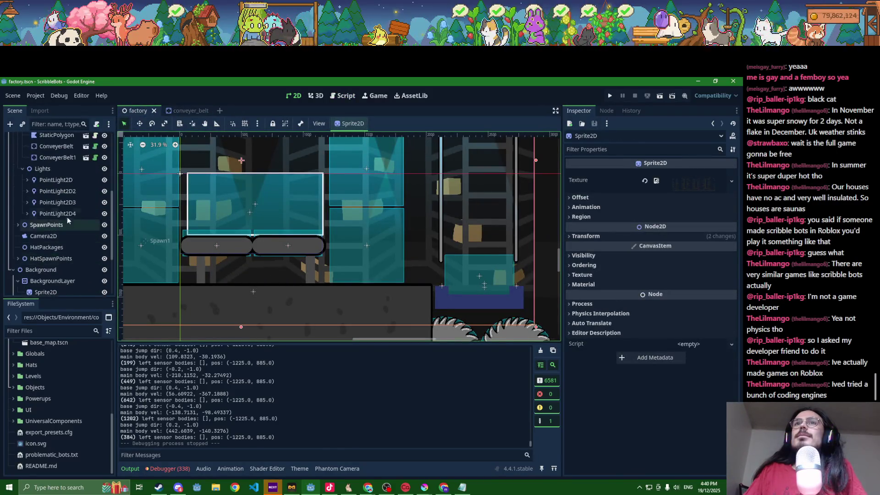
{"action": "left_click", "coordinate": [58, 209]}
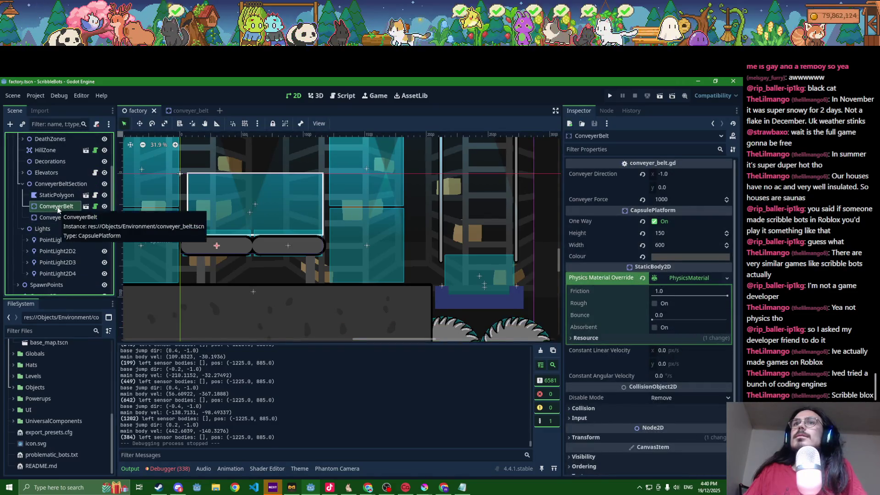
{"action": "left_click_drag", "start_coordinate": [55, 209], "coordinate": [49, 223]}
{"action": "key", "text": "ctrl+s"}
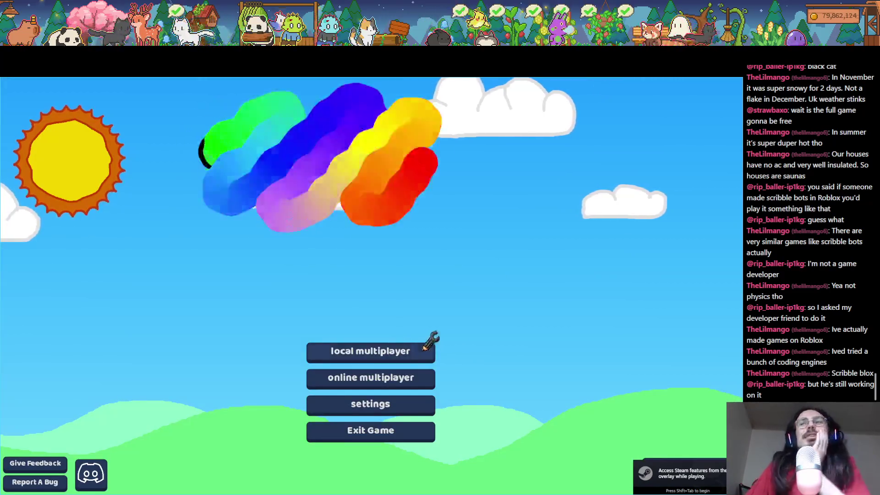
Set up a one-player King of the Hill match on the Robot Factory map.
{"action": "left_click", "coordinate": [420, 351]}
{"action": "left_click", "coordinate": [386, 383]}
{"action": "left_click", "coordinate": [382, 322]}
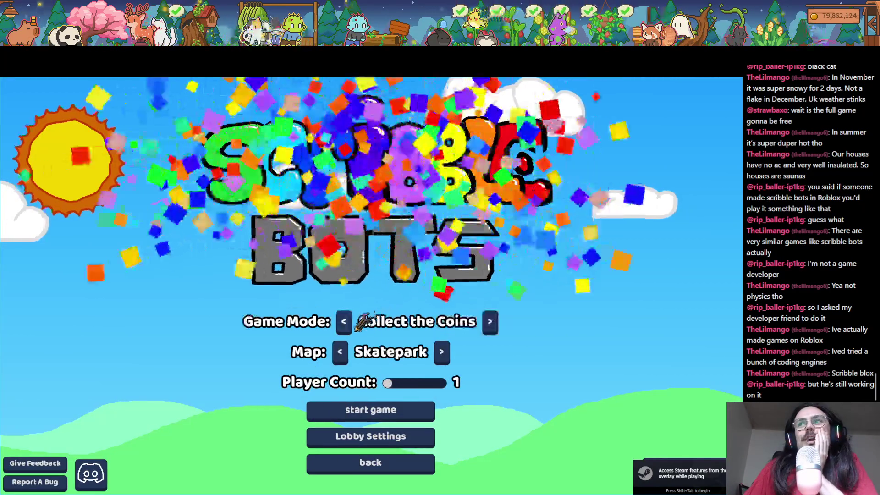
{"action": "left_click", "coordinate": [343, 321]}
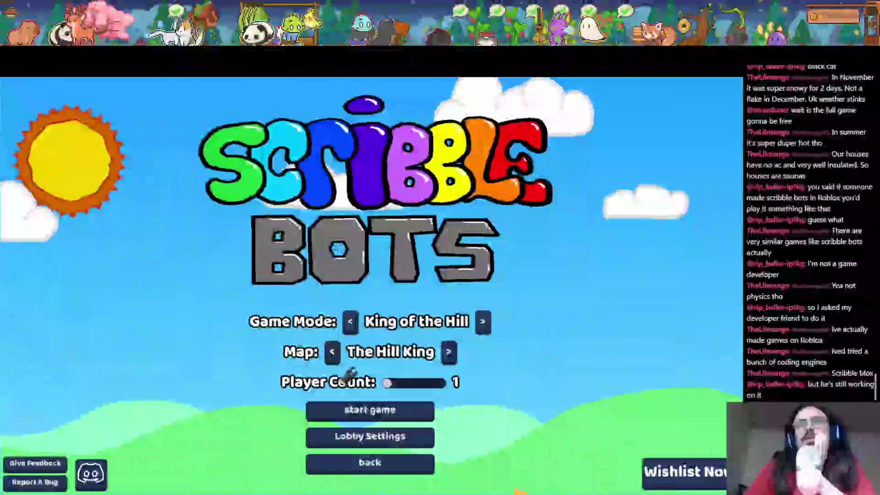
{"action": "left_click", "coordinate": [333, 351]}
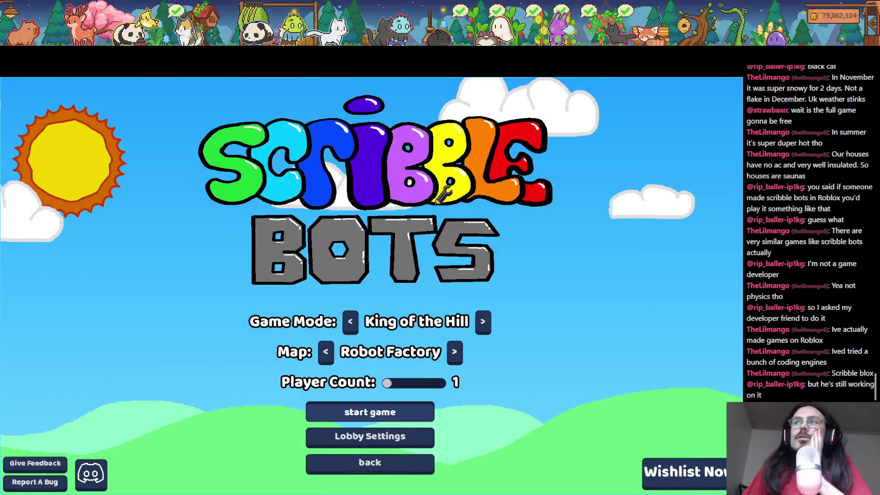
Draw a blue bot with a body and two legs, start the match, and return to Godot.
{"action": "left_click_drag", "start_coordinate": [389, 276], "coordinate": [282, 278]}
{"action": "left_click_drag", "start_coordinate": [394, 278], "coordinate": [402, 297]}
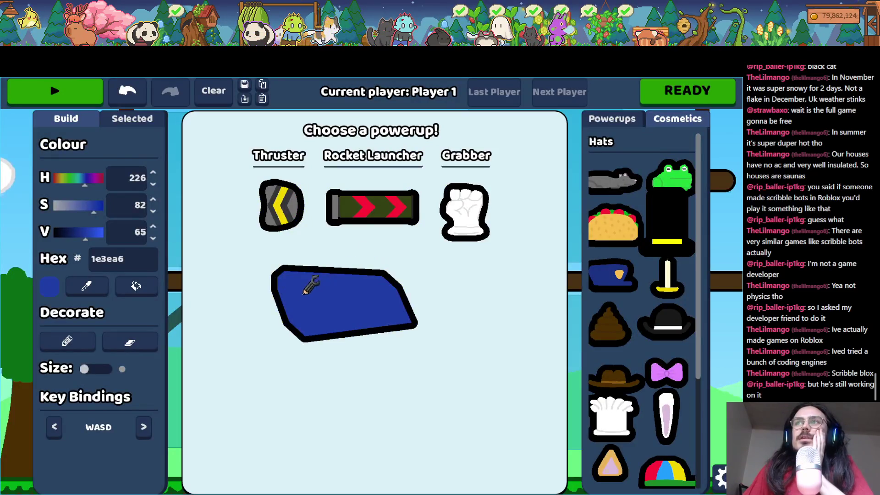
{"action": "left_click_drag", "start_coordinate": [287, 309], "coordinate": [318, 402]}
{"action": "left_click_drag", "start_coordinate": [408, 316], "coordinate": [456, 394]}
{"action": "left_click", "coordinate": [719, 88]}
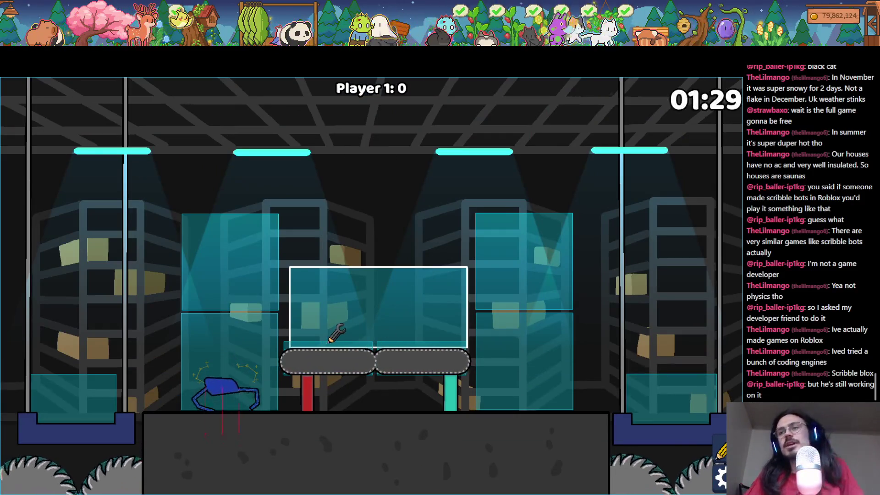
{"action": "key", "text": "alt+Tab"}
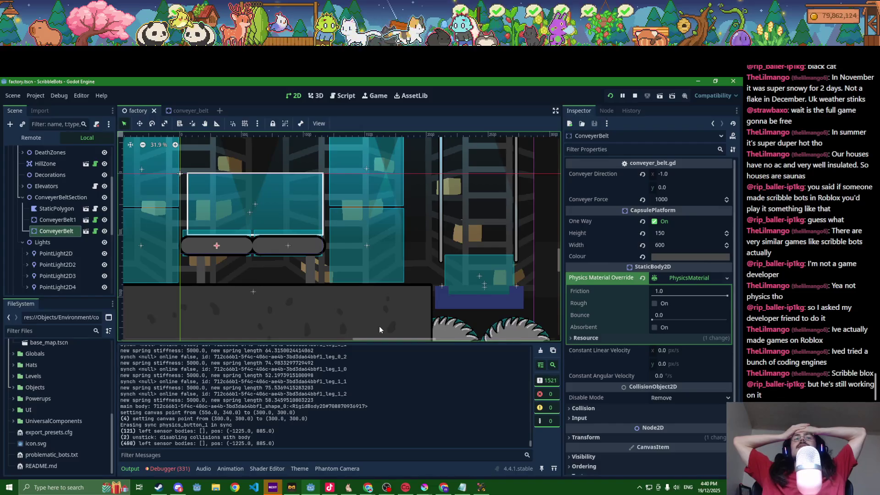
Add '$Belt.material.make' as new line 34 in conveyer_belt.gd, then view the ShaderMaterial docs in Chrome.
{"action": "left_click", "coordinate": [86, 231]}
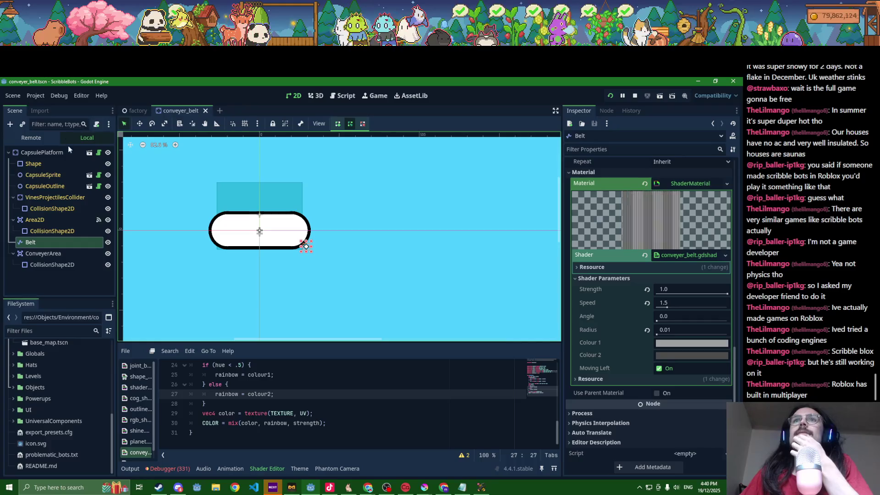
{"action": "left_click", "coordinate": [99, 152]}
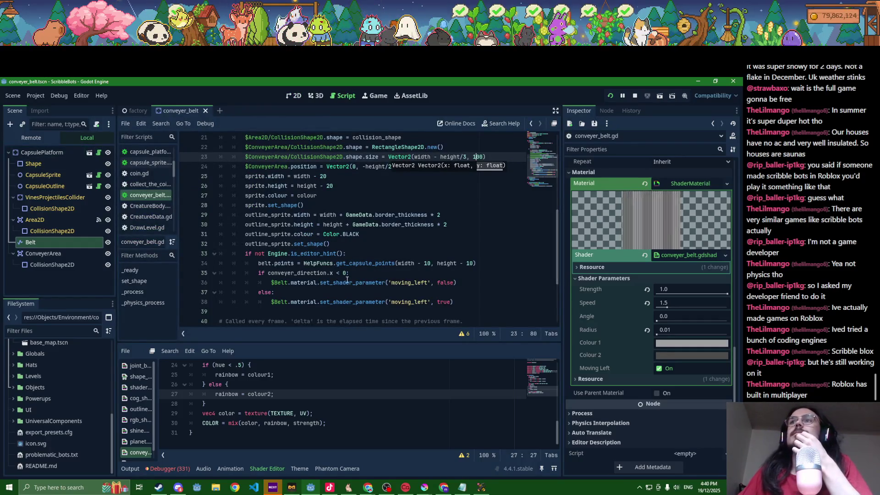
{"action": "left_click", "coordinate": [363, 254]}
{"action": "key", "text": "Return"}
{"action": "type", "text": "$Belt.material."}
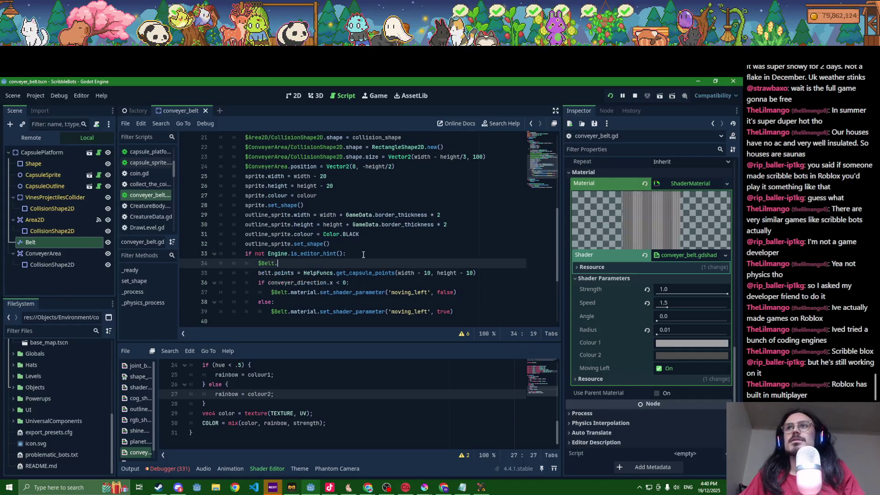
{"action": "type", "text": "make"}
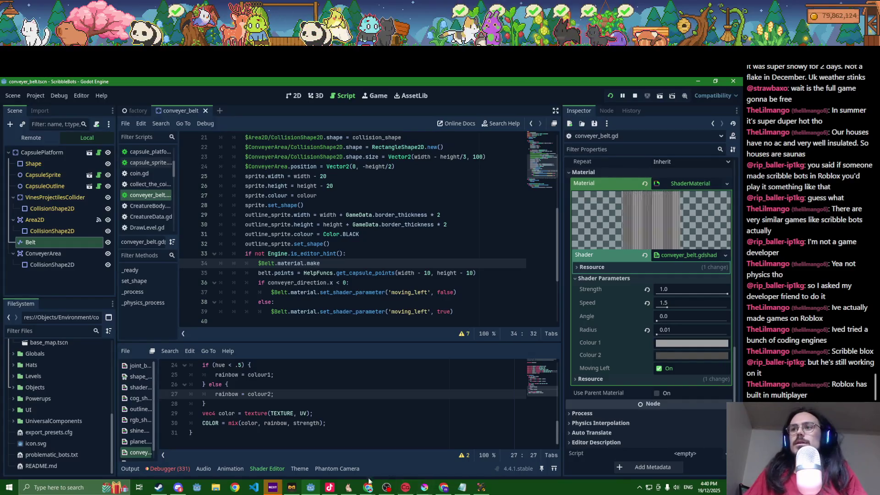
{"action": "left_click", "coordinate": [368, 487]}
{"action": "left_click", "coordinate": [380, 456]}
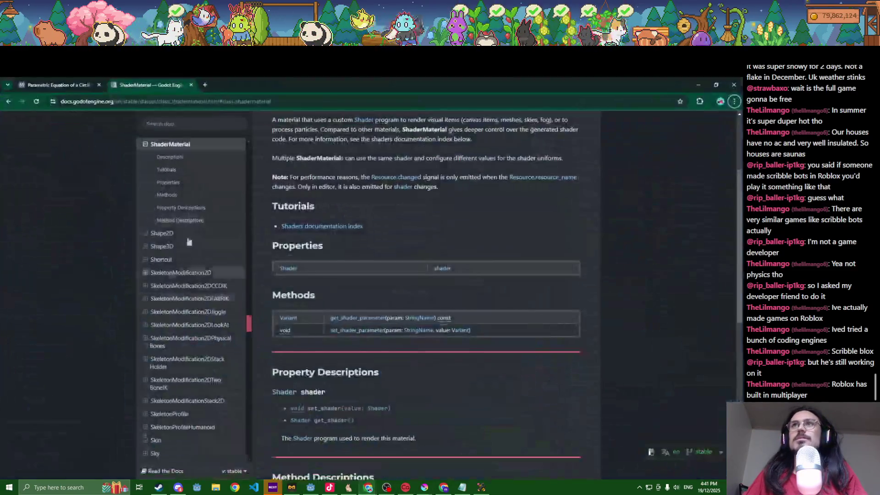
Open and read through the Material class reference page.
{"action": "scroll", "coordinate": [204, 189], "scroll_direction": "up", "scroll_amount": 3}
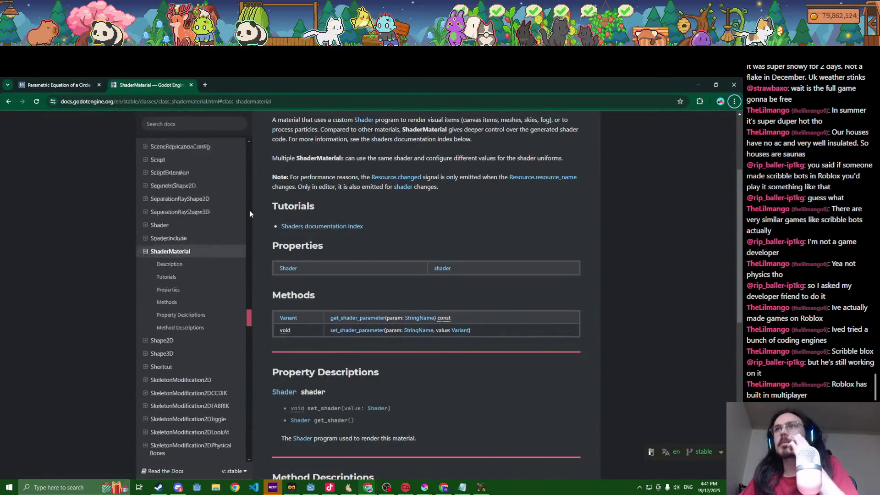
{"action": "scroll", "coordinate": [301, 229], "scroll_direction": "up", "scroll_amount": 3}
{"action": "left_click", "coordinate": [308, 188]}
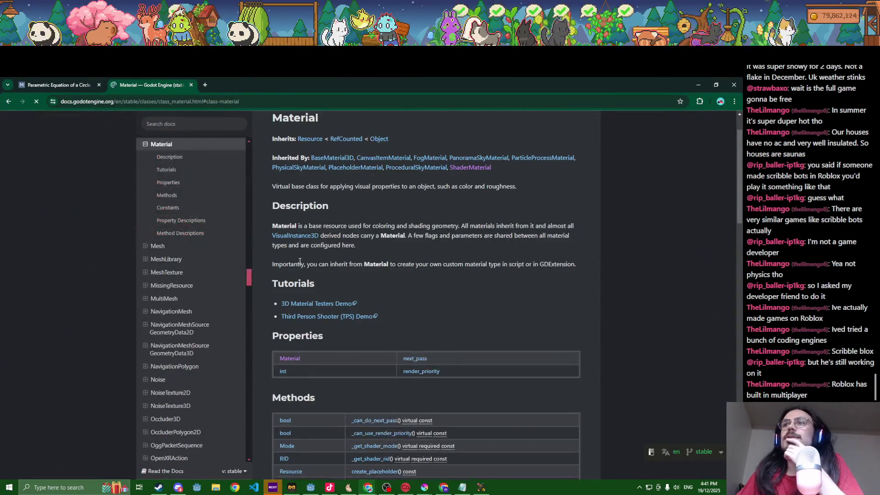
{"action": "scroll", "coordinate": [299, 265], "scroll_direction": "down", "scroll_amount": 1}
{"action": "scroll", "coordinate": [306, 270], "scroll_direction": "down", "scroll_amount": 5}
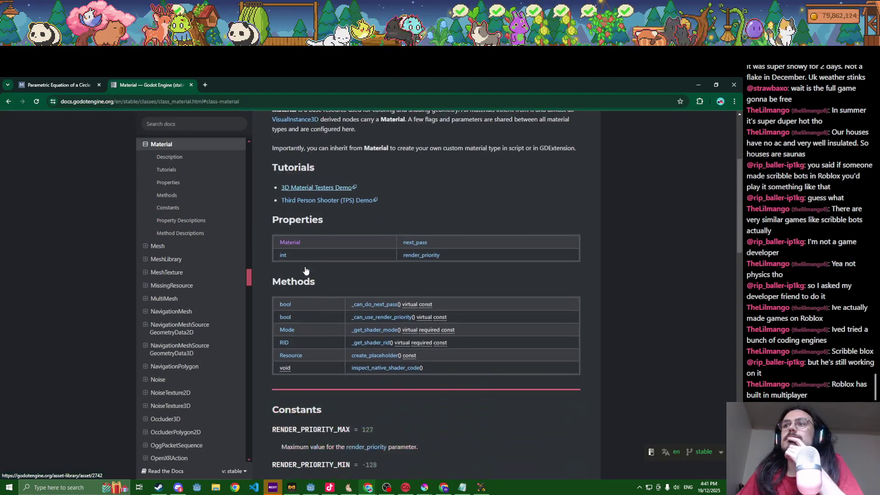
{"action": "scroll", "coordinate": [306, 270], "scroll_direction": "down", "scroll_amount": 4}
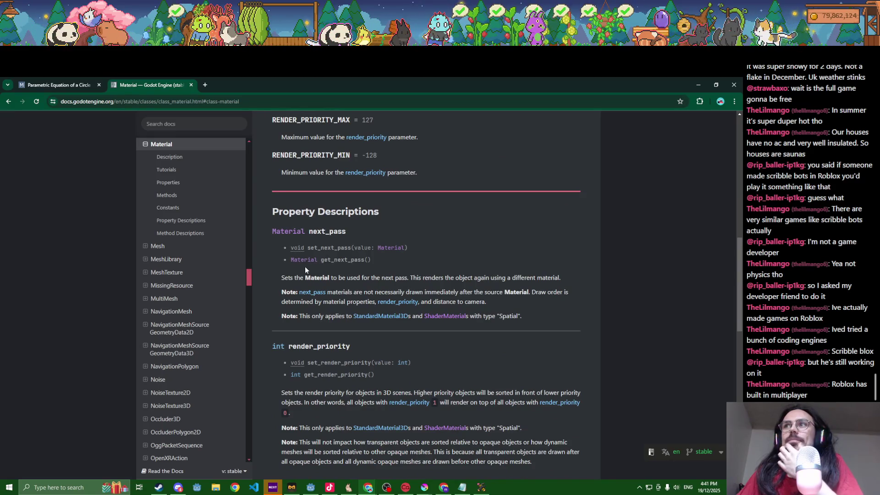
{"action": "scroll", "coordinate": [305, 269], "scroll_direction": "up", "scroll_amount": 6}
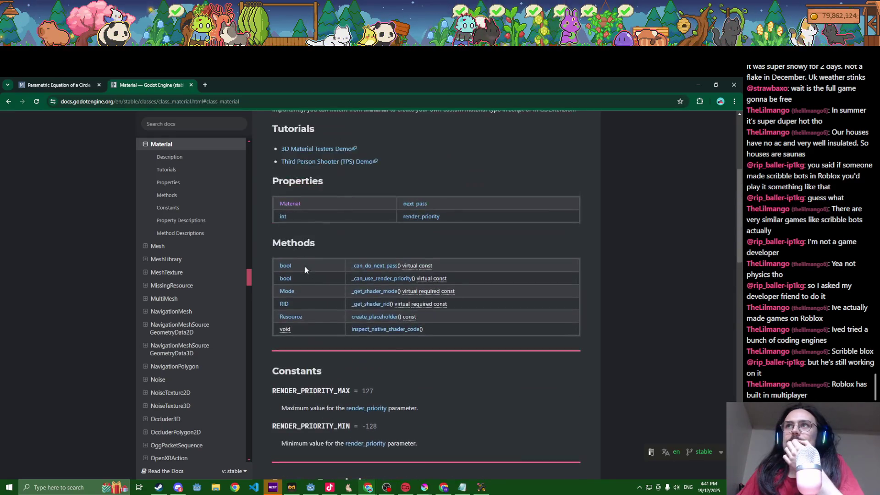
{"action": "scroll", "coordinate": [304, 269], "scroll_direction": "up", "scroll_amount": 4}
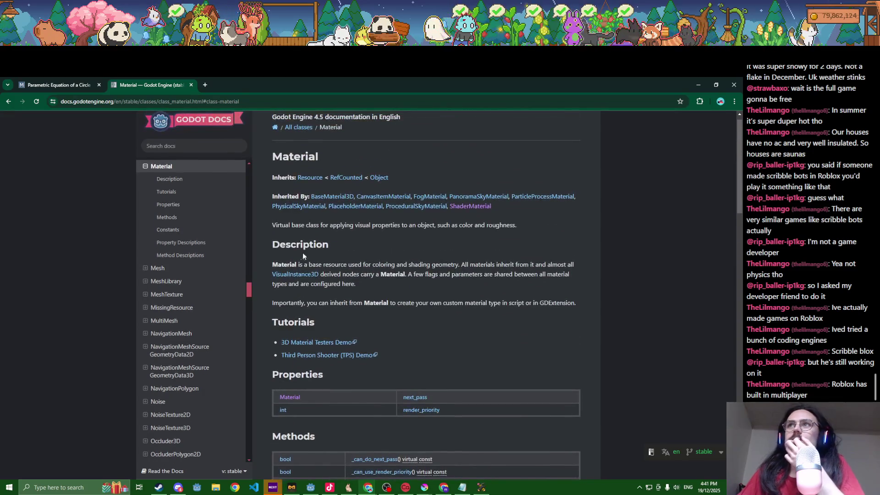
Read the Resource page's properties, including resource_local_to_scene, then return to Godot.
{"action": "left_click", "coordinate": [304, 179]}
{"action": "scroll", "coordinate": [289, 316], "scroll_direction": "down", "scroll_amount": 9}
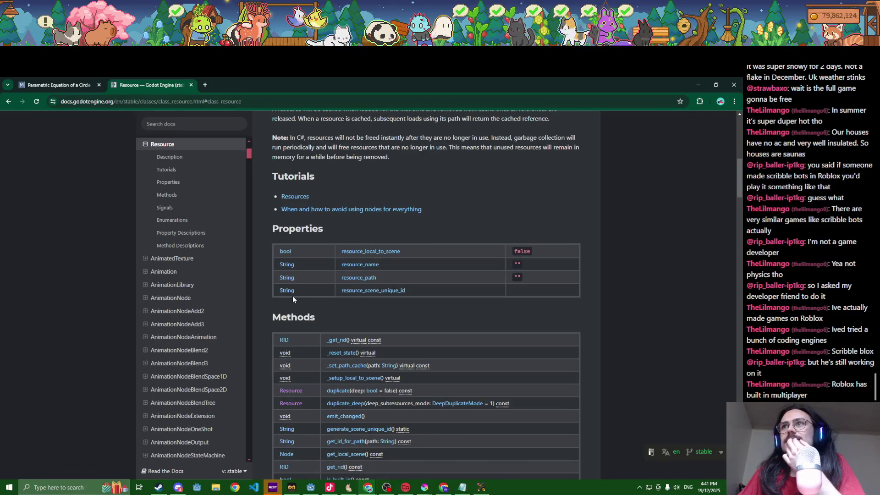
{"action": "key", "text": "alt+Tab"}
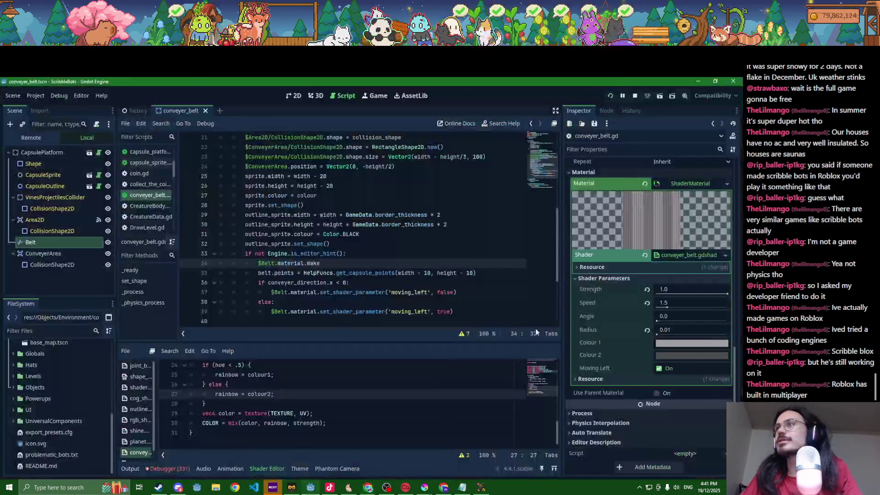
Expand the belt material's resource settings, save the scene, and rematch the running game.
{"action": "left_click", "coordinate": [591, 267]}
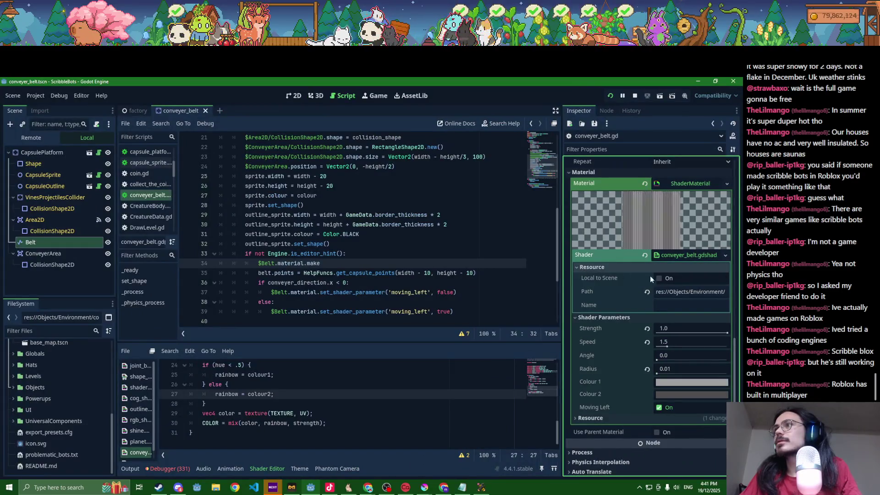
{"action": "key", "text": "ctrl+s"}
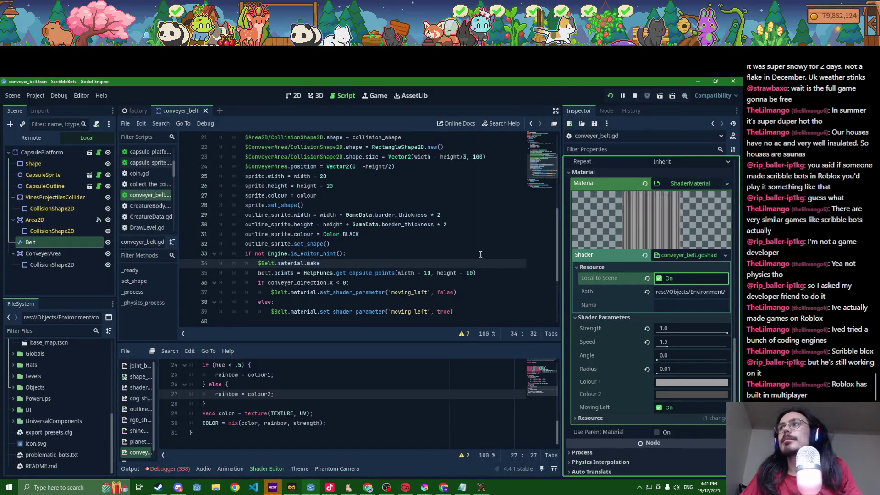
{"action": "left_click", "coordinate": [481, 487]}
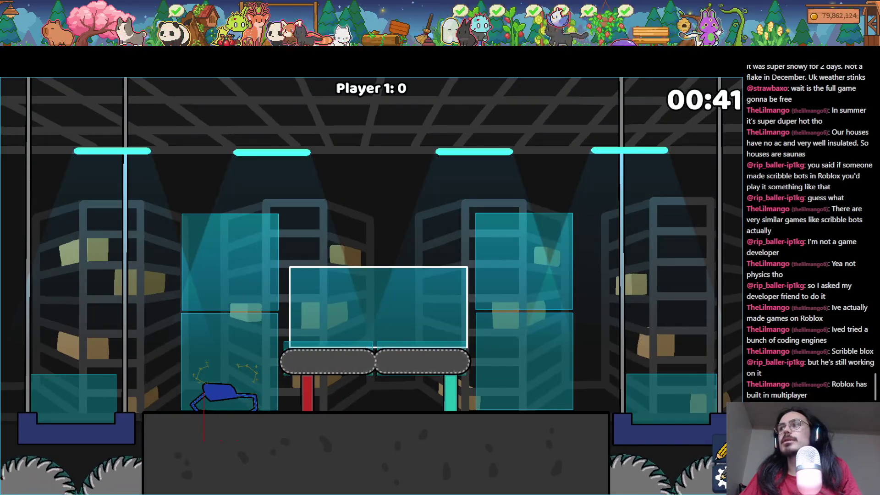
{"action": "key", "text": "Escape"}
{"action": "left_click", "coordinate": [404, 271]}
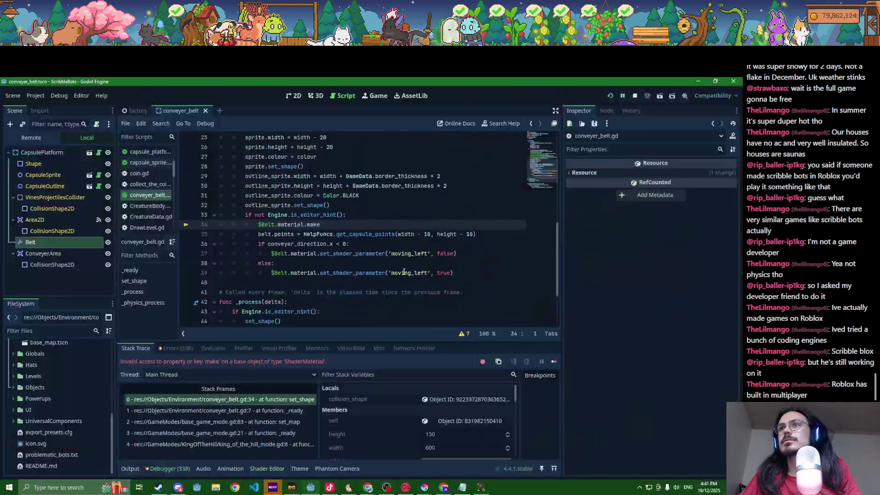
Delete the erroring $Belt.material.make line, stop the debug session, and rerun the project.
{"action": "key", "text": "ctrl+shift+k"}
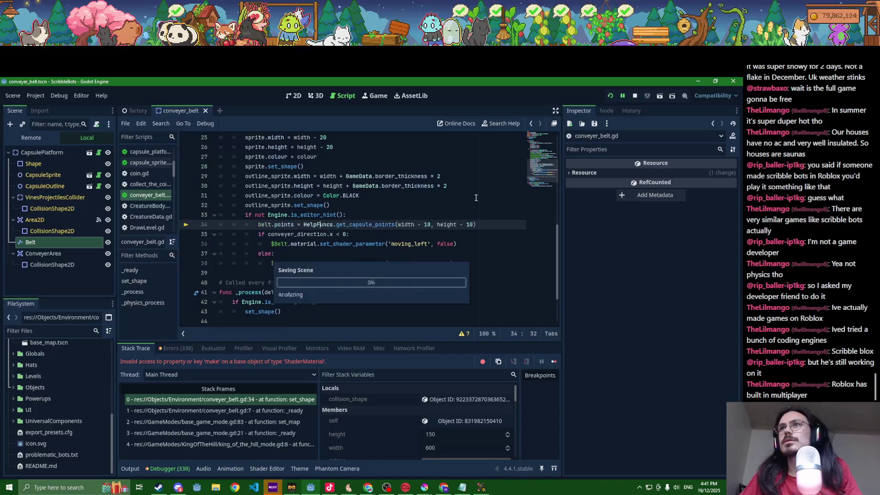
{"action": "left_click", "coordinate": [617, 94]}
{"action": "left_click", "coordinate": [610, 95]}
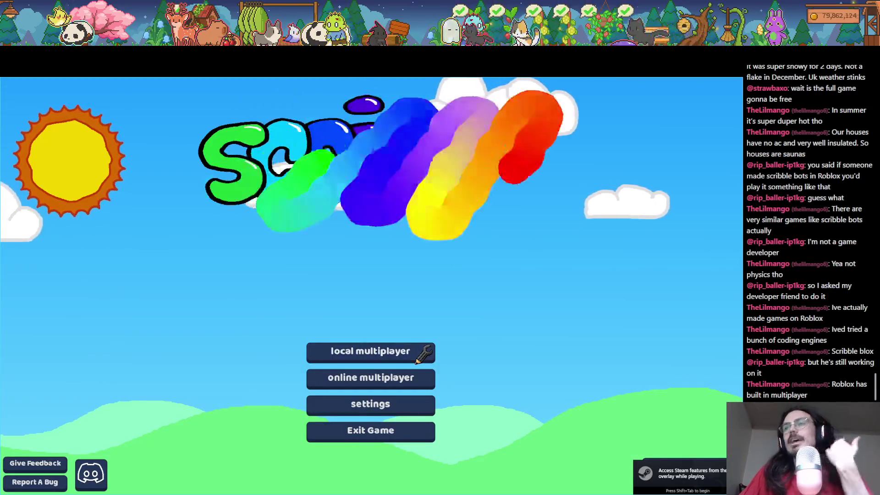
Set up a one-player local multiplayer game and start it to reach the bot builder.
{"action": "left_click", "coordinate": [420, 350]}
{"action": "left_click_drag", "start_coordinate": [439, 383], "coordinate": [387, 382]}
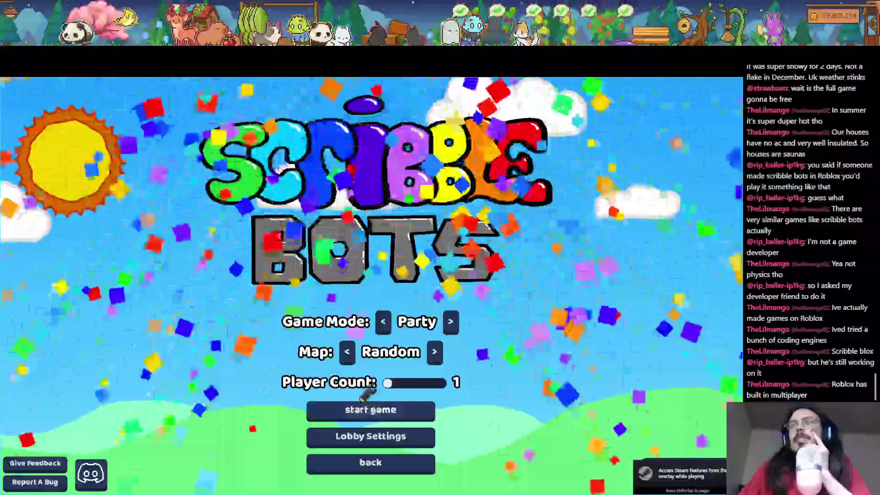
{"action": "left_click", "coordinate": [365, 404]}
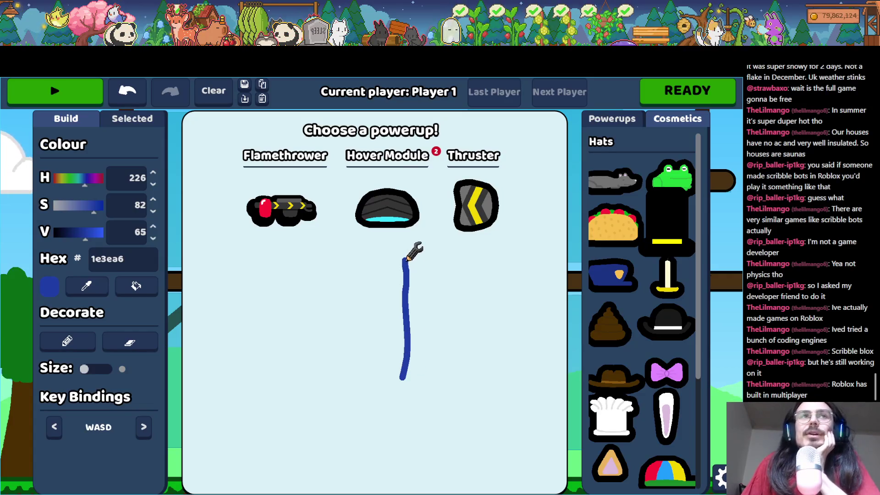
Draw the bot's square body and two legs, redoing the right leg.
{"action": "left_click_drag", "start_coordinate": [420, 330], "coordinate": [420, 331]}
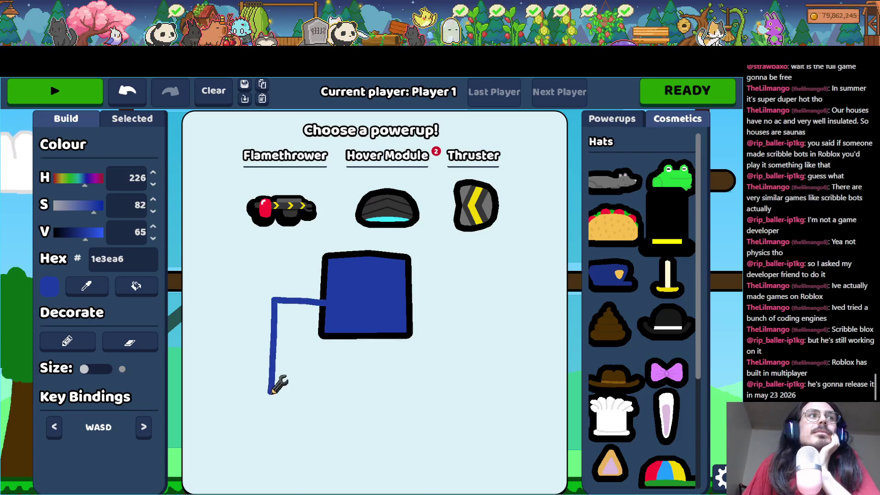
{"action": "left_click_drag", "start_coordinate": [270, 391], "coordinate": [270, 392]}
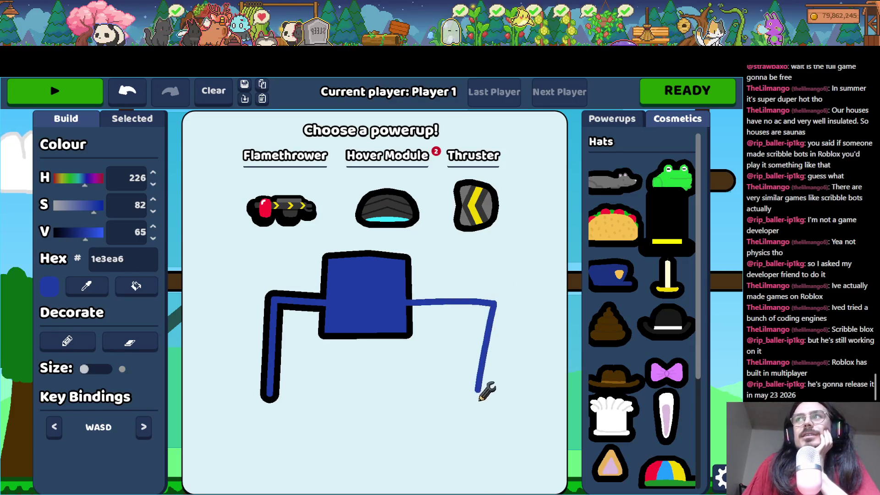
{"action": "left_click_drag", "start_coordinate": [479, 399], "coordinate": [477, 408]}
{"action": "left_click", "coordinate": [140, 85]}
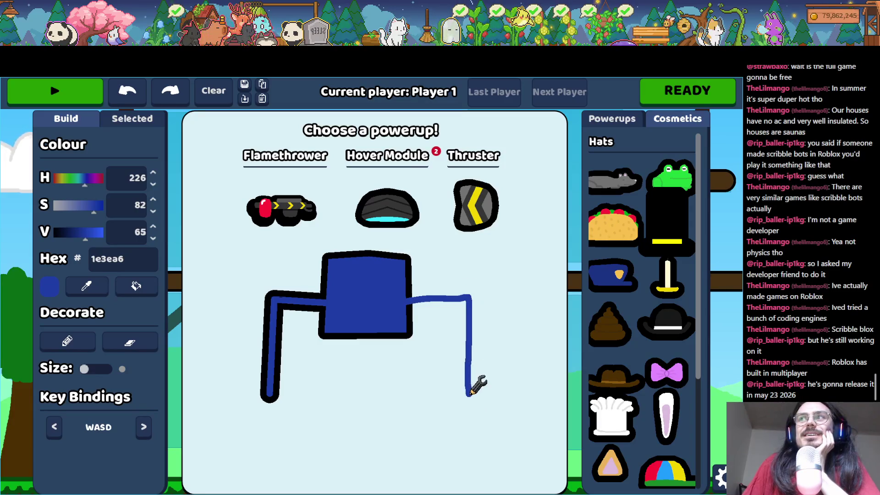
{"action": "left_click_drag", "start_coordinate": [470, 393], "coordinate": [471, 394]}
Test-drive the bot over the rainbow hill, wooden structure and grass.
{"action": "left_click", "coordinate": [74, 92]}
{"action": "key", "text": "a"}
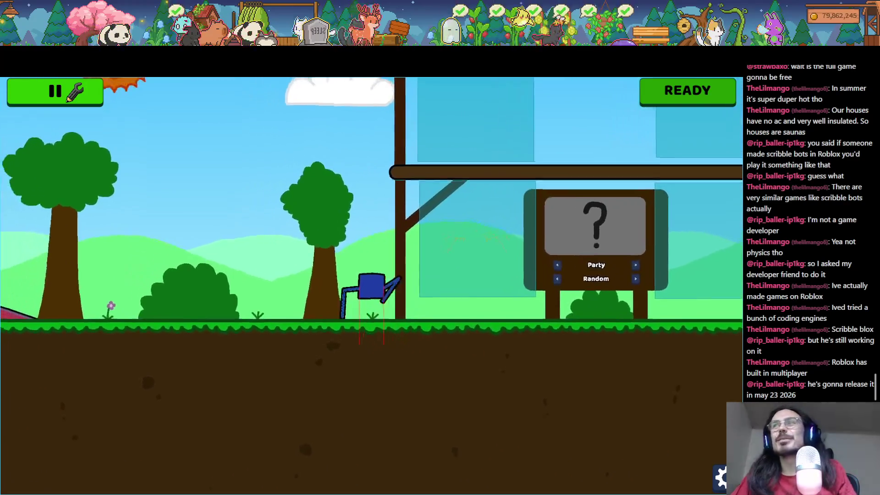
{"action": "key", "text": "a"}
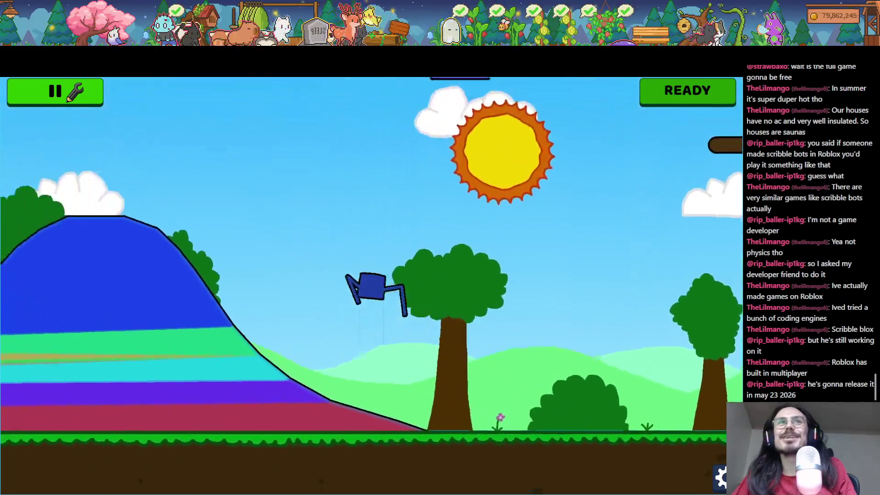
{"action": "key", "text": "a"}
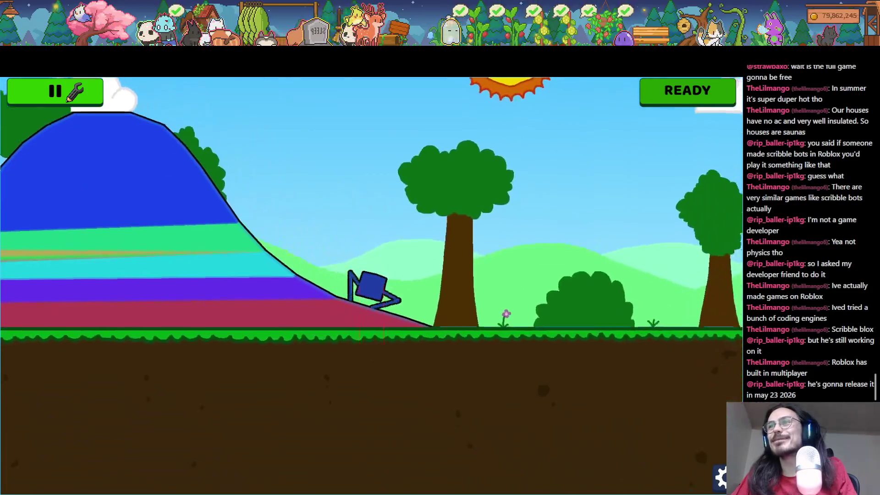
{"action": "key", "text": "d"}
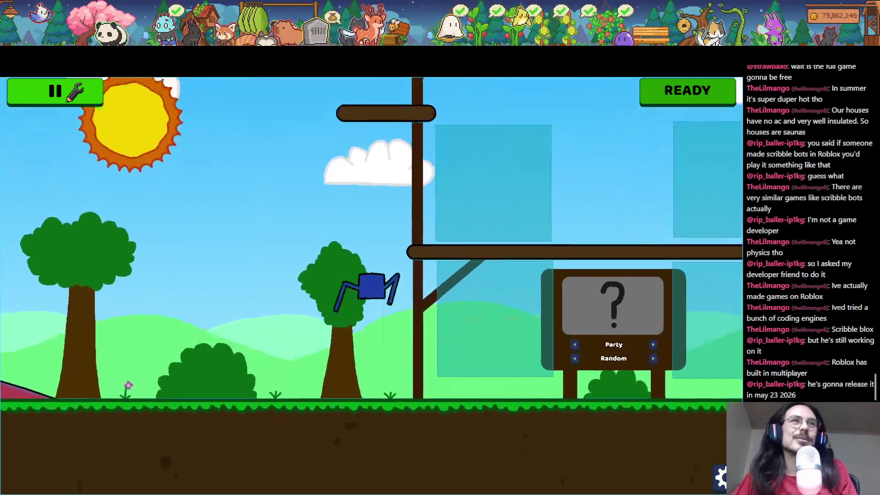
{"action": "key", "text": "w"}
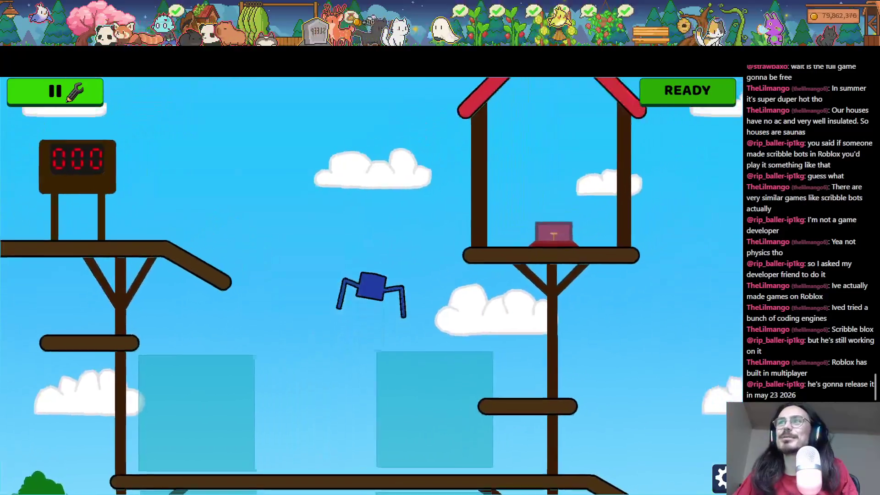
{"action": "key", "text": "d"}
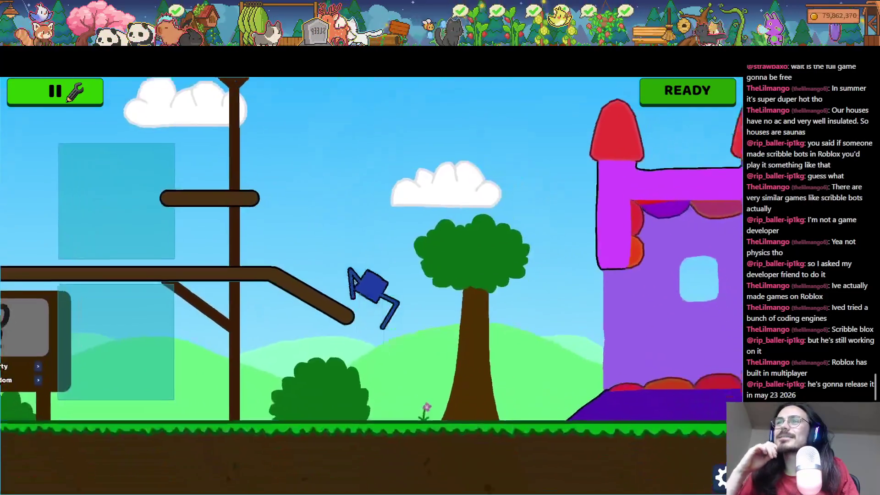
{"action": "key", "text": "d"}
{"action": "key", "text": "a"}
{"action": "key", "text": "w"}
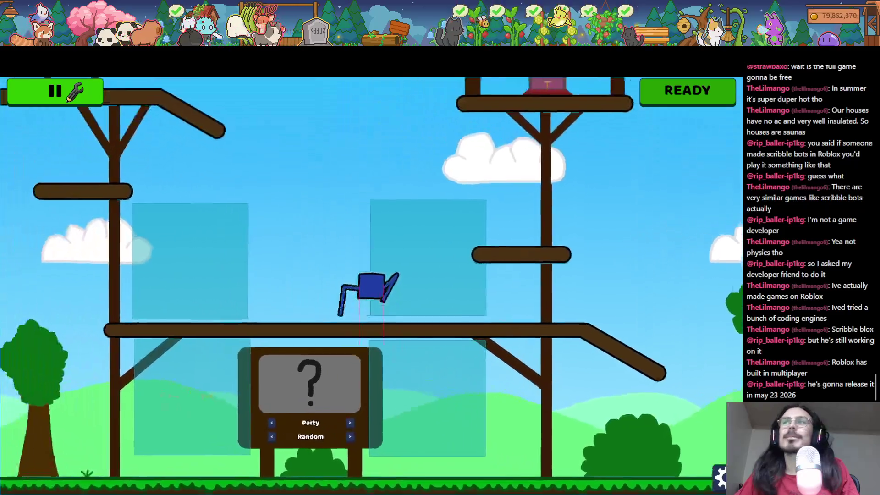
{"action": "key", "text": "a"}
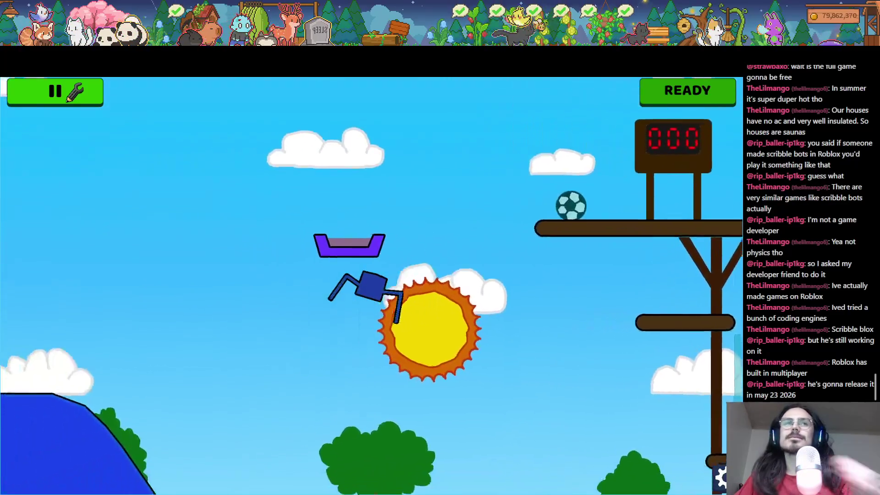
Attach a Hover Module under the bot's foot and test it in play mode.
{"action": "left_click", "coordinate": [55, 90]}
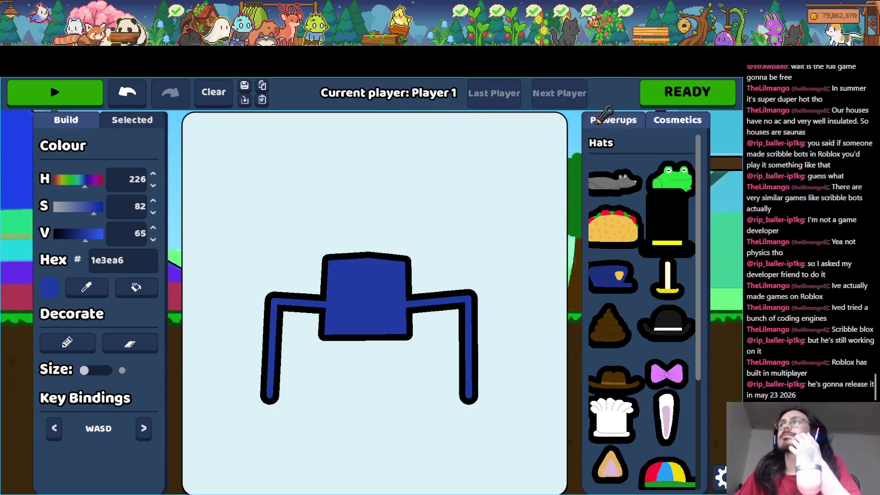
{"action": "left_click", "coordinate": [599, 120]}
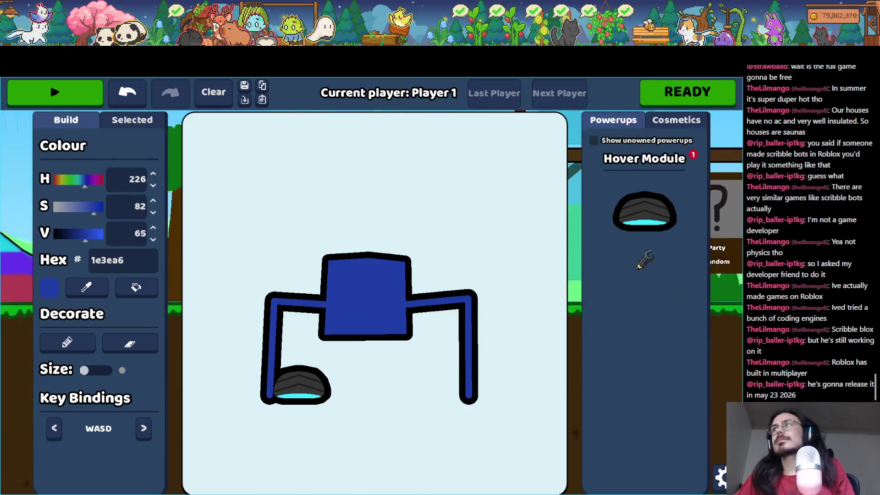
{"action": "left_click_drag", "start_coordinate": [644, 213], "coordinate": [491, 333]}
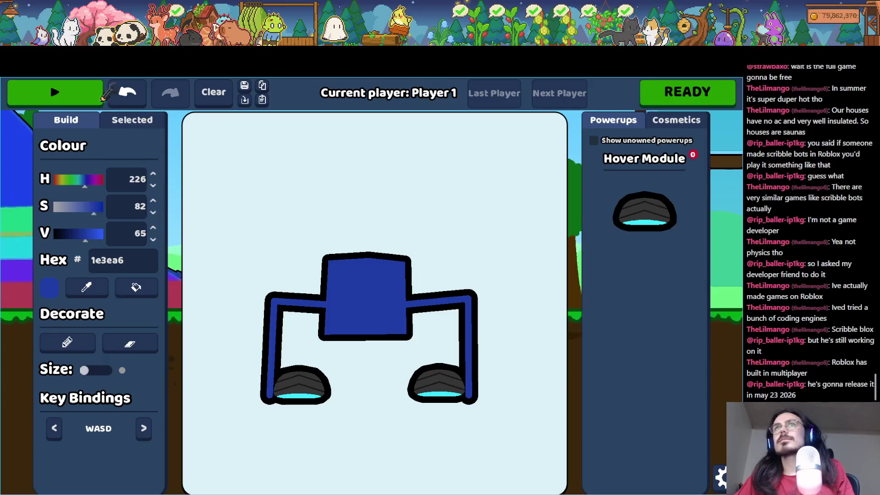
{"action": "left_click", "coordinate": [102, 94]}
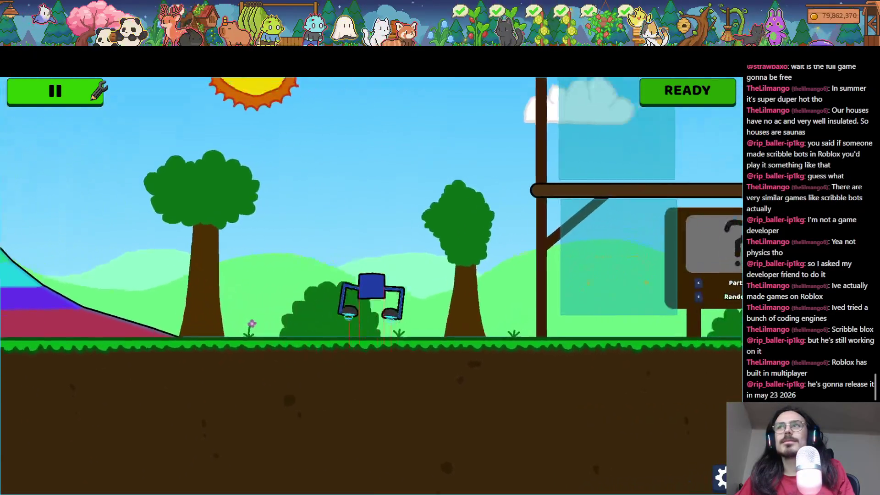
Return to the game, ready up for the match, then pause and quit to the main menu.
{"action": "key", "text": "F8"}
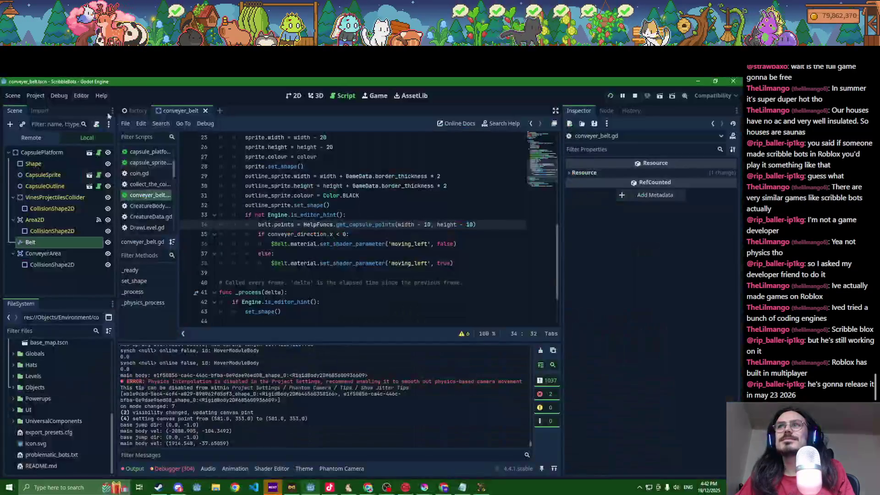
{"action": "key", "text": "alt+Tab"}
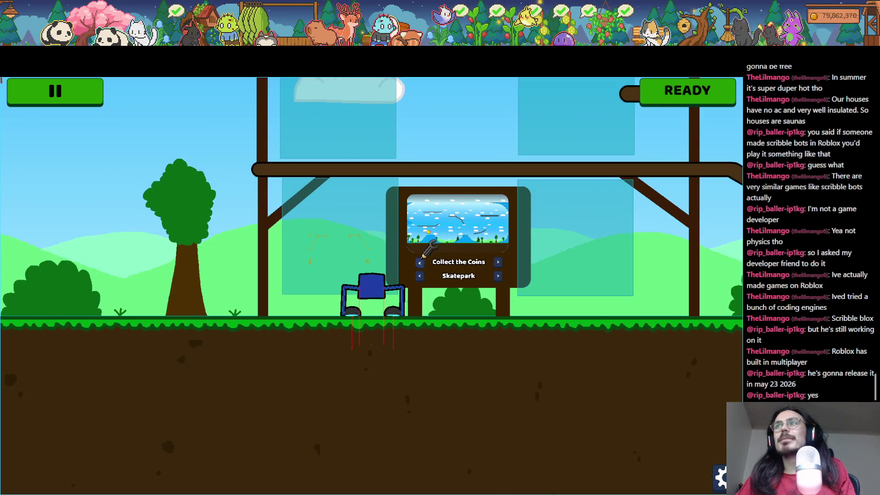
{"action": "left_click", "coordinate": [667, 96]}
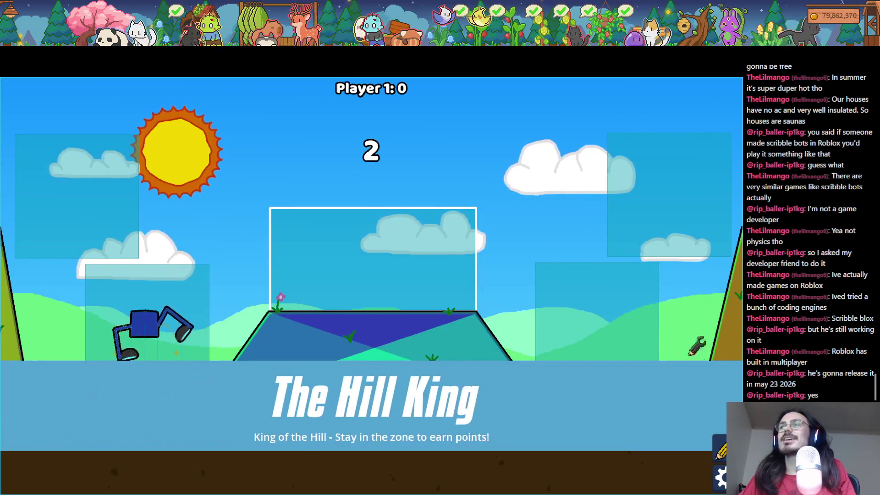
{"action": "key", "text": "Escape"}
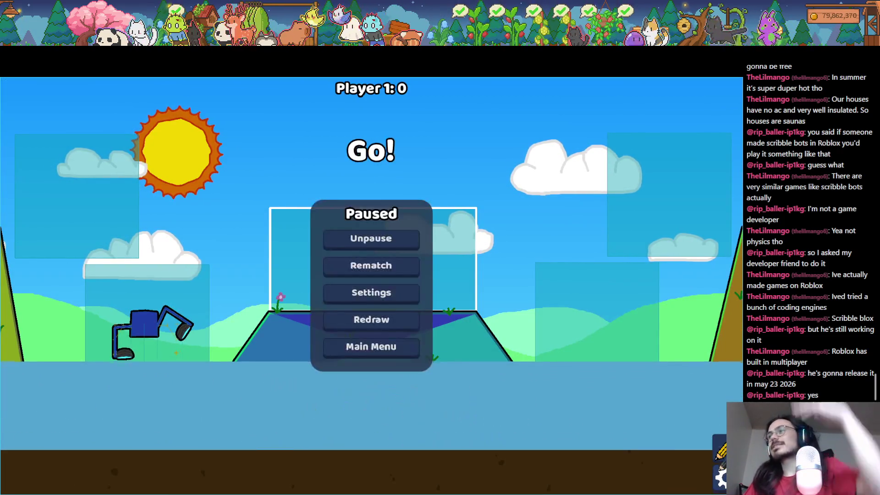
{"action": "left_click", "coordinate": [396, 346]}
Start a local multiplayer game with the map cycled to Robot Factory.
{"action": "left_click", "coordinate": [415, 351]}
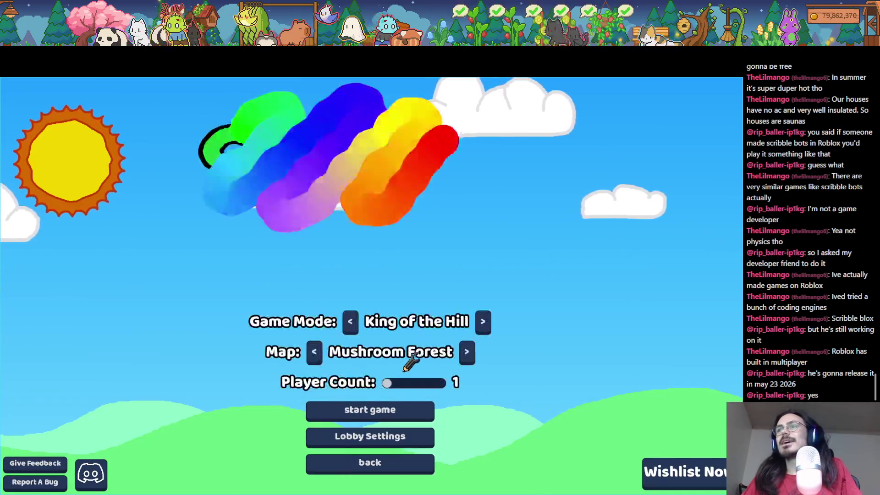
{"action": "left_click", "coordinate": [314, 352]}
{"action": "left_click", "coordinate": [329, 351]}
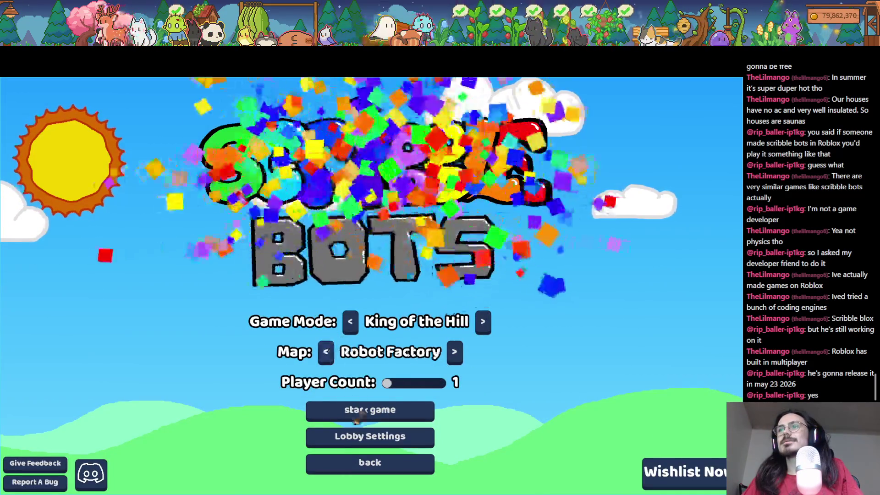
{"action": "left_click", "coordinate": [360, 412]}
Draw a bot with a body and arm, play the Robot Factory round, then close the game.
{"action": "left_click_drag", "start_coordinate": [442, 207], "coordinate": [317, 253]}
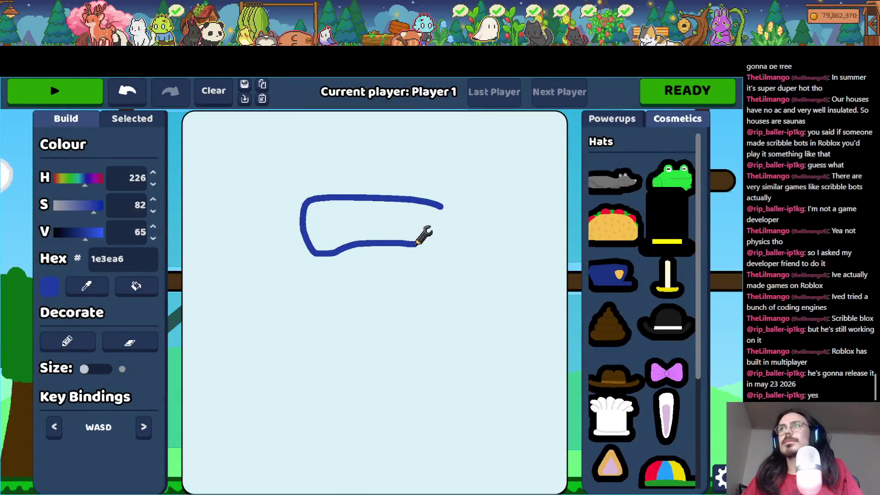
{"action": "left_click_drag", "start_coordinate": [417, 243], "coordinate": [433, 191]}
{"action": "left_click_drag", "start_coordinate": [246, 200], "coordinate": [265, 159]}
{"action": "mouse_move", "coordinate": [433, 204]}
{"action": "left_mouse_down"}
{"action": "mouse_move", "coordinate": [526, 196]}
{"action": "mouse_move", "coordinate": [514, 139]}
{"action": "left_mouse_up"}
{"action": "left_click", "coordinate": [710, 96]}
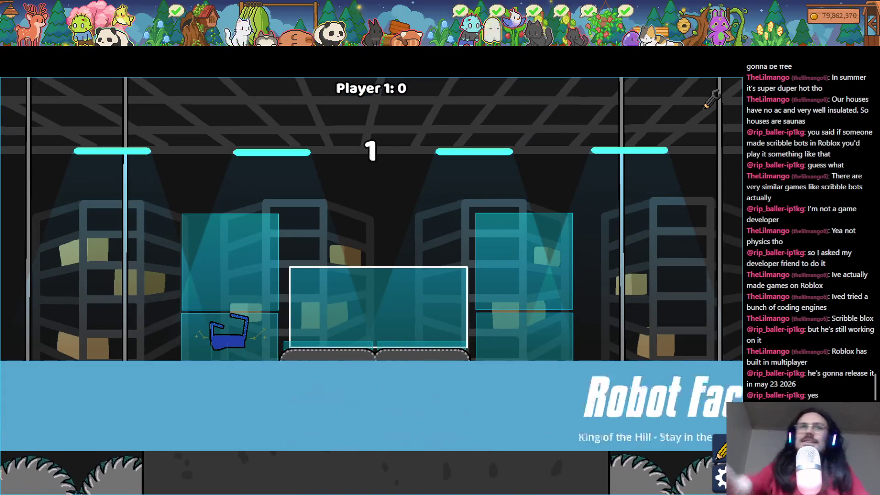
{"action": "key", "text": "space"}
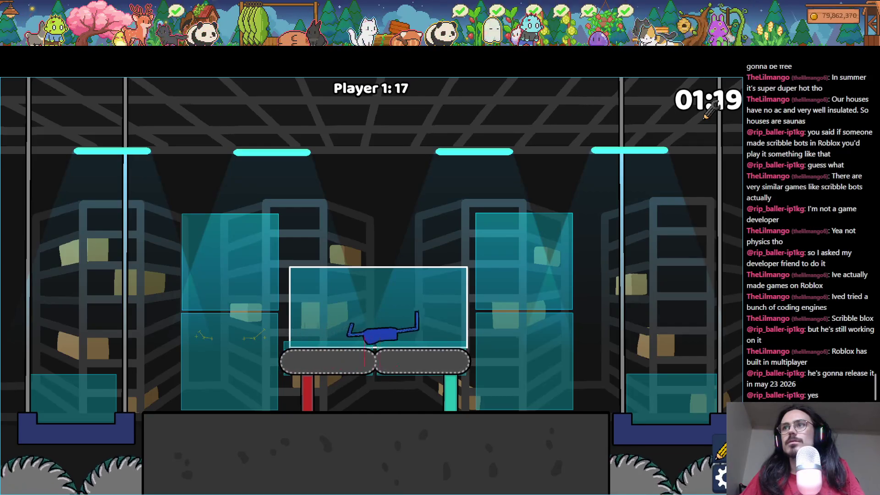
{"action": "key", "text": "alt+F4"}
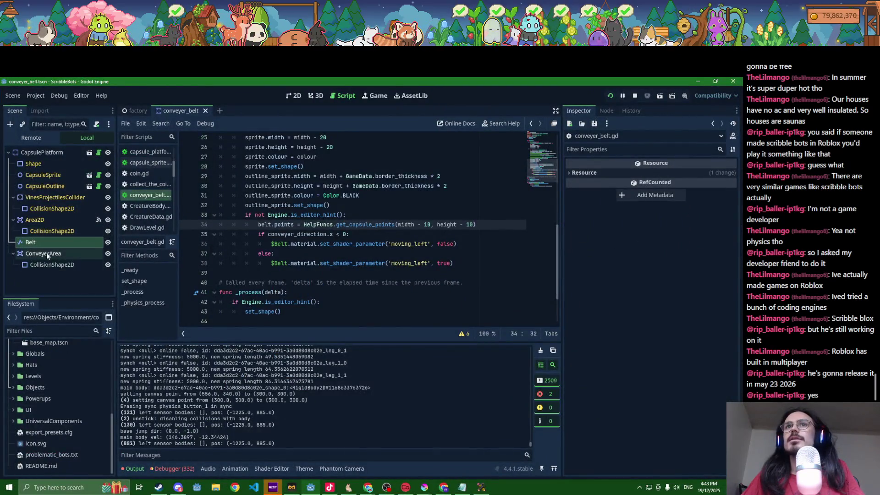
Give the conveyer belt platform a new PhysicsMaterial with friction 0.5 and save the scene.
{"action": "left_click", "coordinate": [40, 152]}
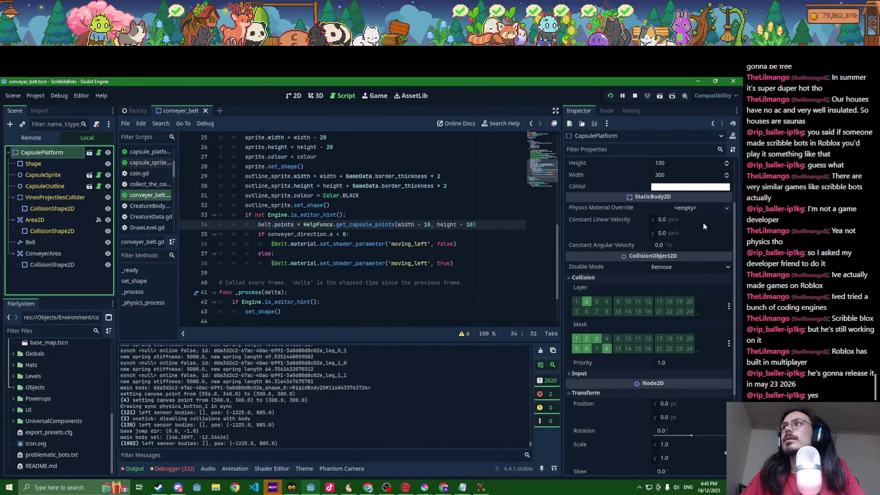
{"action": "scroll", "coordinate": [696, 218], "scroll_direction": "up", "scroll_amount": 3}
{"action": "left_click", "coordinate": [685, 277]}
{"action": "left_click", "coordinate": [692, 291]}
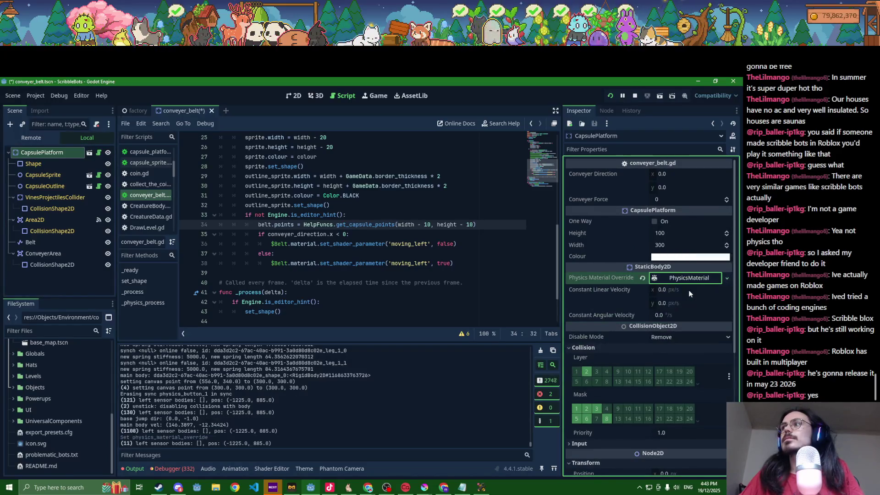
{"action": "left_click", "coordinate": [687, 278]}
{"action": "left_click", "coordinate": [659, 291]}
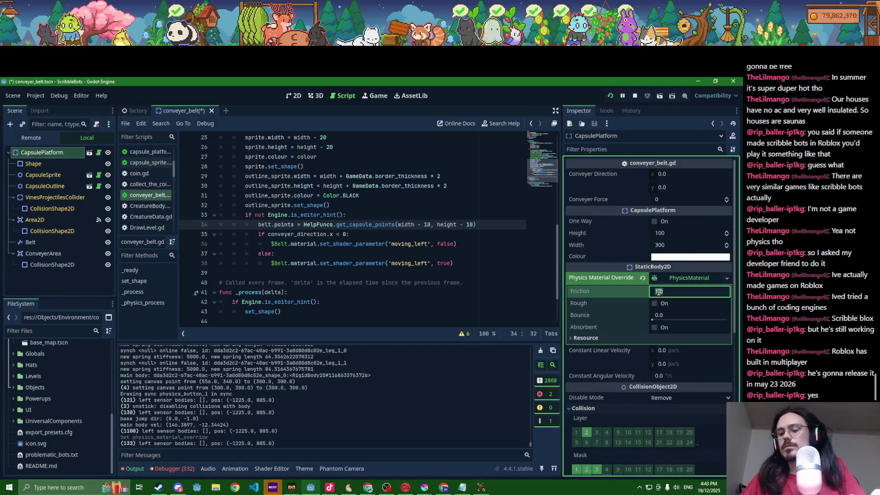
{"action": "type", "text": "0.5"}
{"action": "key", "text": "Return"}
{"action": "key", "text": "ctrl+s"}
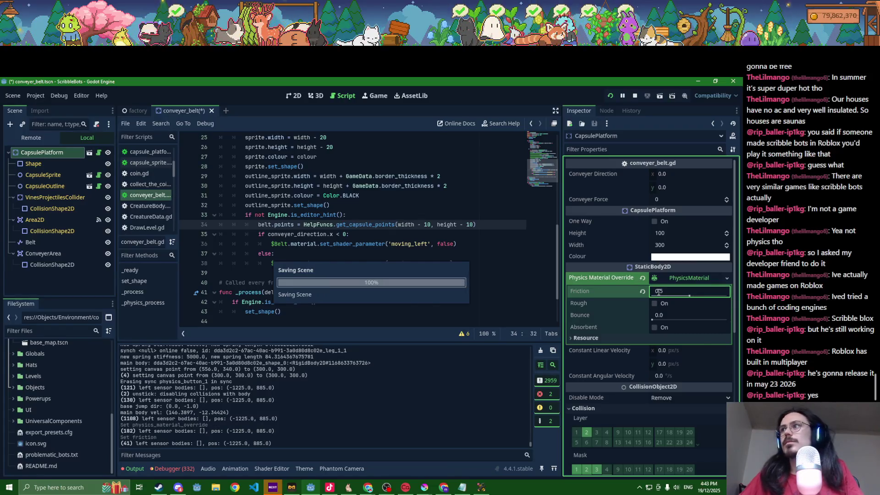
Clear both factory belts' physics material overrides, save, and relaunch the game.
{"action": "left_click", "coordinate": [135, 111]}
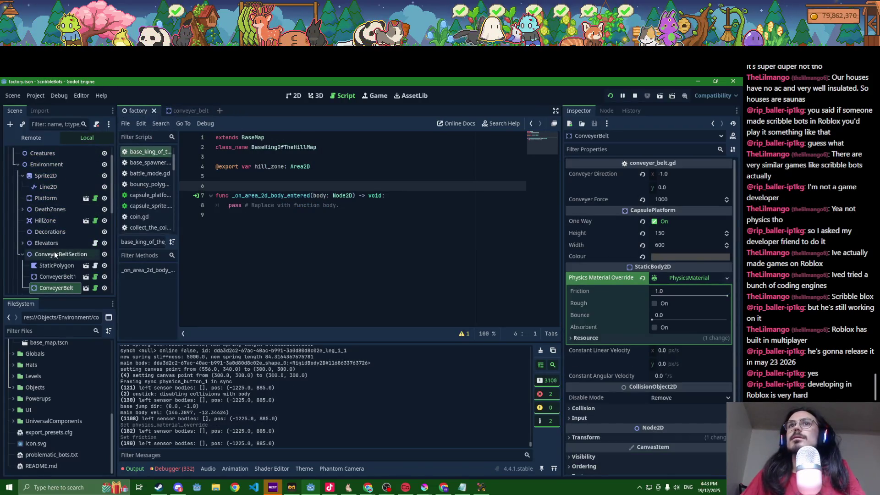
{"action": "left_click", "coordinate": [48, 278], "text": "ctrl"}
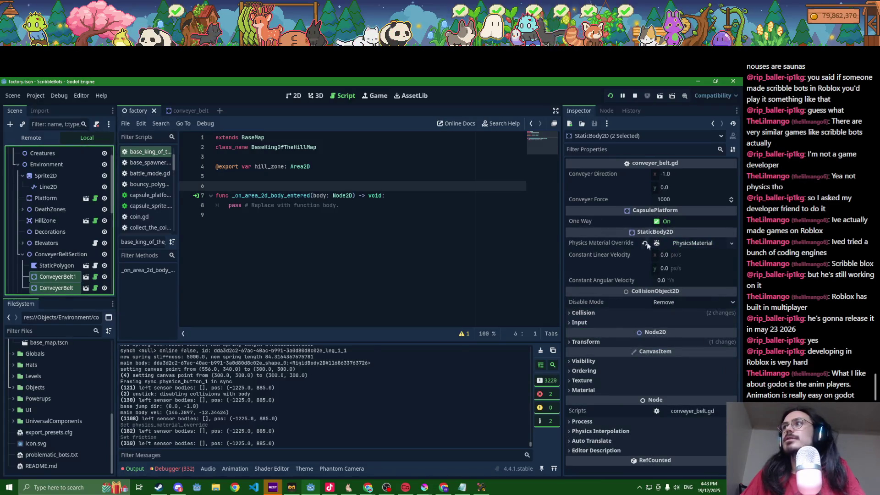
{"action": "left_click", "coordinate": [645, 244]}
{"action": "key", "text": "ctrl+s"}
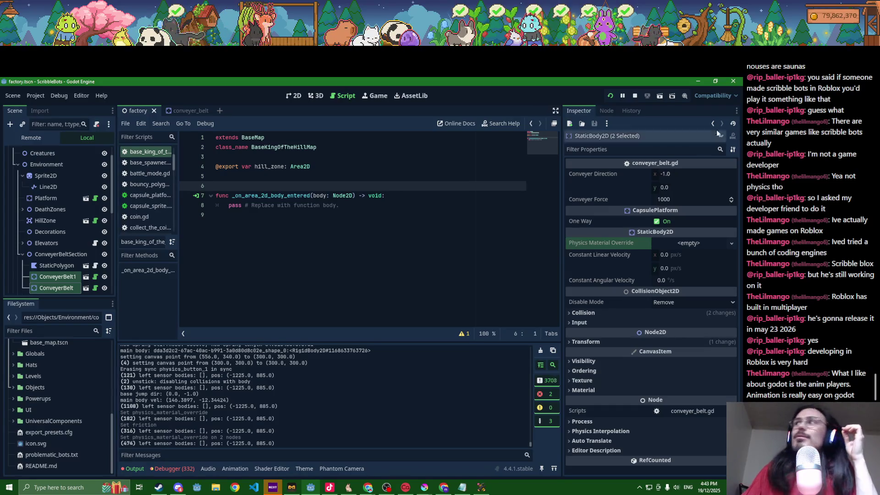
{"action": "left_click", "coordinate": [612, 97]}
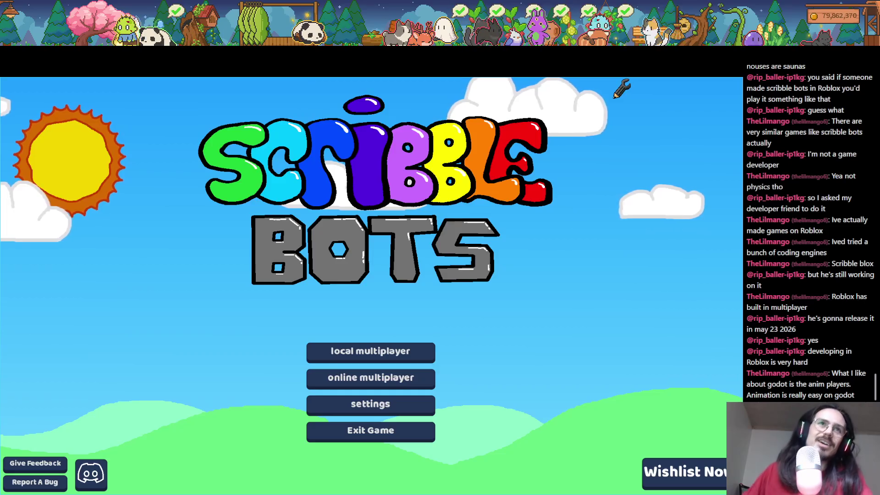
Start a one-player game with a quickly drawn three-stroke bot, then quit the Skatepark match to the main menu.
{"action": "left_click", "coordinate": [407, 350]}
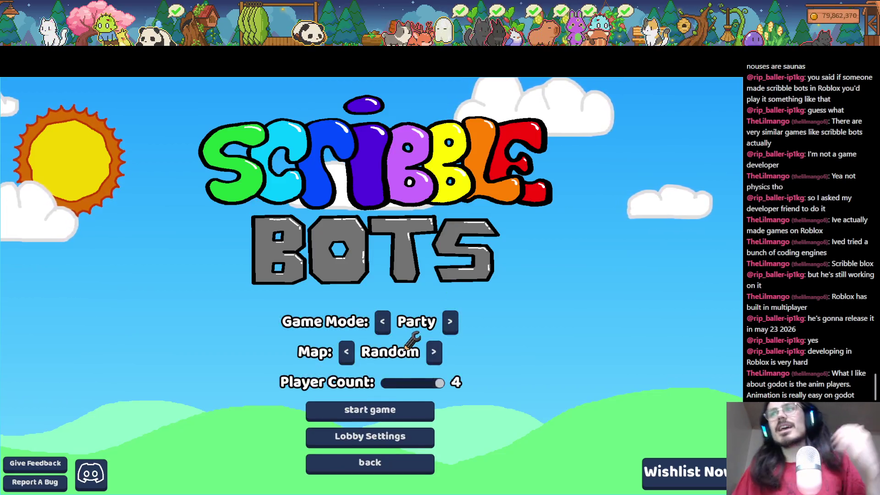
{"action": "left_click", "coordinate": [387, 383]}
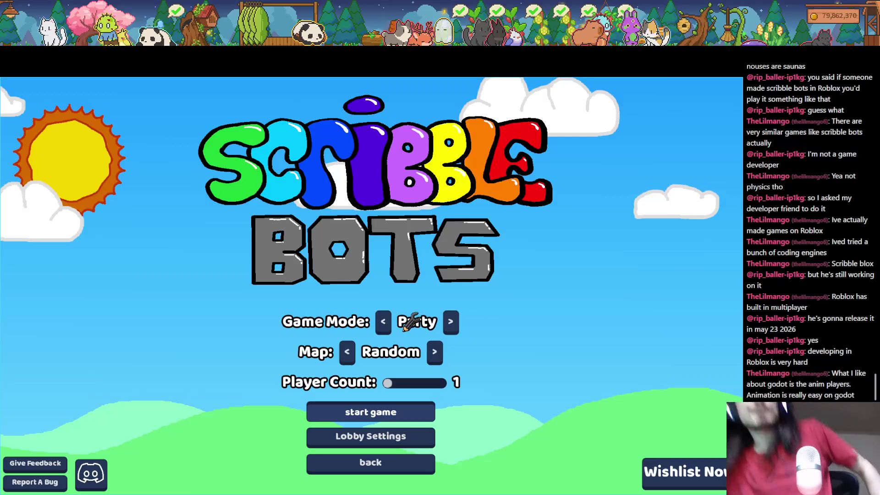
{"action": "key", "text": "Return"}
{"action": "mouse_move", "coordinate": [438, 282]}
{"action": "left_mouse_down"}
{"action": "mouse_move", "coordinate": [350, 328]}
{"action": "mouse_move", "coordinate": [402, 281]}
{"action": "left_mouse_up"}
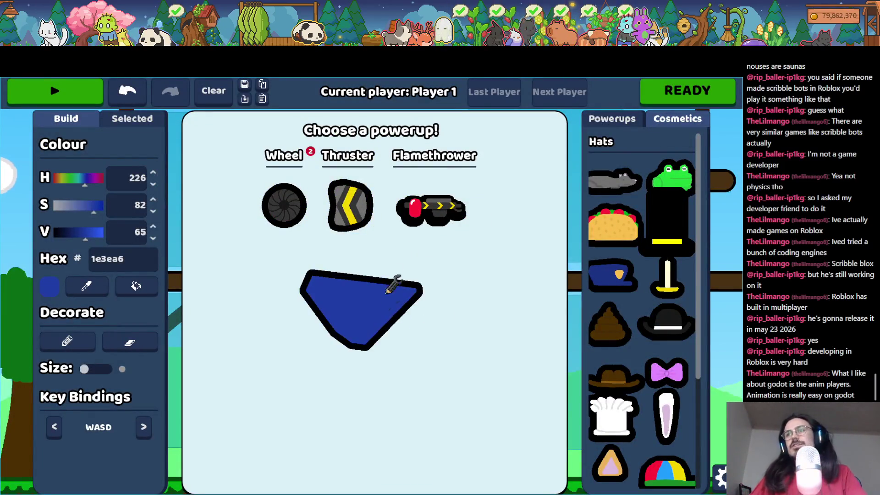
{"action": "left_click_drag", "start_coordinate": [323, 316], "coordinate": [314, 436]}
{"action": "left_click_drag", "start_coordinate": [398, 312], "coordinate": [451, 398]}
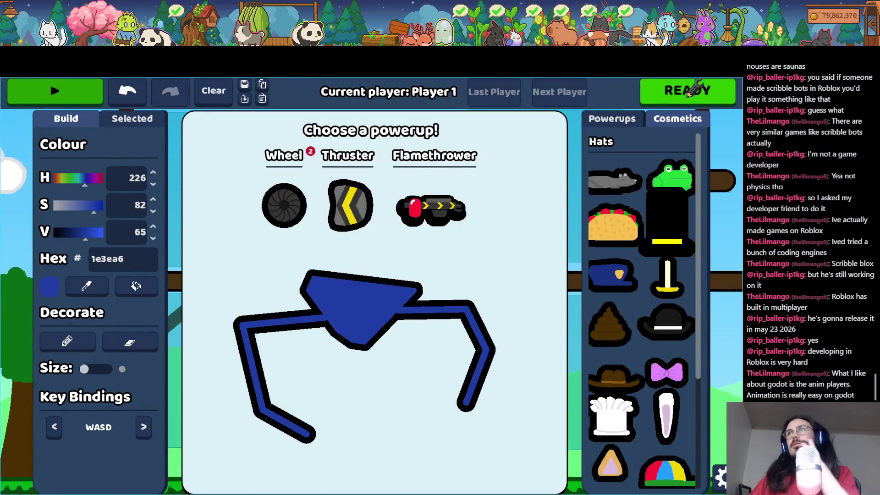
{"action": "left_click", "coordinate": [689, 90]}
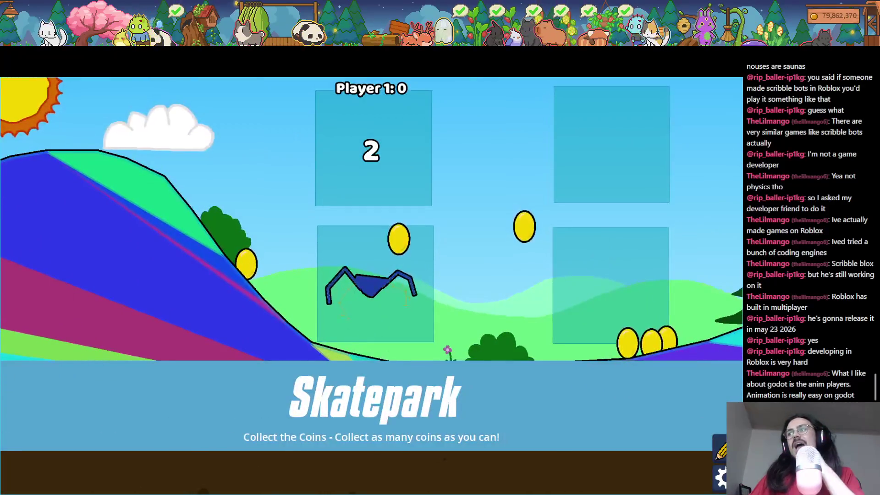
{"action": "key", "text": "Escape"}
{"action": "left_click", "coordinate": [383, 339]}
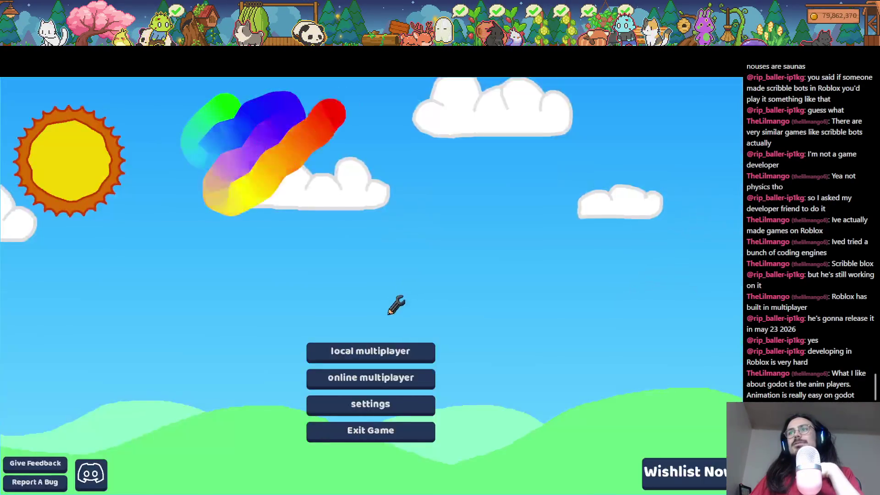
Reopen Local Multiplayer and choose King of the Hill on the Robot Factory map.
{"action": "left_click", "coordinate": [383, 352]}
{"action": "left_click", "coordinate": [346, 320]}
{"action": "left_click", "coordinate": [347, 321]}
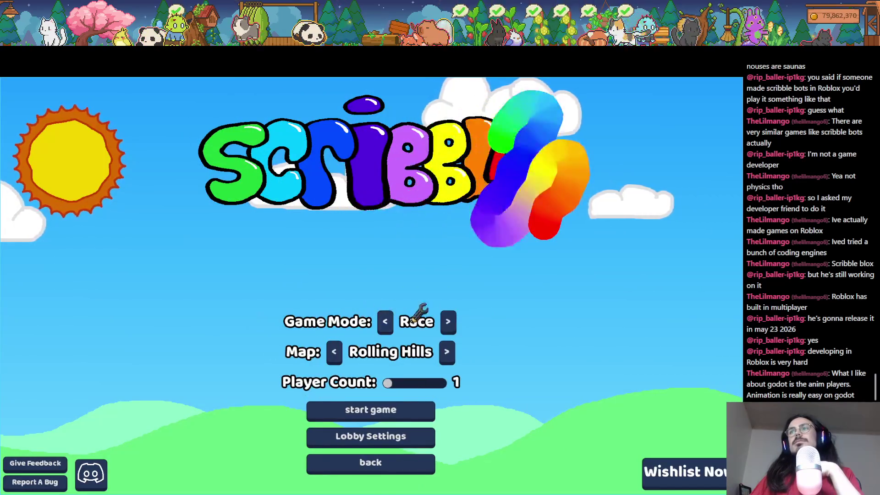
{"action": "left_click", "coordinate": [385, 320]}
{"action": "left_click", "coordinate": [333, 351]}
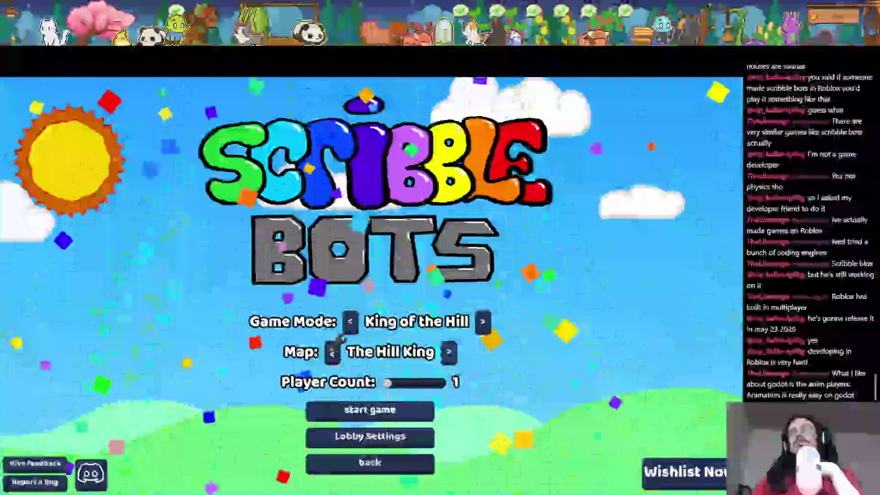
{"action": "left_click", "coordinate": [333, 351]}
{"action": "left_click", "coordinate": [347, 410]}
Draw a filled blue bot with left and right limbs and start the Robot Factory match.
{"action": "mouse_move", "coordinate": [390, 277]}
{"action": "left_mouse_down"}
{"action": "mouse_move", "coordinate": [293, 331]}
{"action": "mouse_move", "coordinate": [399, 316]}
{"action": "left_mouse_up"}
{"action": "left_click_drag", "start_coordinate": [222, 359], "coordinate": [256, 387]}
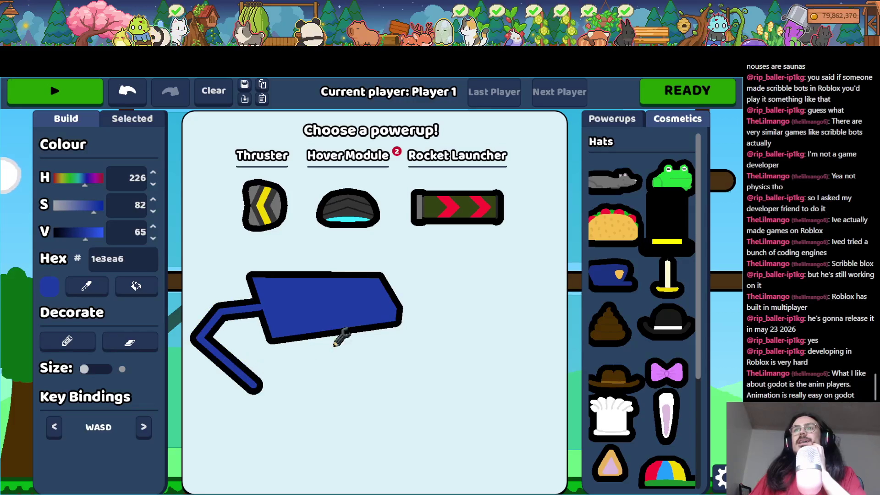
{"action": "mouse_move", "coordinate": [387, 286]}
{"action": "left_mouse_down"}
{"action": "mouse_move", "coordinate": [465, 333]}
{"action": "mouse_move", "coordinate": [437, 370]}
{"action": "left_mouse_up"}
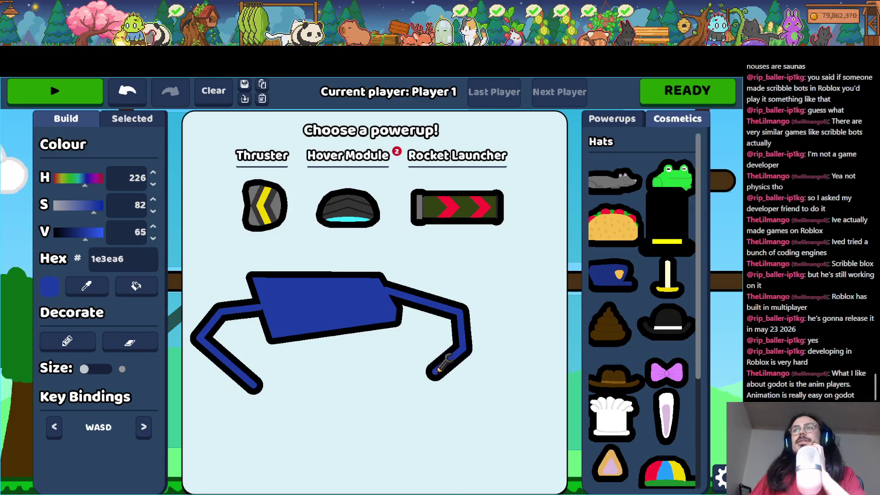
{"action": "left_click", "coordinate": [715, 85]}
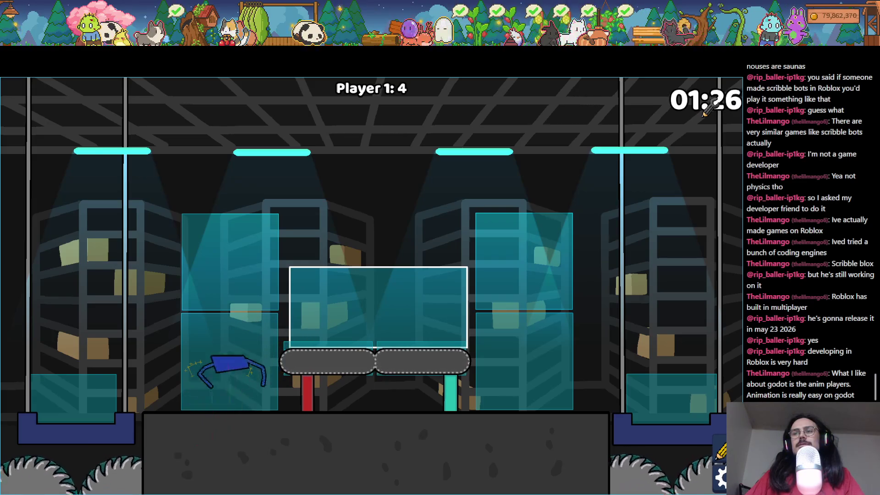
Redraw the bot with a new body and hooked right arm, play the next round, then close the game.
{"action": "left_click", "coordinate": [717, 458]}
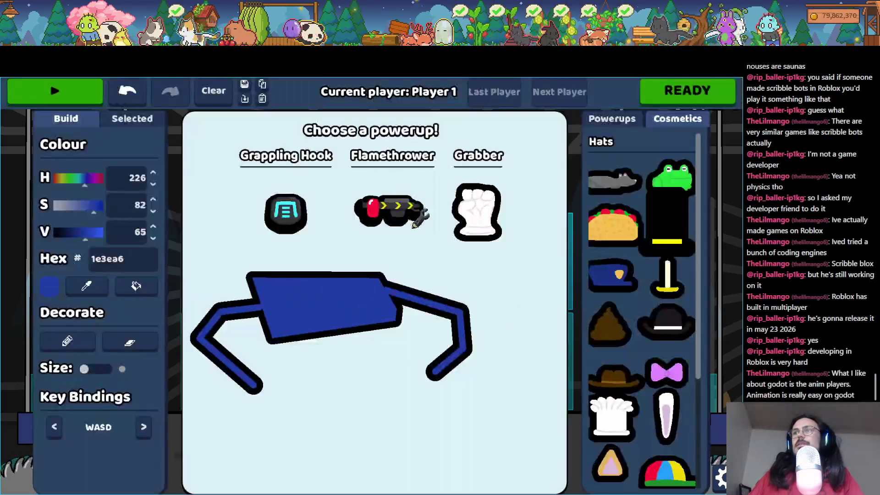
{"action": "left_click", "coordinate": [214, 99]}
{"action": "mouse_move", "coordinate": [320, 361]}
{"action": "left_mouse_down"}
{"action": "mouse_move", "coordinate": [321, 306]}
{"action": "mouse_move", "coordinate": [466, 330]}
{"action": "mouse_move", "coordinate": [320, 361]}
{"action": "left_mouse_up"}
{"action": "left_click_drag", "start_coordinate": [320, 309], "coordinate": [315, 262]}
{"action": "left_click_drag", "start_coordinate": [505, 287], "coordinate": [438, 274]}
{"action": "left_click", "coordinate": [55, 91]}
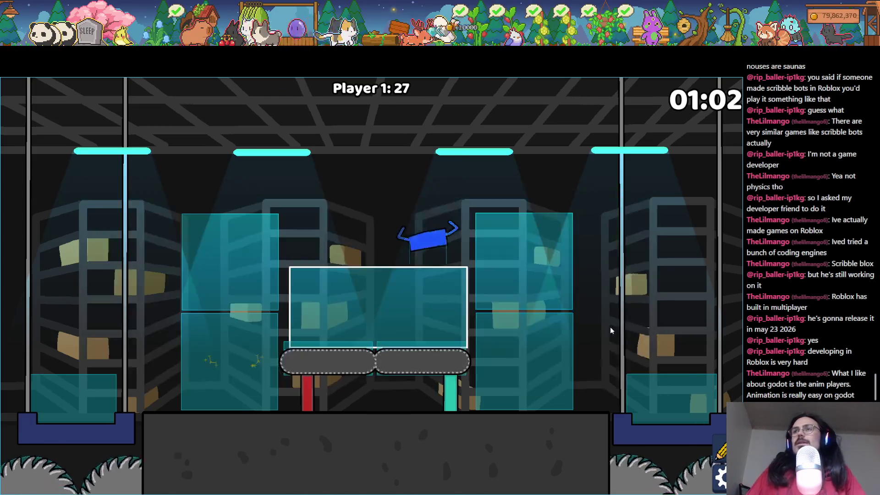
{"action": "key", "text": "F8"}
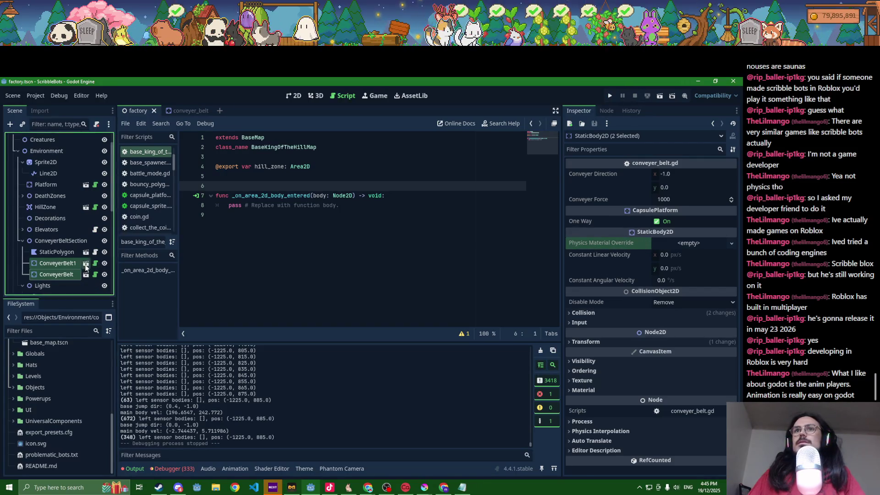
In the conveyer_belt scene, collapse the physics material settings and save it.
{"action": "left_click", "coordinate": [86, 268]}
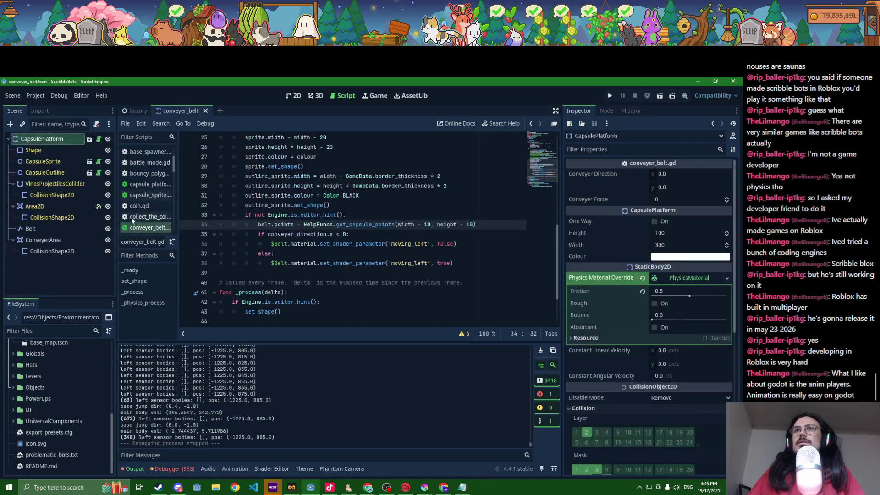
{"action": "left_click", "coordinate": [679, 279]}
{"action": "left_click", "coordinate": [678, 279]}
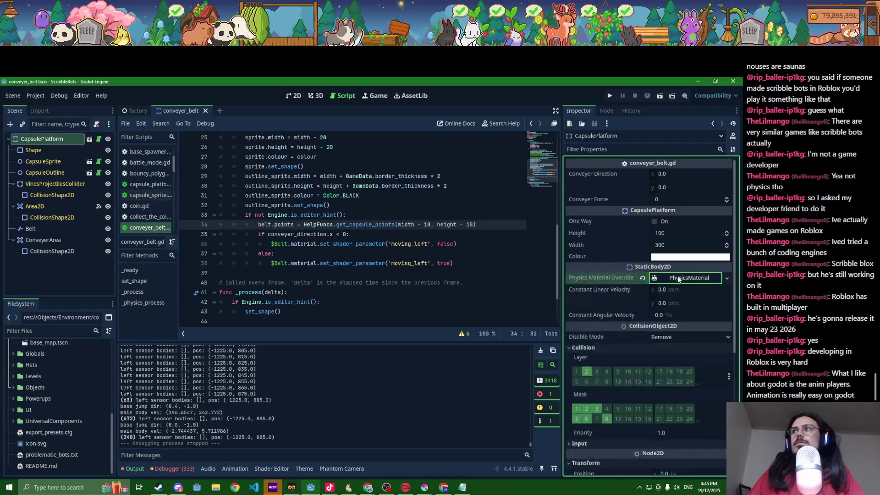
{"action": "key", "text": "ctrl+s"}
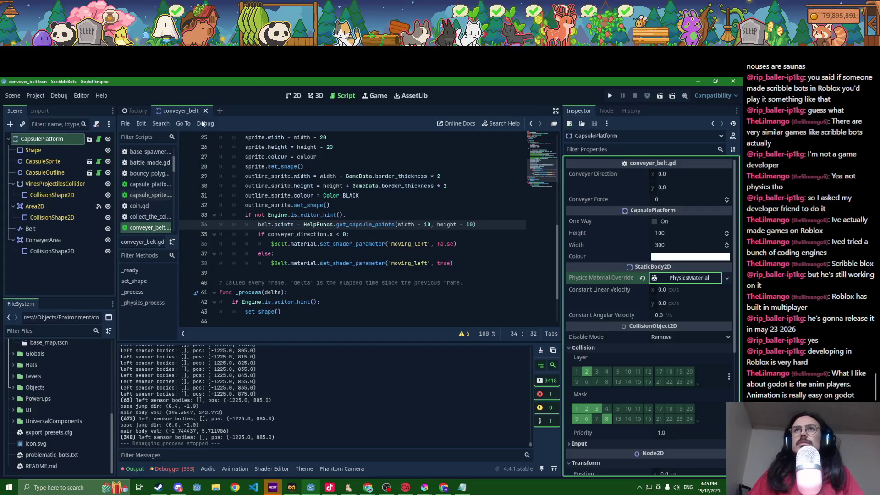
In the factory scene, delete the unused _on_area_2d_body_entered stub and save.
{"action": "left_click", "coordinate": [130, 111]}
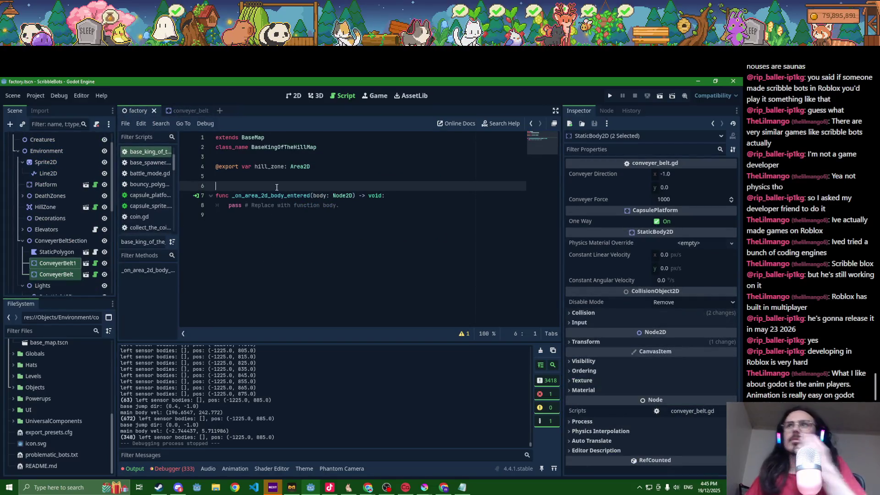
{"action": "key", "text": "Delete"}
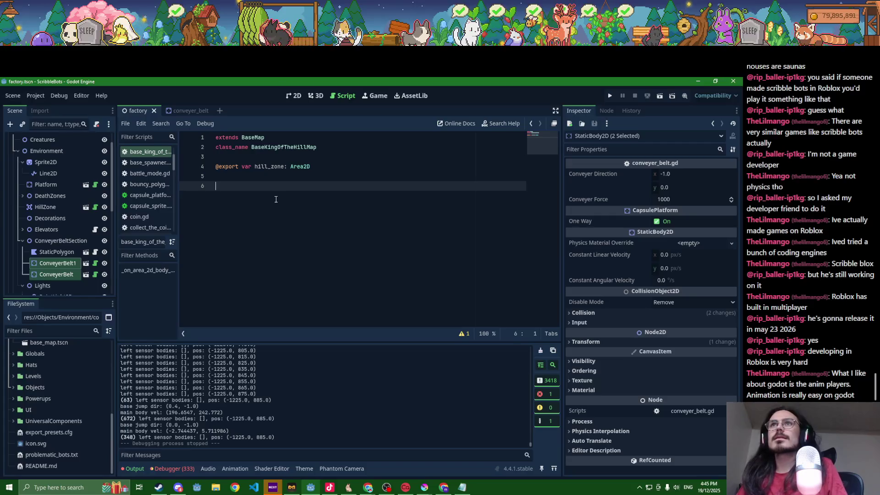
{"action": "key", "text": "BackSpace"}
{"action": "key", "text": "ctrl+s"}
Give both ConveyerBelts a new PhysicsMaterial override with friction 0.5, save, and run the game.
{"action": "scroll", "coordinate": [67, 267], "scroll_direction": "down", "scroll_amount": 2}
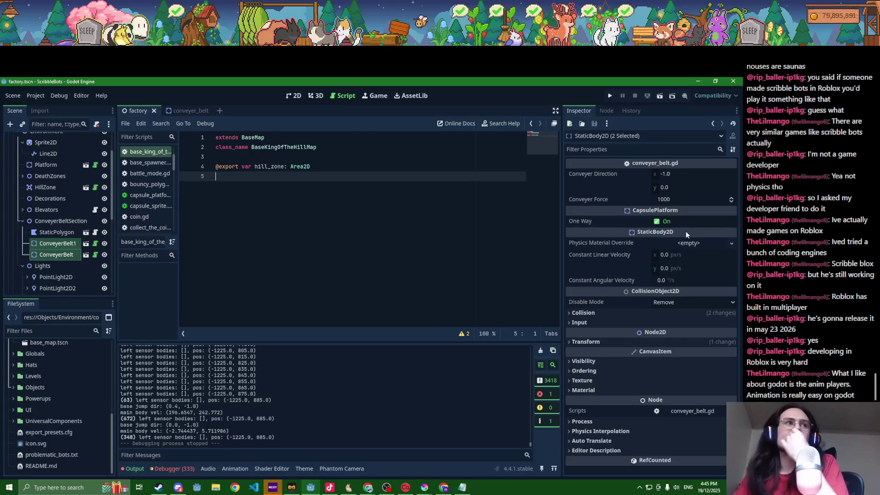
{"action": "mouse_move", "coordinate": [682, 233]}
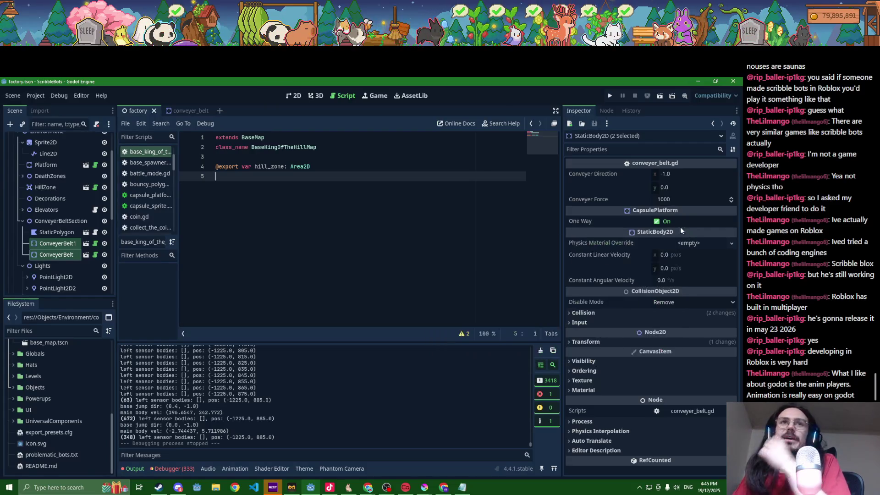
{"action": "left_click", "coordinate": [688, 243]}
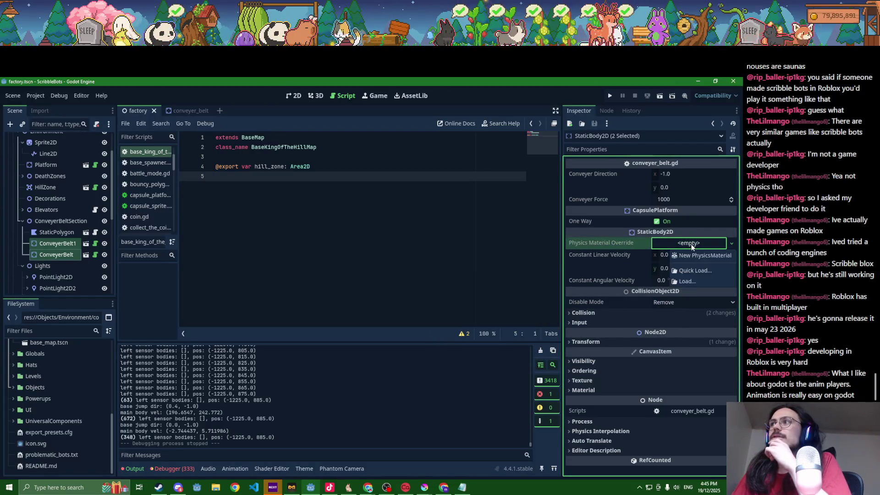
{"action": "left_click", "coordinate": [692, 256]}
{"action": "left_click", "coordinate": [688, 257]}
{"action": "key", "text": "Return"}
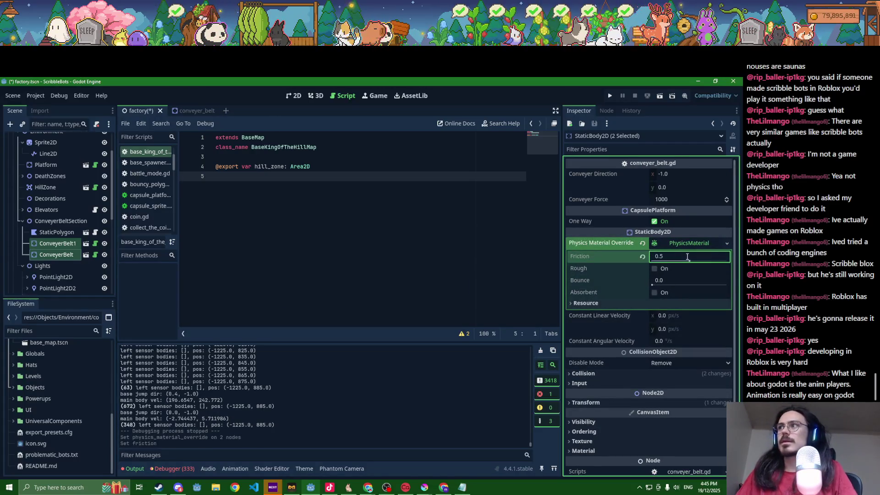
{"action": "key", "text": "ctrl+s"}
{"action": "left_click", "coordinate": [611, 98]}
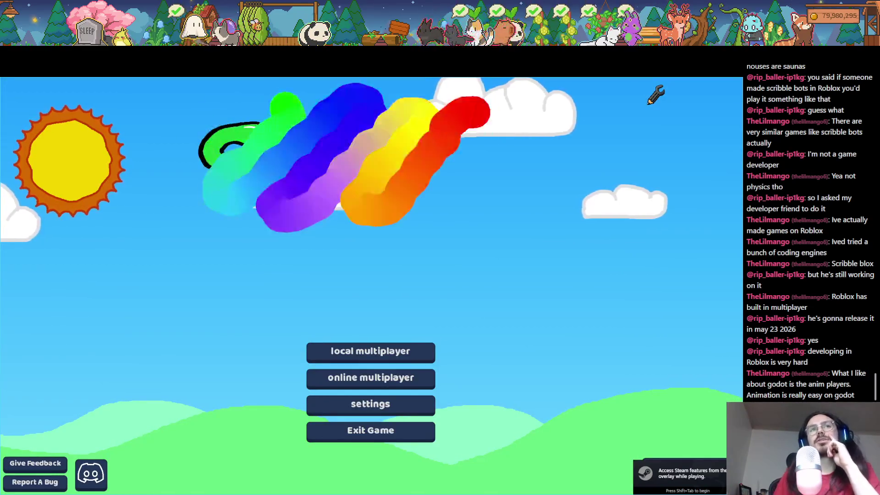
Open the local multiplayer lobby and choose King of the Hill on the Robot Factory map.
{"action": "left_click", "coordinate": [414, 352]}
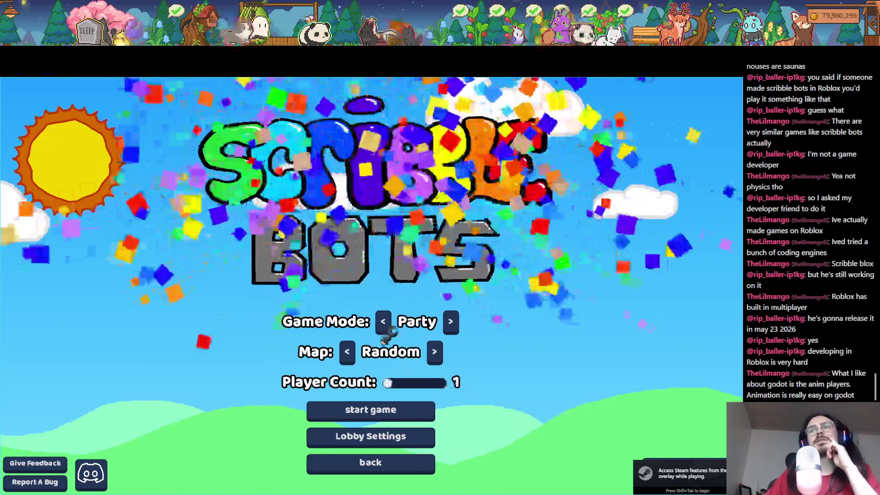
{"action": "left_click", "coordinate": [344, 321]}
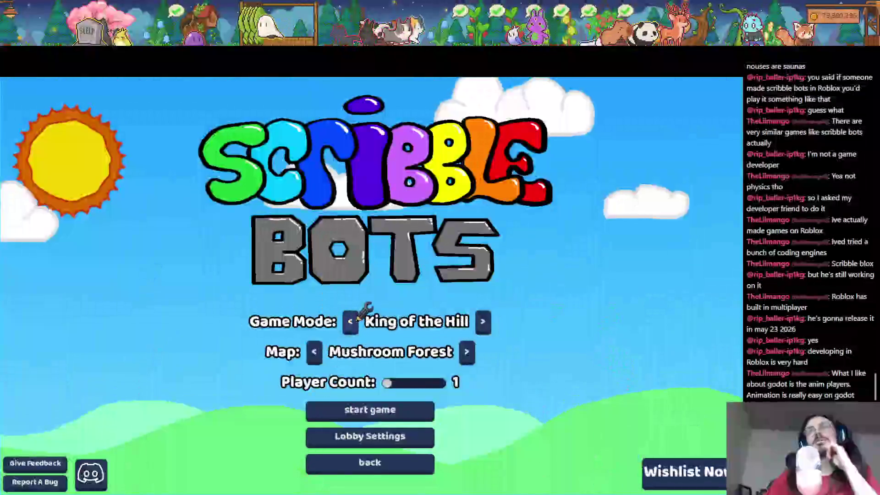
{"action": "left_click", "coordinate": [314, 352]}
{"action": "left_click", "coordinate": [330, 351]}
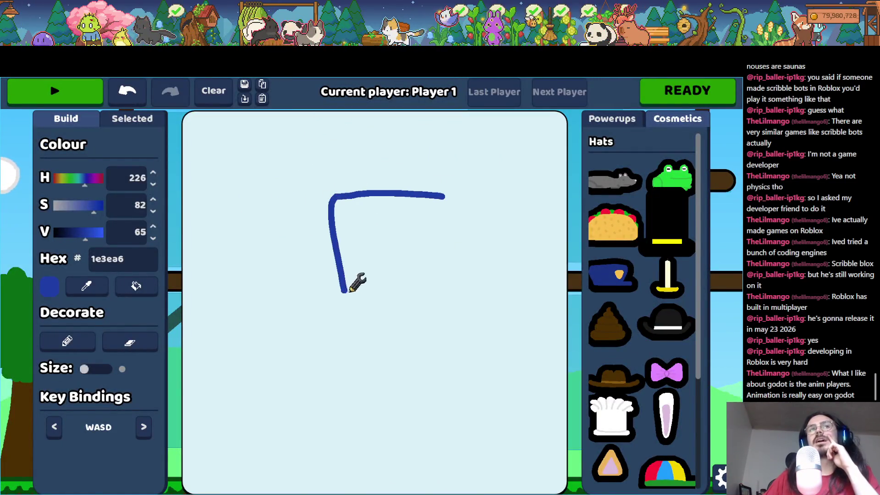
Draw a filled blue body with two legs and test-simulate the bot.
{"action": "left_click_drag", "start_coordinate": [349, 291], "coordinate": [410, 192]}
{"action": "left_click_drag", "start_coordinate": [277, 194], "coordinate": [250, 344]}
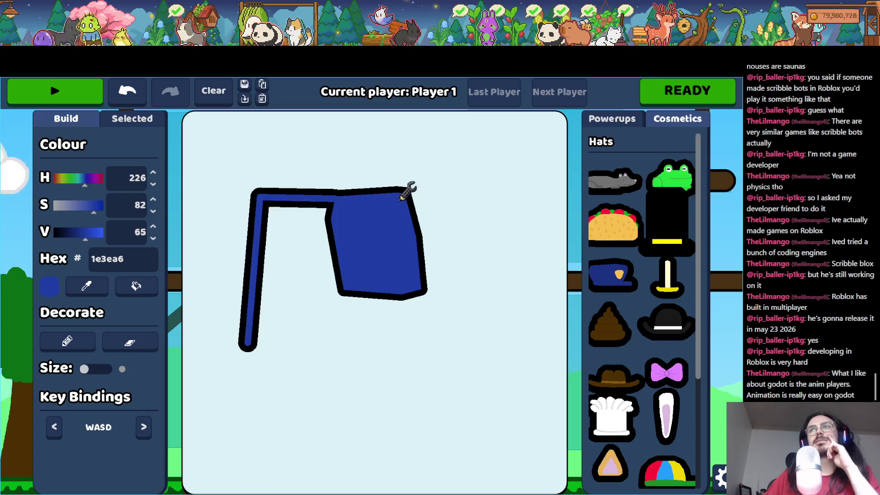
{"action": "left_click_drag", "start_coordinate": [507, 287], "coordinate": [509, 355]}
{"action": "left_click", "coordinate": [73, 91]}
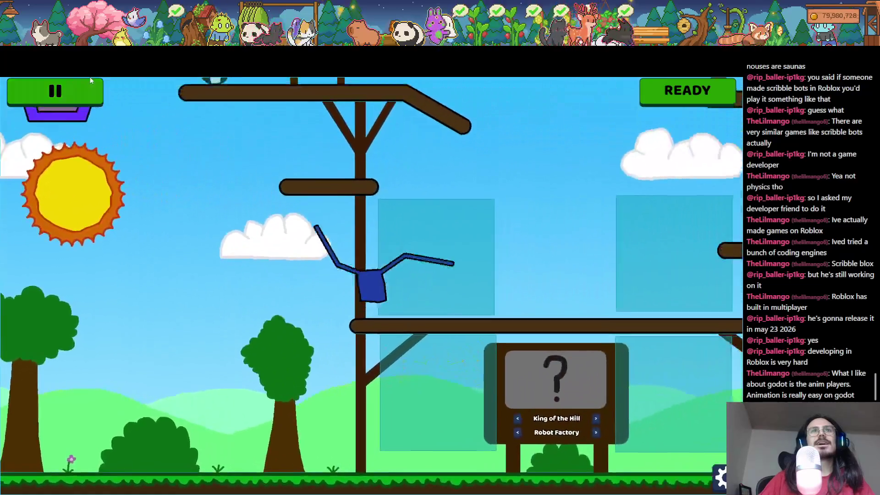
{"action": "left_click", "coordinate": [90, 81]}
Clear the drawing, sketch a new blue body stroke, and test it in the world.
{"action": "left_click", "coordinate": [213, 92]}
{"action": "mouse_move", "coordinate": [346, 284]}
{"action": "left_mouse_down"}
{"action": "mouse_move", "coordinate": [343, 184]}
{"action": "mouse_move", "coordinate": [415, 239]}
{"action": "mouse_move", "coordinate": [279, 236]}
{"action": "mouse_move", "coordinate": [295, 287]}
{"action": "left_mouse_up"}
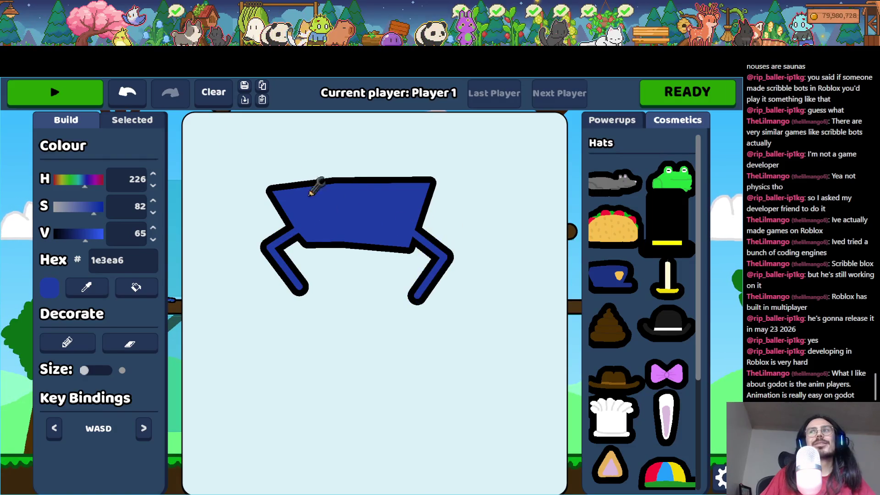
{"action": "left_click", "coordinate": [65, 87]}
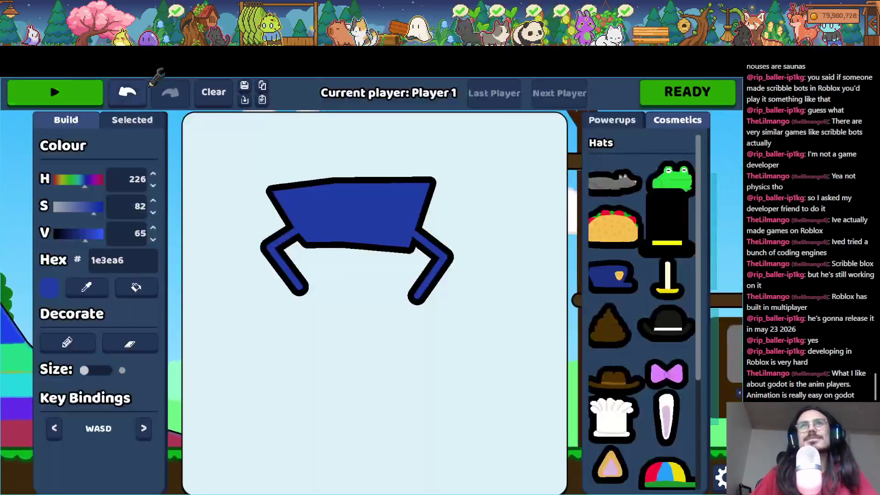
{"action": "left_click", "coordinate": [213, 91]}
Draw a new blue body with a bent leg and a lower-right leg, then start the round.
{"action": "mouse_move", "coordinate": [402, 228]}
{"action": "left_mouse_down"}
{"action": "mouse_move", "coordinate": [354, 169]}
{"action": "mouse_move", "coordinate": [372, 364]}
{"action": "mouse_move", "coordinate": [366, 170]}
{"action": "left_mouse_up"}
{"action": "mouse_move", "coordinate": [362, 252]}
{"action": "left_mouse_down"}
{"action": "mouse_move", "coordinate": [332, 300]}
{"action": "mouse_move", "coordinate": [341, 446]}
{"action": "left_mouse_up"}
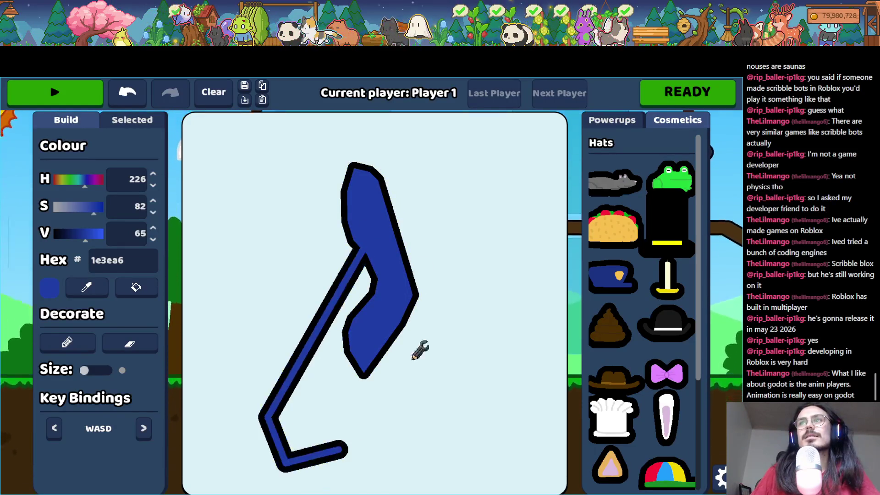
{"action": "mouse_move", "coordinate": [403, 252]}
{"action": "left_mouse_down"}
{"action": "mouse_move", "coordinate": [479, 451]}
{"action": "mouse_move", "coordinate": [414, 472]}
{"action": "left_mouse_up"}
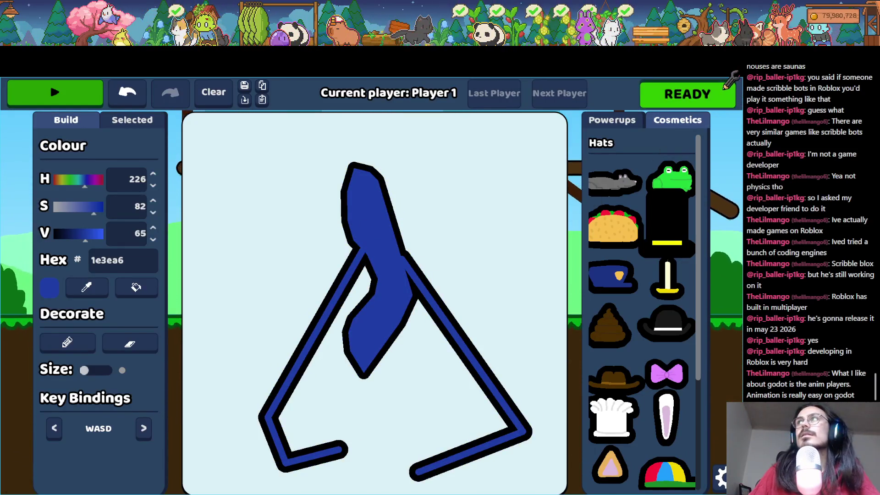
{"action": "left_click", "coordinate": [720, 90]}
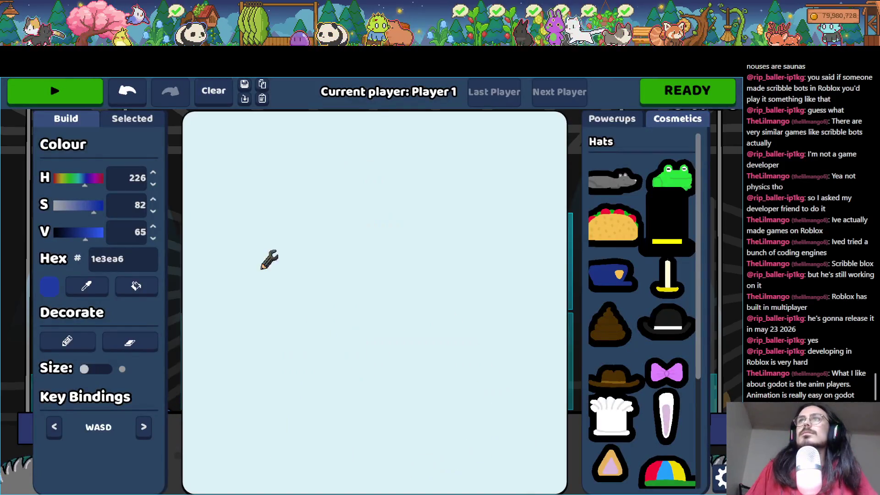
Draw a filled blue bot with two legs, test it on the factory conveyor belts, then return to Godot.
{"action": "mouse_move", "coordinate": [317, 218]}
{"action": "left_mouse_down"}
{"action": "mouse_move", "coordinate": [454, 268]}
{"action": "mouse_move", "coordinate": [256, 275]}
{"action": "left_mouse_up"}
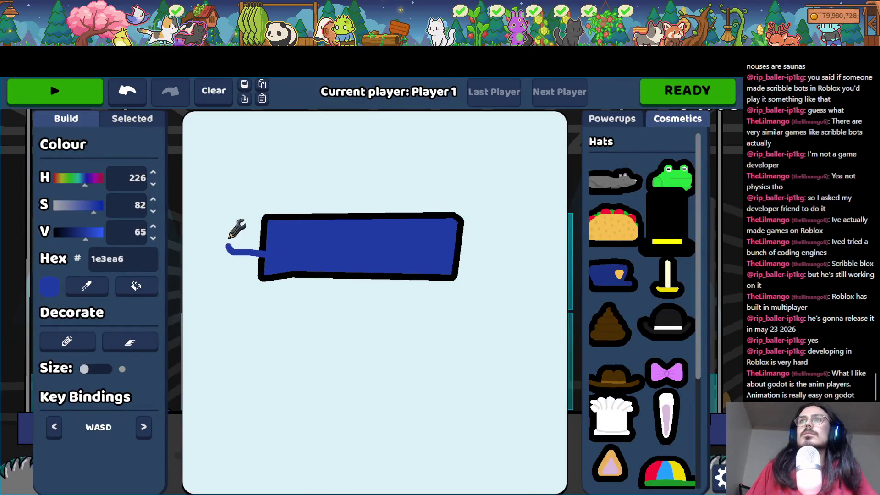
{"action": "left_click_drag", "start_coordinate": [229, 237], "coordinate": [316, 195]}
{"action": "left_click_drag", "start_coordinate": [483, 236], "coordinate": [482, 185]}
{"action": "left_click", "coordinate": [56, 87]}
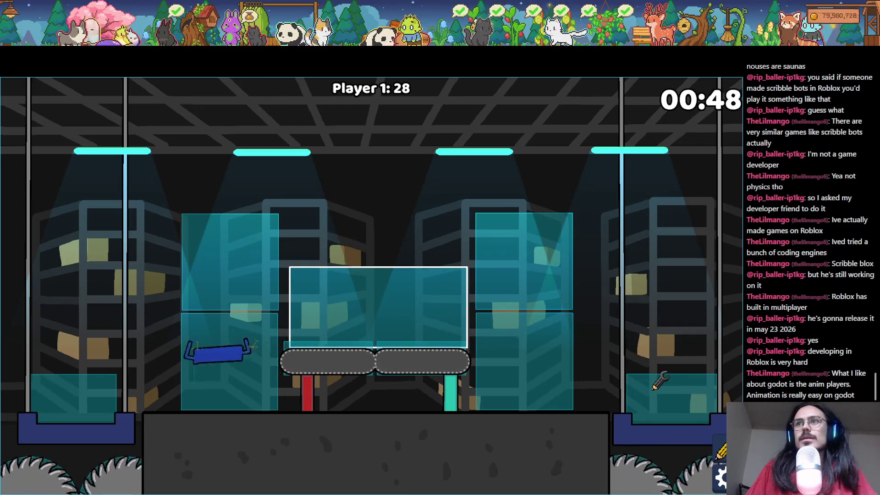
{"action": "key", "text": "alt+Tab"}
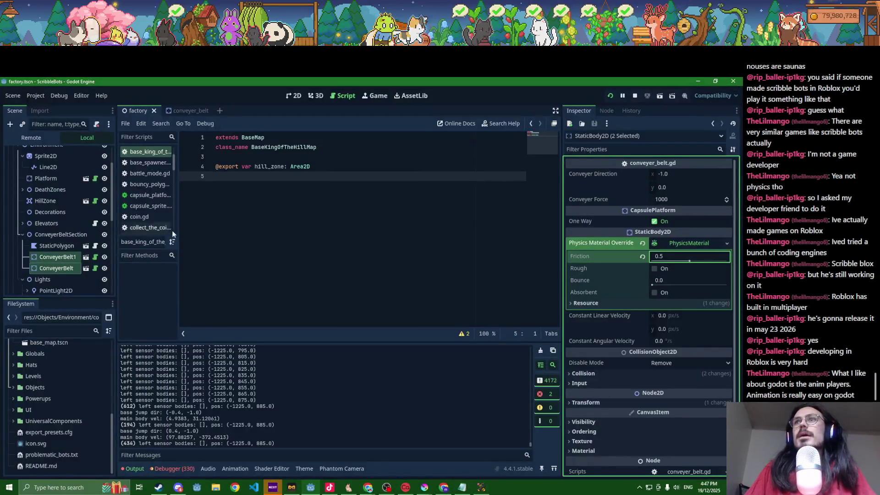
Change both belts' Conveyer Force from 1000 to 700 and save the factory scene.
{"action": "type", "text": "7"}
{"action": "key", "text": "Return"}
{"action": "key", "text": "ctrl+s"}
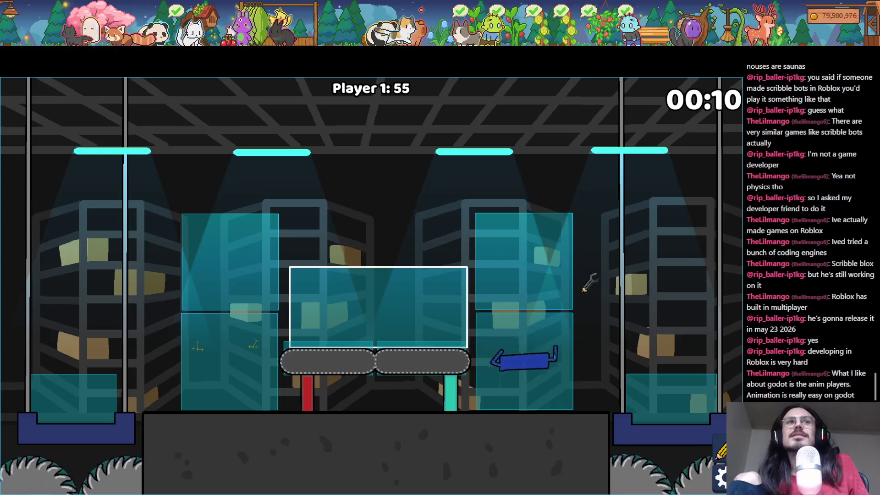
Play the Robot Factory round until Player 1 wins at 63 points, rematch, then stop the game.
{"action": "left_click_drag", "start_coordinate": [559, 315], "coordinate": [556, 323]}
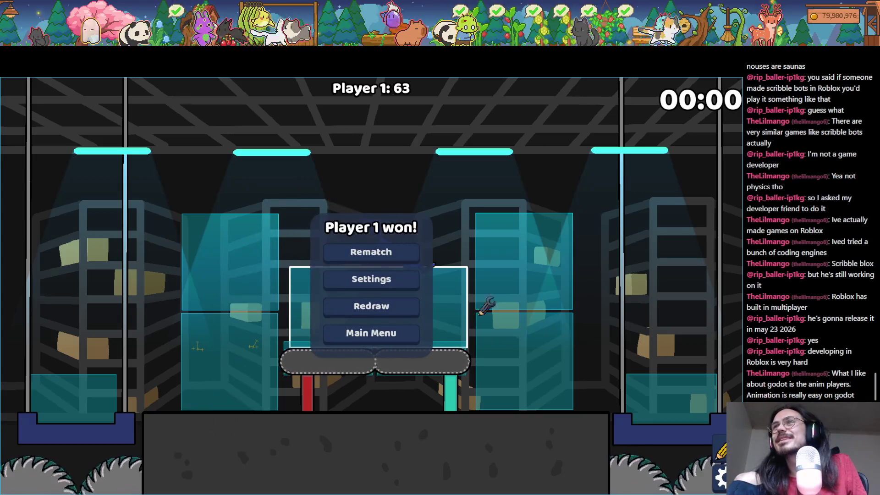
{"action": "left_click", "coordinate": [422, 267]}
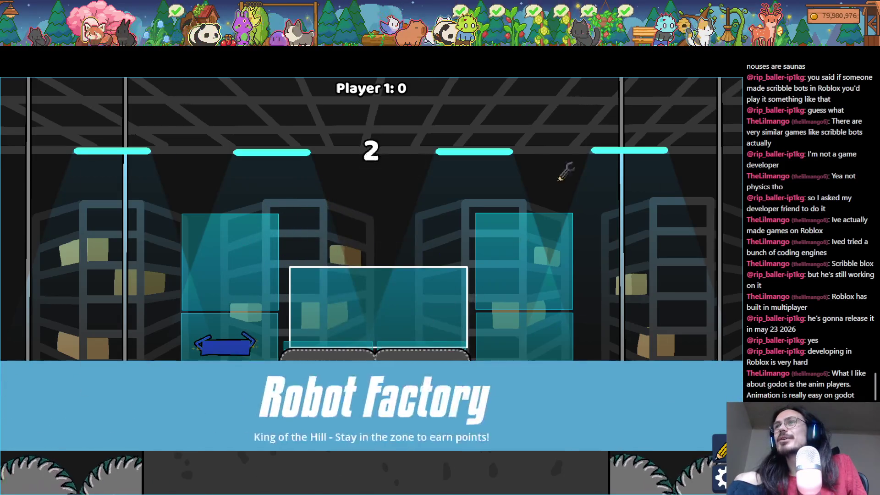
{"action": "key", "text": "F8"}
{"action": "left_click", "coordinate": [59, 95]}
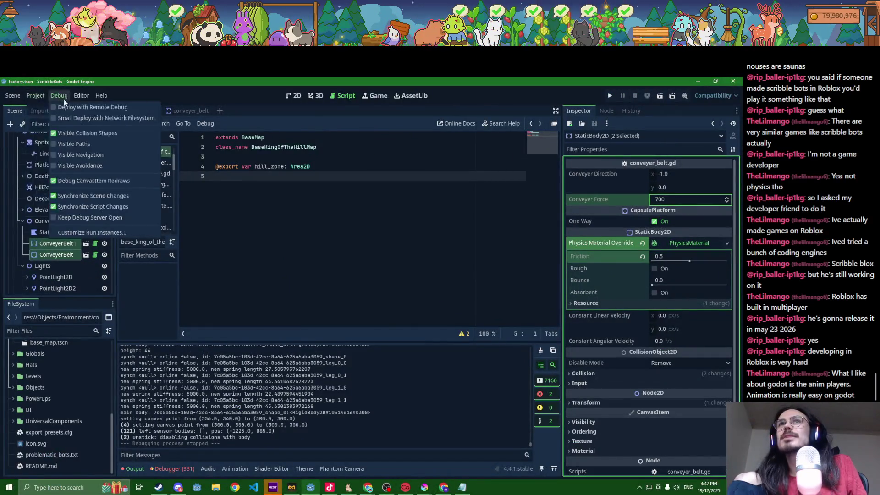
Select ConveyerBelt1, expand its Material settings in the Inspector, then open the conveyer_belt scene.
{"action": "left_click", "coordinate": [374, 256]}
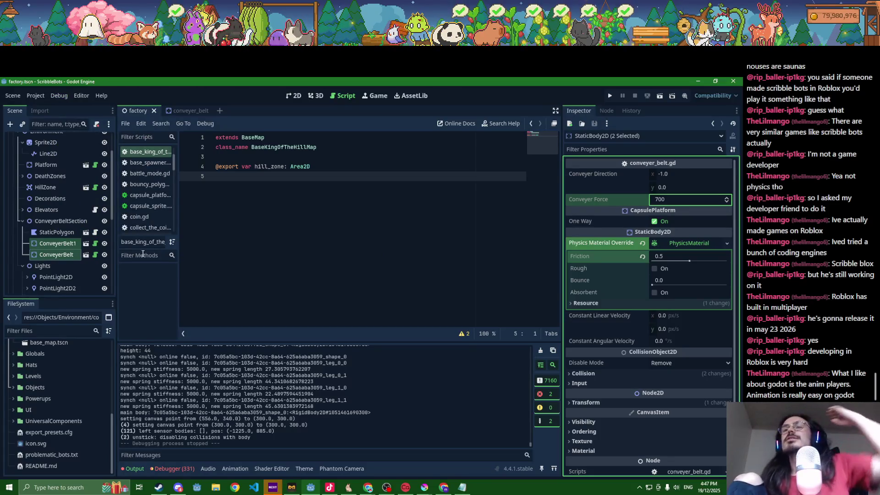
{"action": "left_click", "coordinate": [49, 246]}
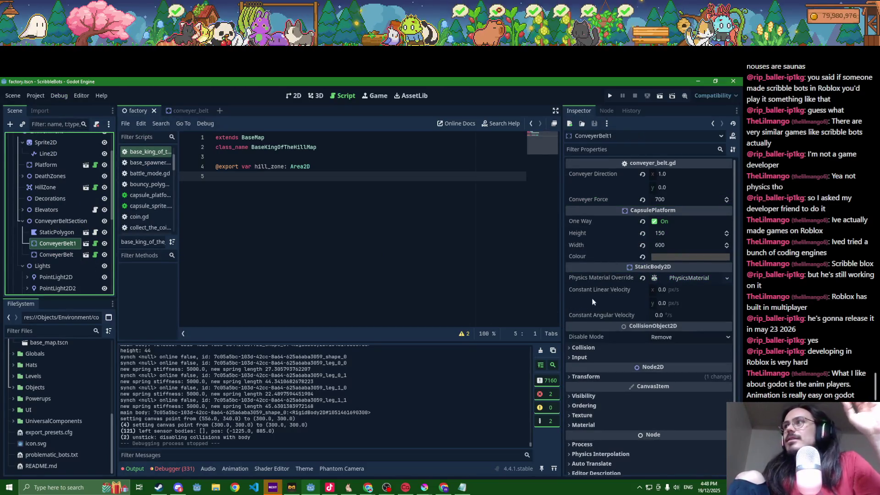
{"action": "scroll", "coordinate": [619, 313], "scroll_direction": "down", "scroll_amount": 2}
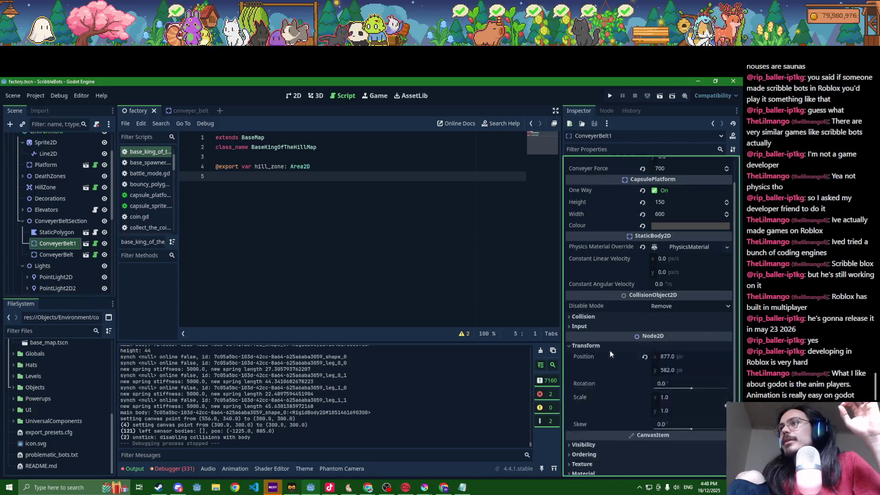
{"action": "left_click", "coordinate": [606, 367]}
{"action": "left_click", "coordinate": [606, 368]}
{"action": "left_click", "coordinate": [598, 394]}
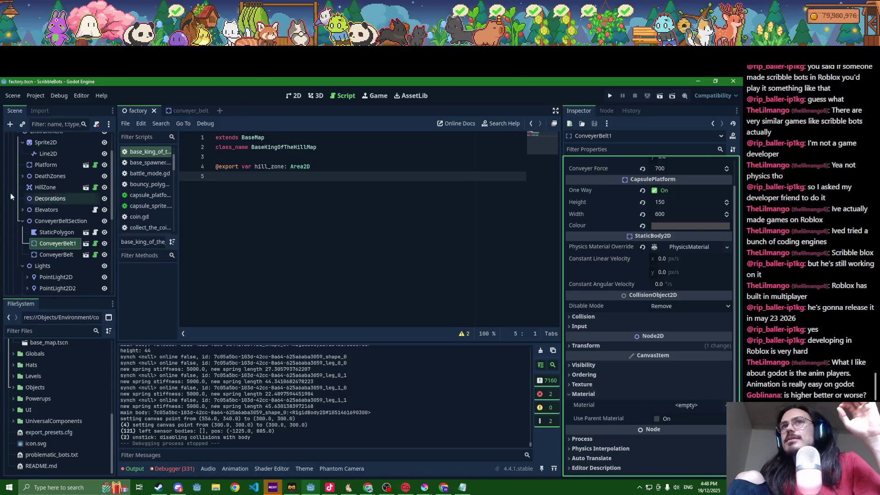
{"action": "left_click", "coordinate": [85, 243]}
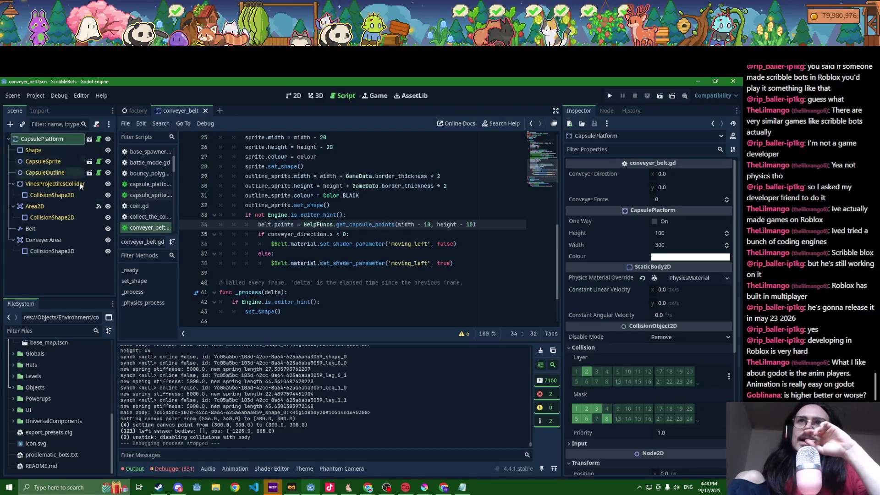
Tick Local to Scene on the Belt's shader material and its shader, save, and run the project.
{"action": "left_click", "coordinate": [59, 238]}
{"action": "left_click", "coordinate": [59, 230]}
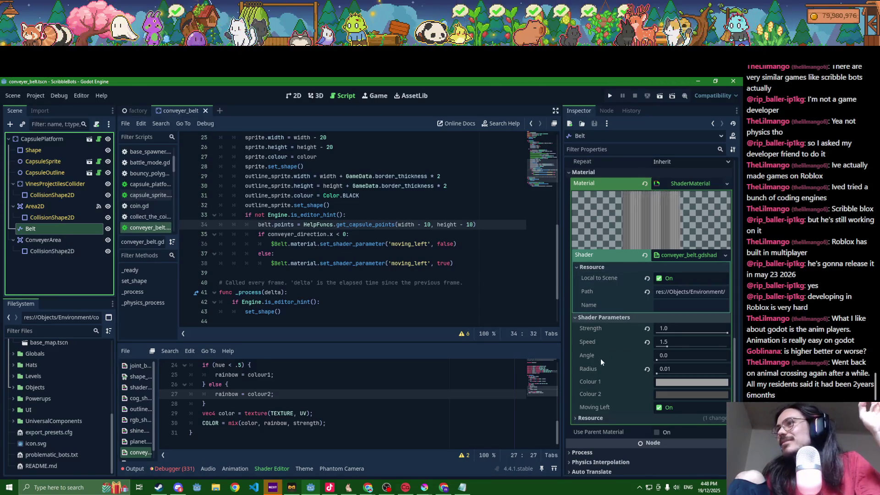
{"action": "scroll", "coordinate": [601, 362], "scroll_direction": "down", "scroll_amount": 2}
{"action": "left_click", "coordinate": [591, 378]}
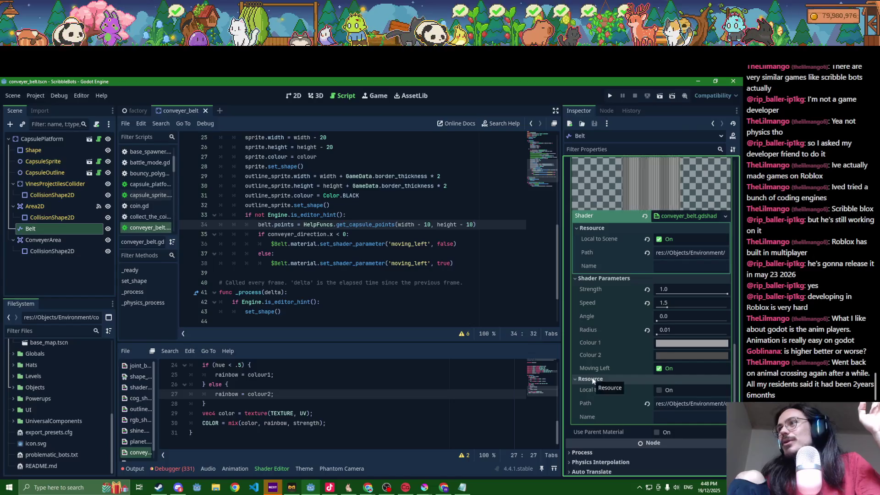
{"action": "left_click", "coordinate": [658, 390]}
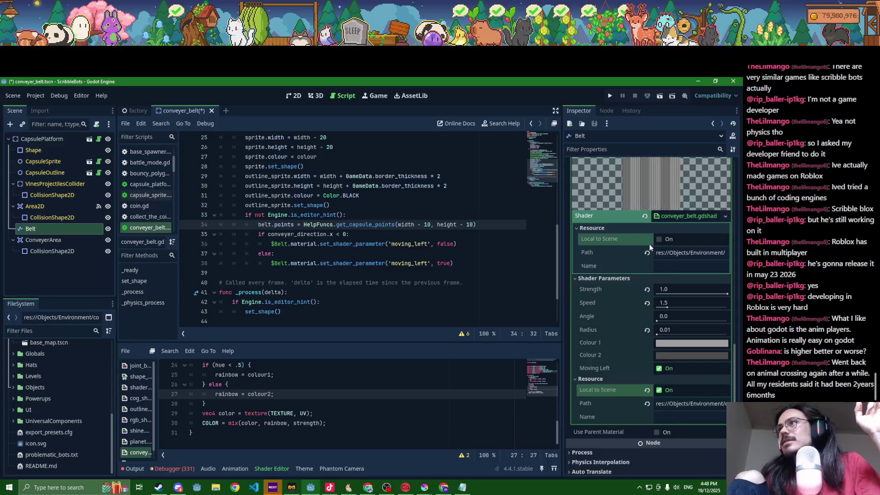
{"action": "left_click", "coordinate": [660, 239]}
{"action": "left_click", "coordinate": [659, 239]}
{"action": "key", "text": "ctrl+s"}
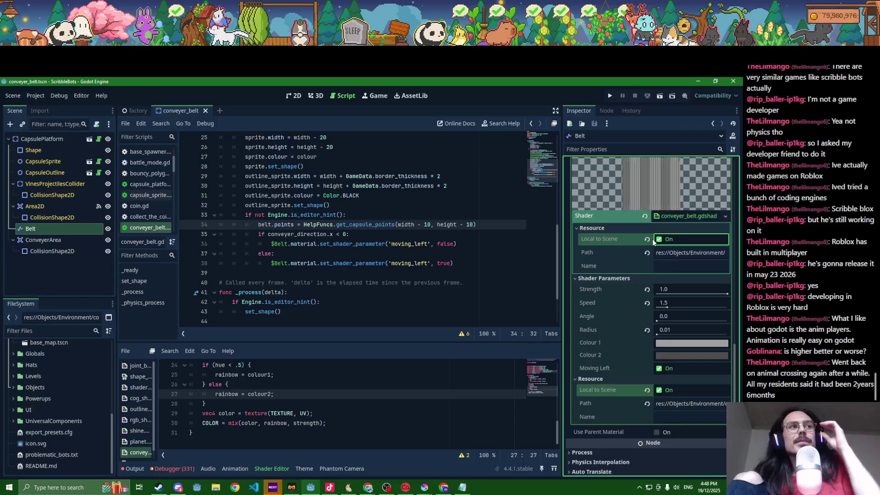
{"action": "left_click", "coordinate": [610, 96]}
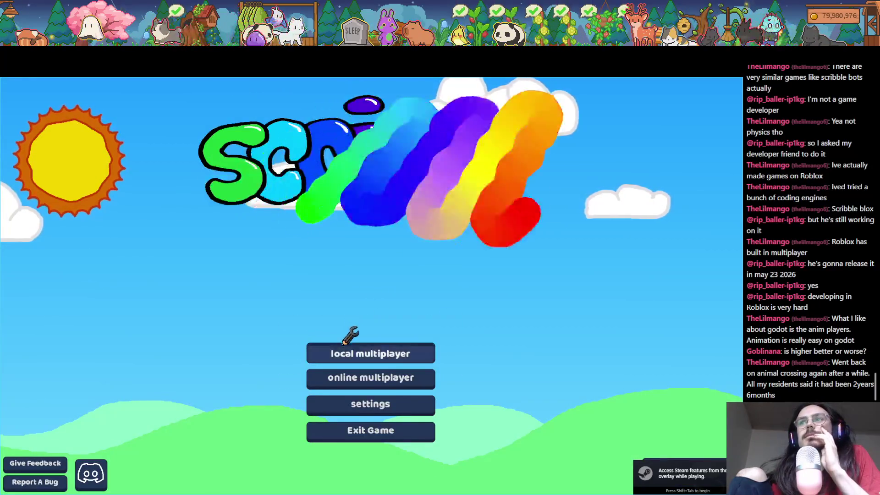
Open the local multiplayer lobby and choose King of the Hill on Robot Factory.
{"action": "left_click", "coordinate": [347, 351]}
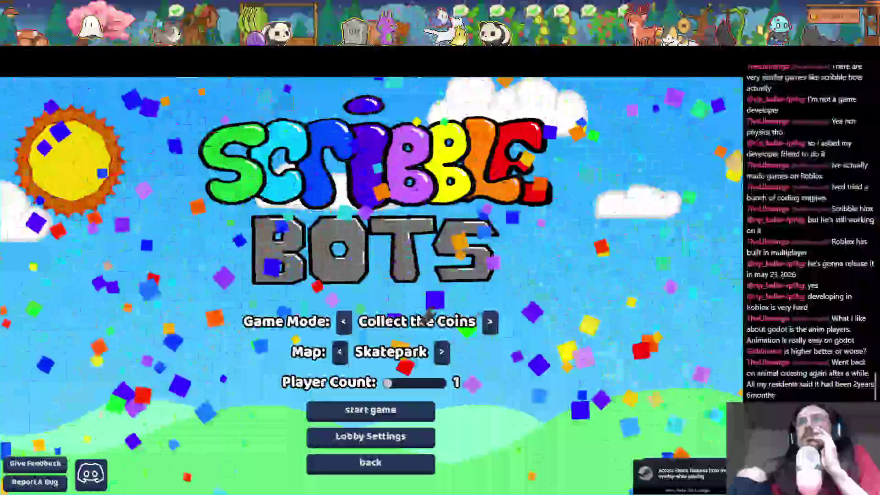
{"action": "left_click", "coordinate": [344, 321]}
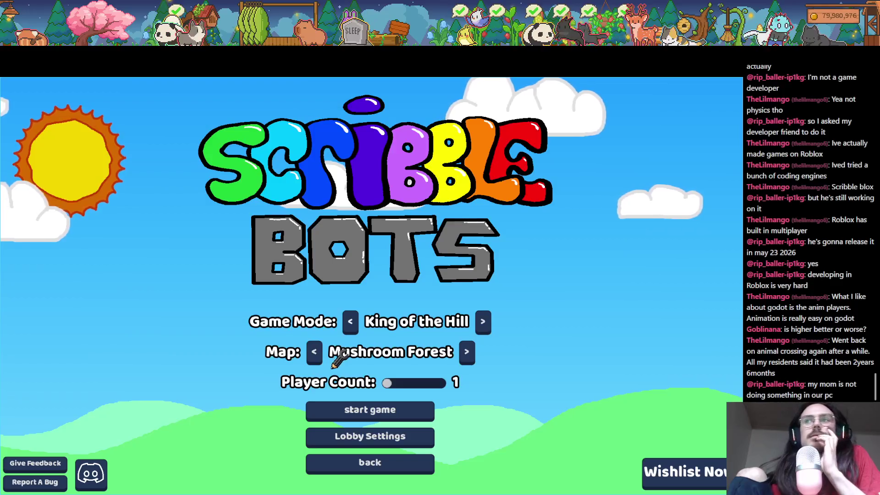
{"action": "left_click", "coordinate": [315, 351]}
{"action": "left_click", "coordinate": [334, 352]}
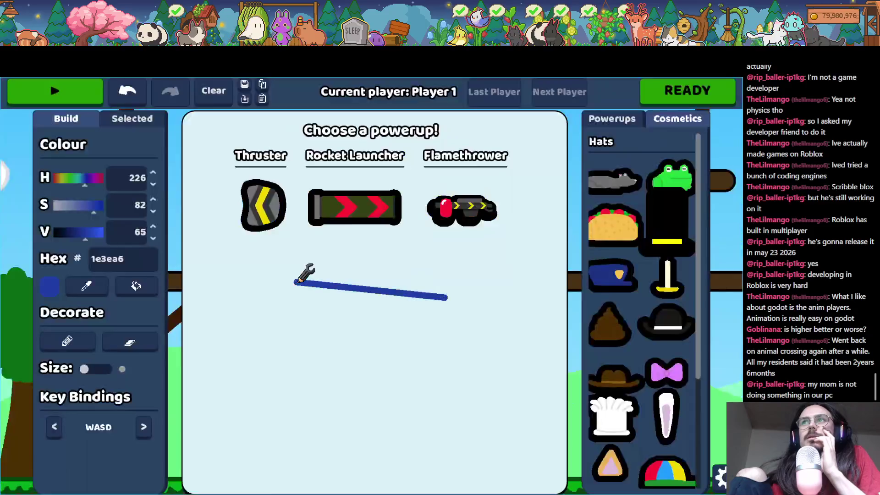
Draw a filled blue bot with legs attached to the Thruster and Flamethrower, then start the round.
{"action": "left_click_drag", "start_coordinate": [379, 237], "coordinate": [444, 251]}
{"action": "mouse_move", "coordinate": [462, 283]}
{"action": "left_mouse_down"}
{"action": "mouse_move", "coordinate": [326, 278]}
{"action": "mouse_move", "coordinate": [314, 251]}
{"action": "mouse_move", "coordinate": [431, 254]}
{"action": "mouse_move", "coordinate": [462, 282]}
{"action": "left_mouse_up"}
{"action": "left_click_drag", "start_coordinate": [316, 259], "coordinate": [270, 232]}
{"action": "mouse_move", "coordinate": [428, 268]}
{"action": "left_mouse_down"}
{"action": "mouse_move", "coordinate": [485, 257]}
{"action": "mouse_move", "coordinate": [490, 215]}
{"action": "left_mouse_up"}
{"action": "left_click", "coordinate": [669, 90]}
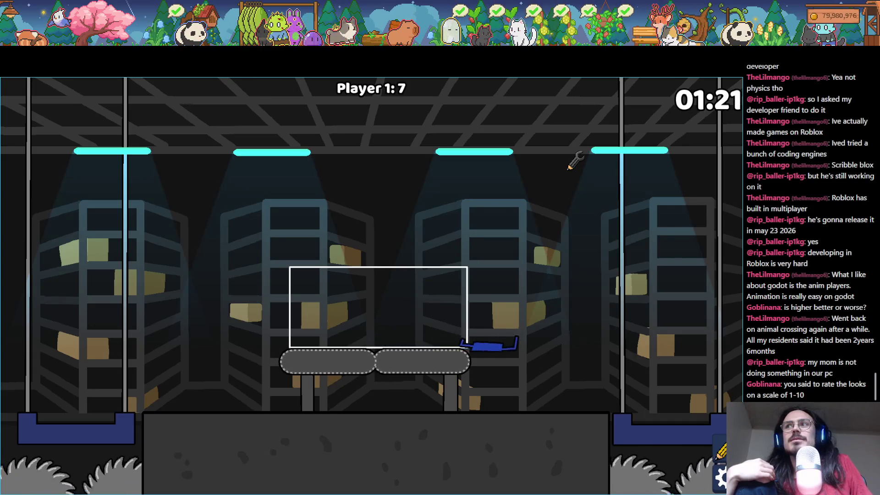
Select the belt shader's Speed field in Godot, then restart the running round as a rematch.
{"action": "key", "text": "alt+Tab"}
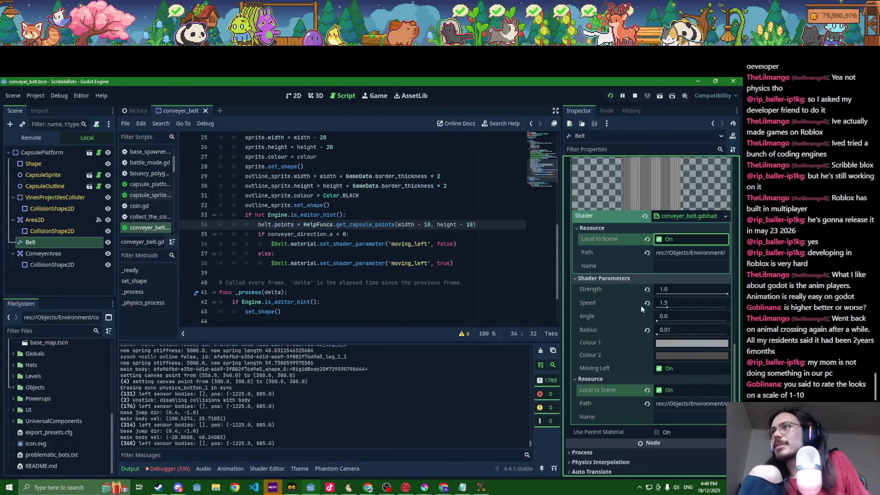
{"action": "left_click", "coordinate": [666, 304]}
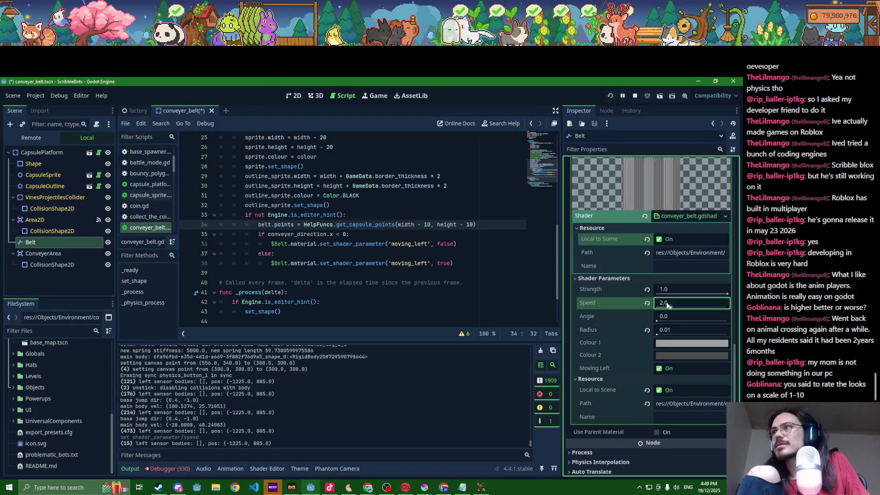
{"action": "key", "text": "alt+Tab"}
{"action": "key", "text": "alt+Tab"}
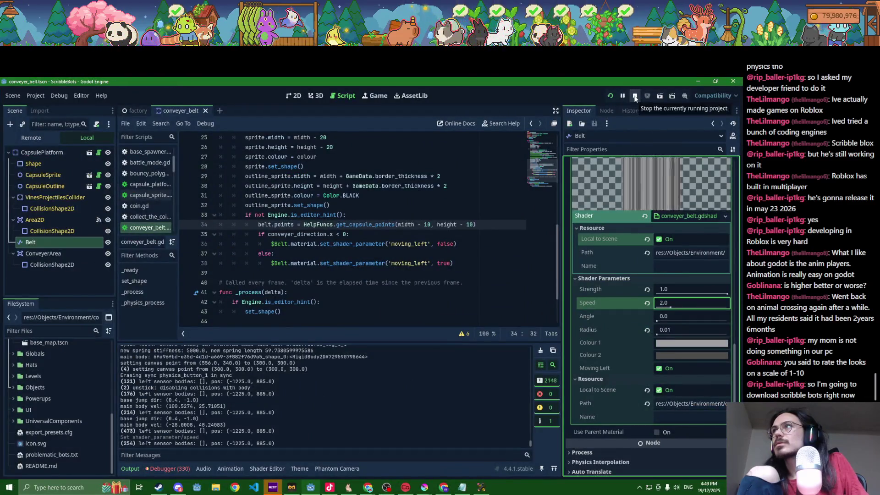
{"action": "key", "text": "alt+Tab"}
{"action": "key", "text": "Escape"}
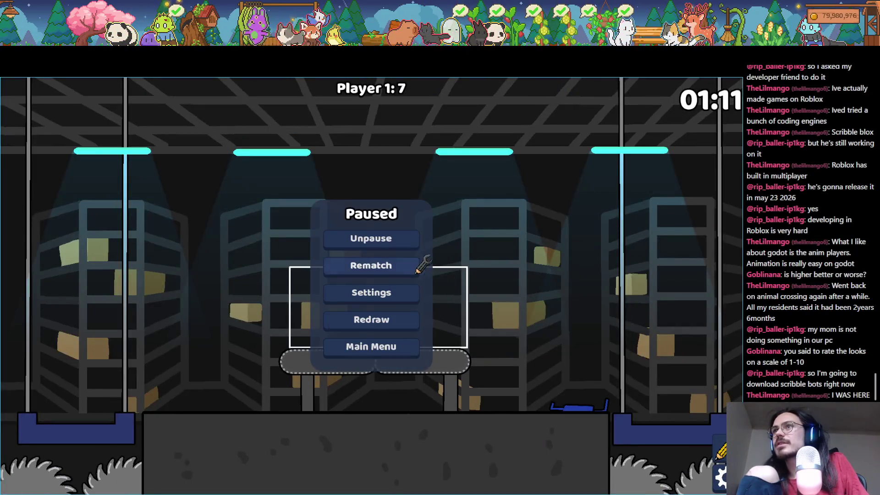
{"action": "left_click", "coordinate": [420, 263]}
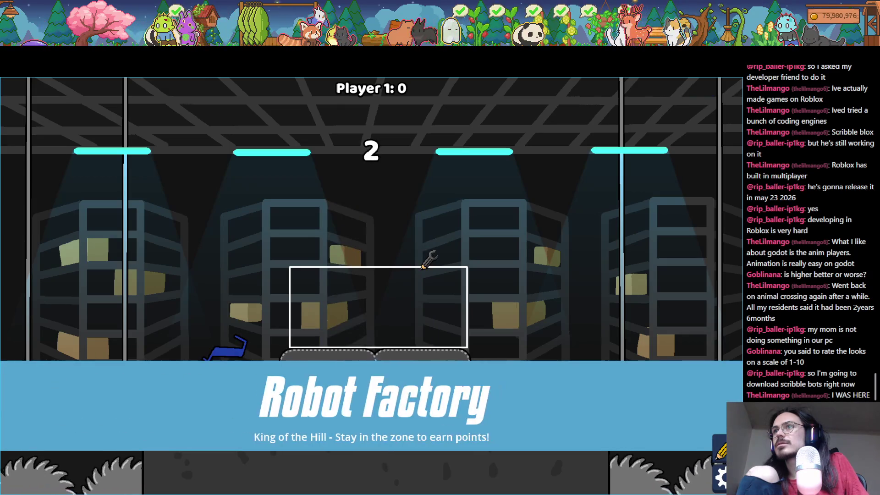
Commit a new Speed value for the belt shader and save the scene.
{"action": "key", "text": "alt+Tab"}
{"action": "type", "text": "3"}
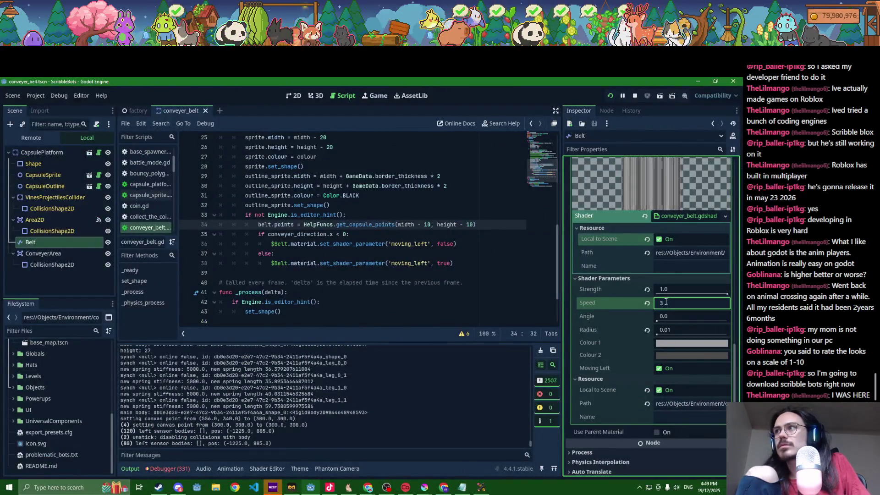
{"action": "key", "text": "Return"}
{"action": "key", "text": "ctrl+s"}
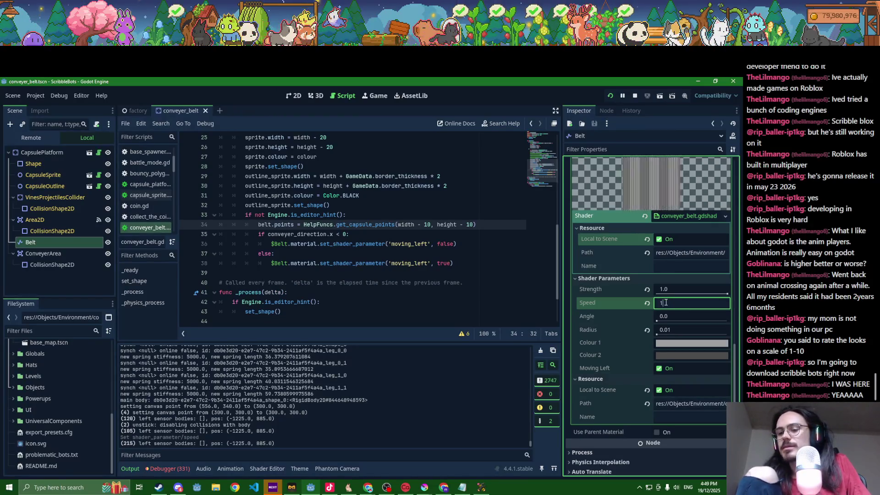
{"action": "key", "text": "Return"}
{"action": "key", "text": "ctrl+s"}
Rematch the Robot Factory round several times to test the faster belt speed.
{"action": "key", "text": "alt+Tab"}
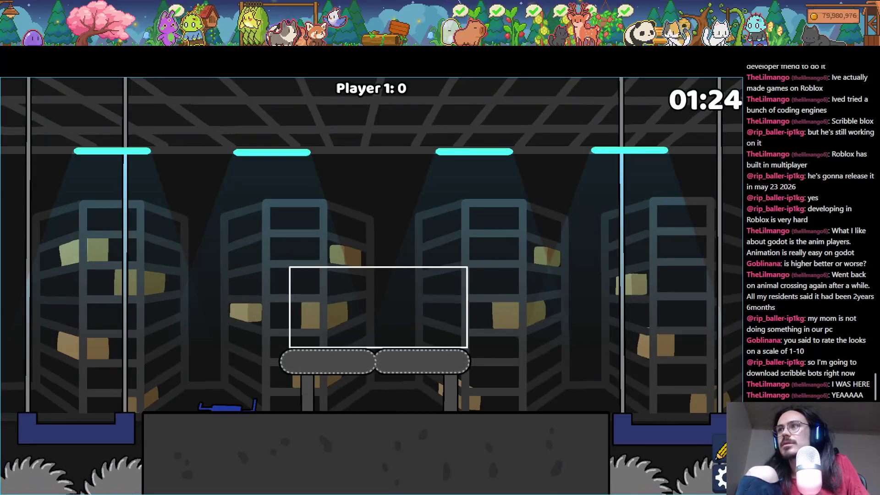
{"action": "key", "text": "Escape"}
{"action": "left_click", "coordinate": [360, 264]}
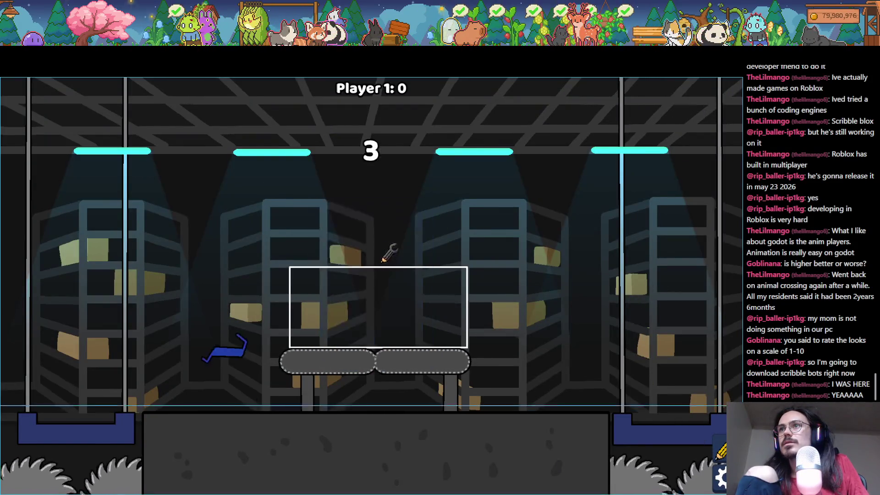
{"action": "key", "text": "alt+Tab"}
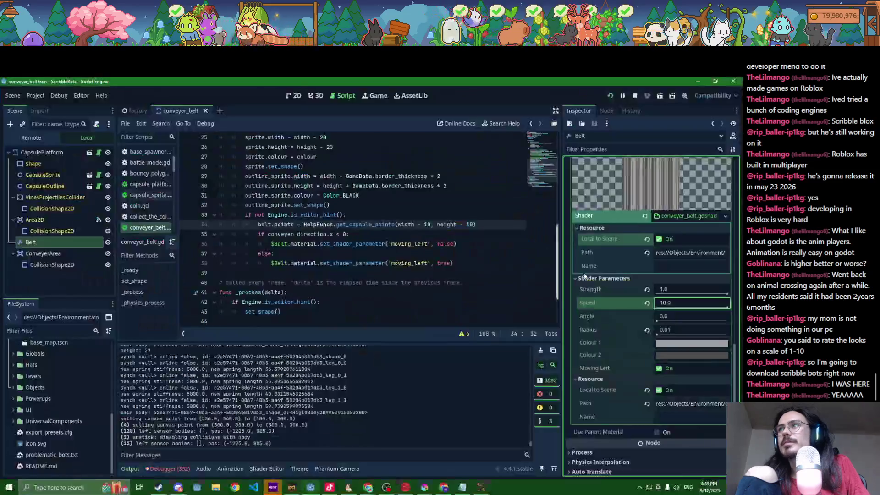
{"action": "left_click", "coordinate": [665, 301]}
{"action": "key", "text": "alt+Tab"}
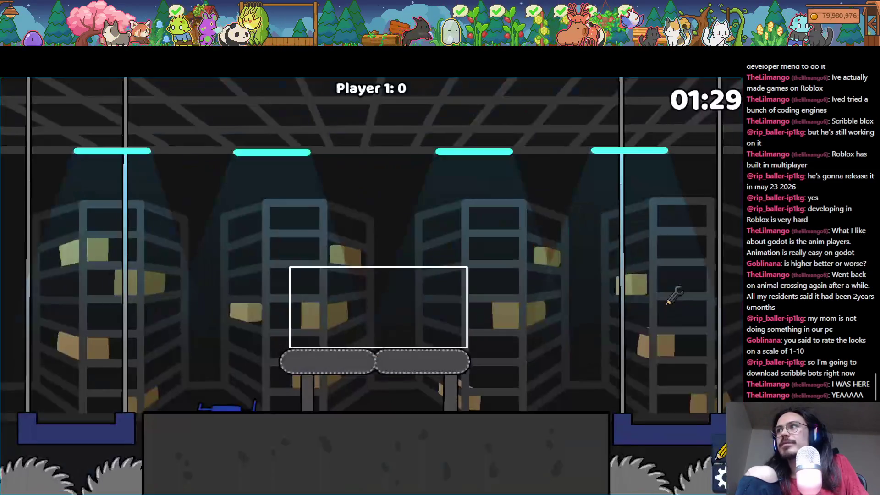
{"action": "key", "text": "Escape"}
{"action": "left_click", "coordinate": [385, 263]}
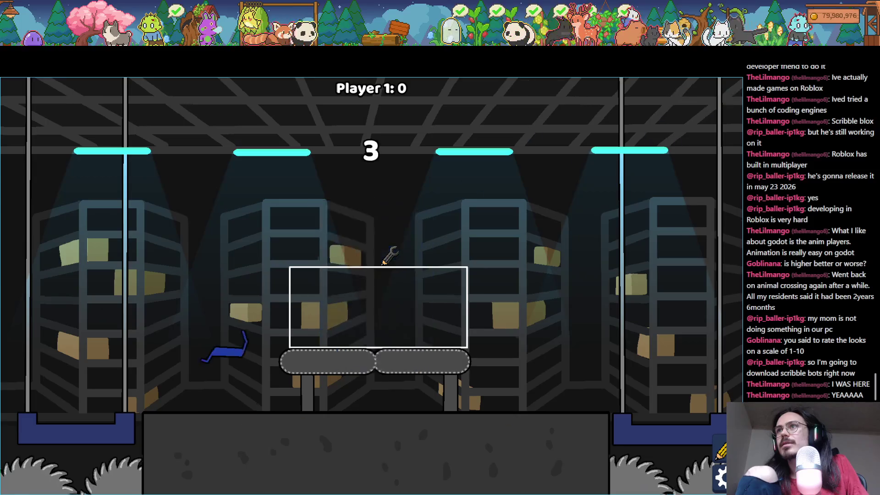
{"action": "key", "text": "alt+Tab"}
{"action": "key", "text": "alt+Tab"}
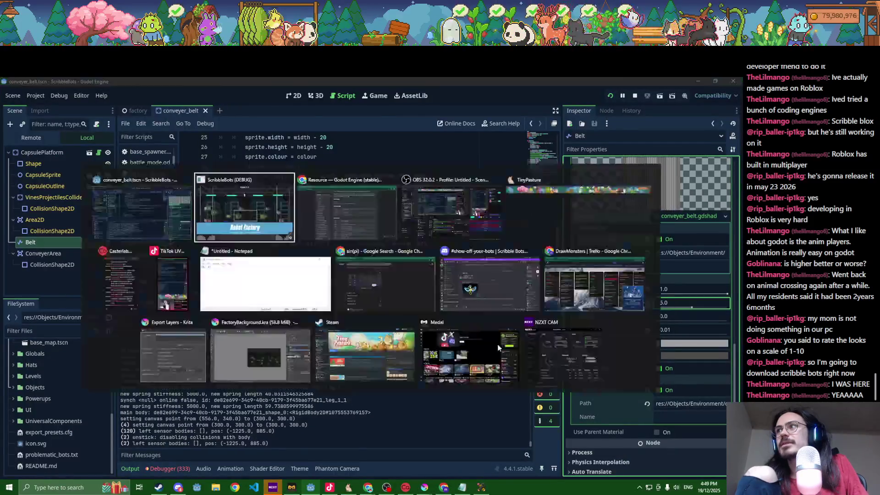
{"action": "key", "text": "Escape"}
{"action": "left_click", "coordinate": [404, 263]}
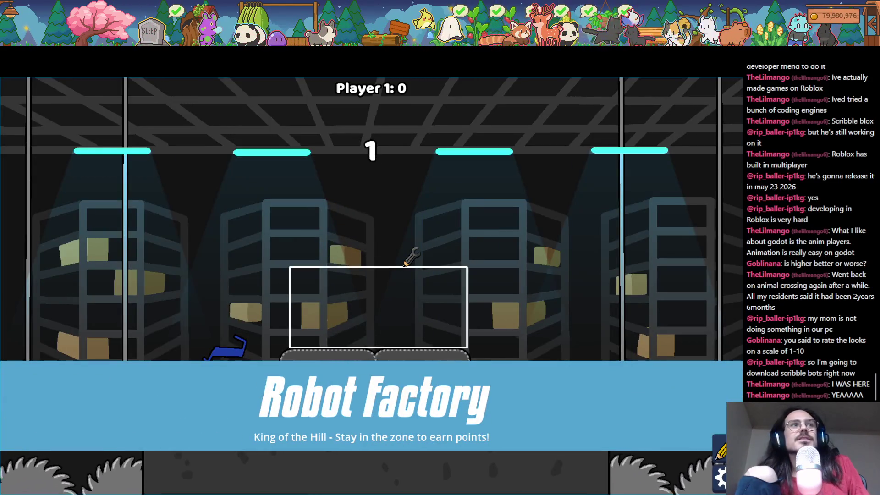
Launch the blue bot around the hill zone, then stop the game and reopen the factory scene.
{"action": "key", "text": "space"}
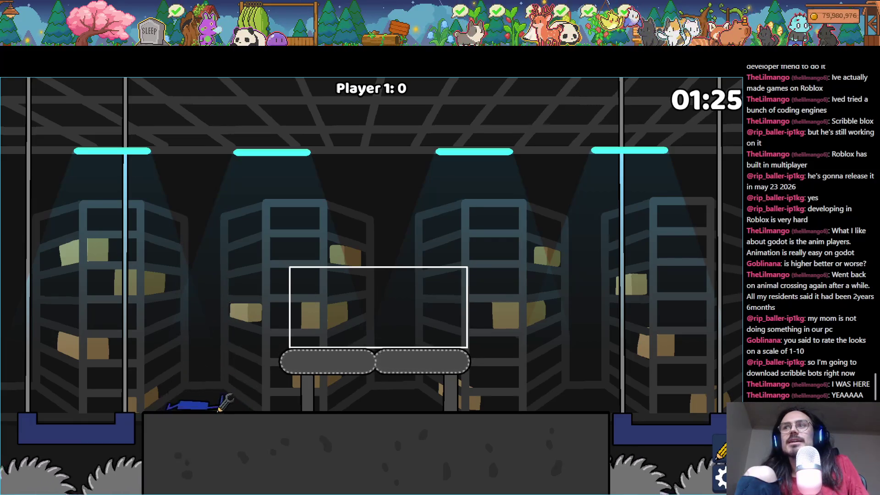
{"action": "left_click", "coordinate": [220, 409]}
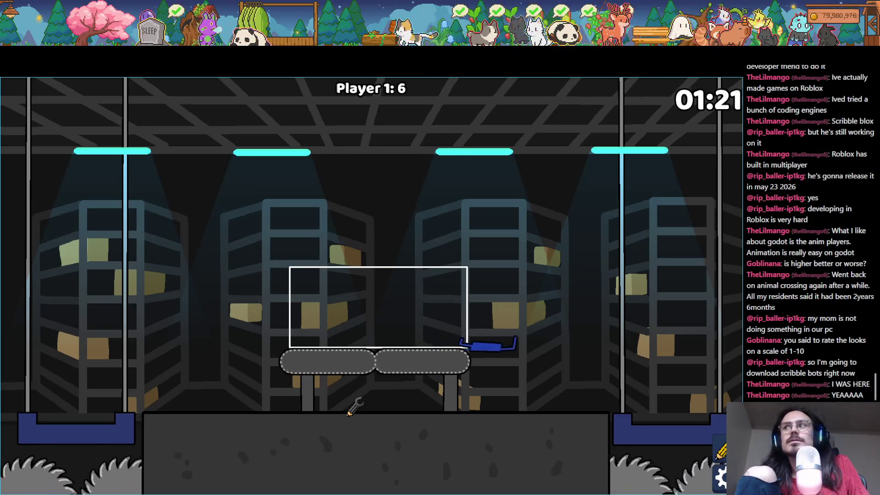
{"action": "left_click", "coordinate": [351, 409]}
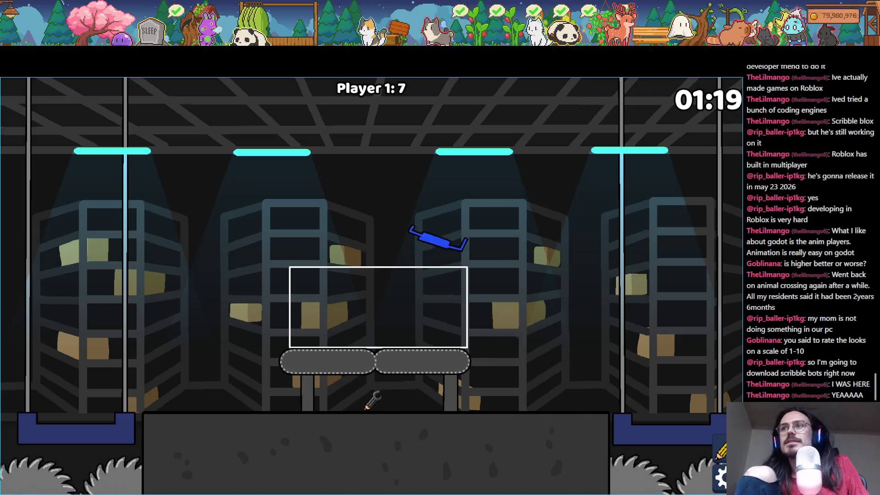
{"action": "left_click", "coordinate": [381, 405]}
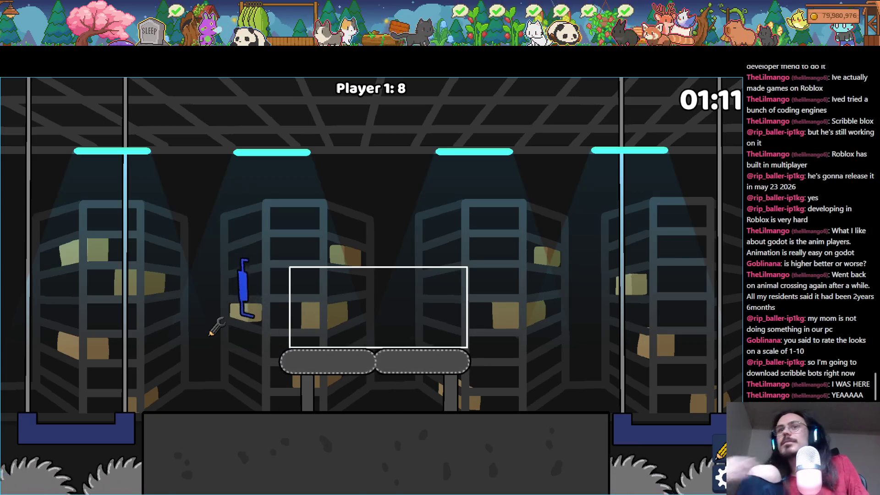
{"action": "key", "text": "F8"}
{"action": "left_click", "coordinate": [138, 110]}
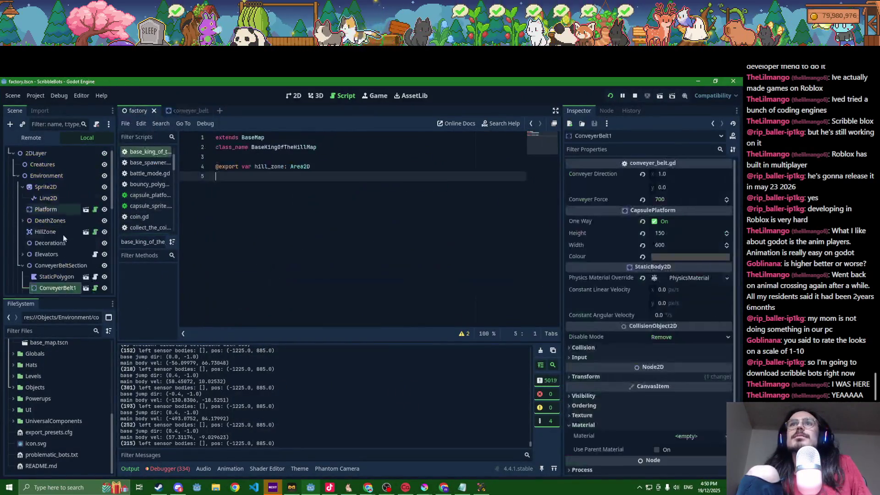
In the factory scene, select the floor Sprite2D's Line2D outline.
{"action": "scroll", "coordinate": [55, 249], "scroll_direction": "up", "scroll_amount": 1}
{"action": "left_click", "coordinate": [294, 96]}
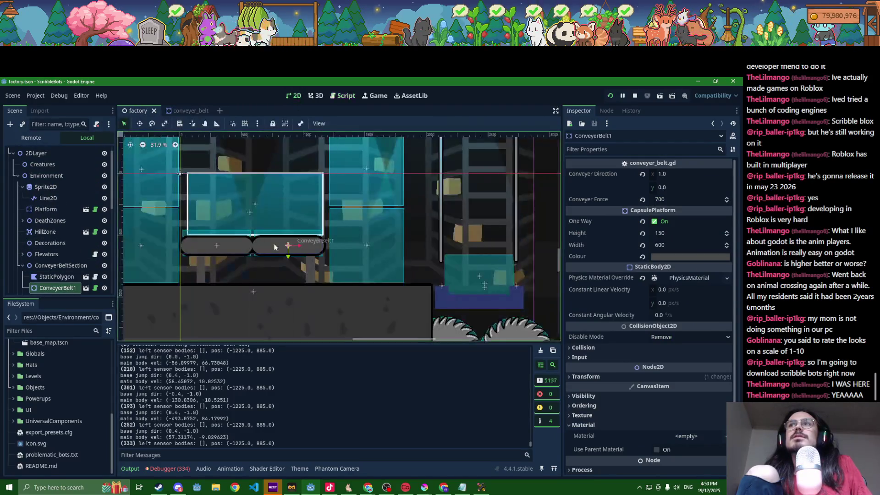
{"action": "left_click_drag", "start_coordinate": [223, 252], "coordinate": [288, 249]}
{"action": "left_click", "coordinate": [293, 296]}
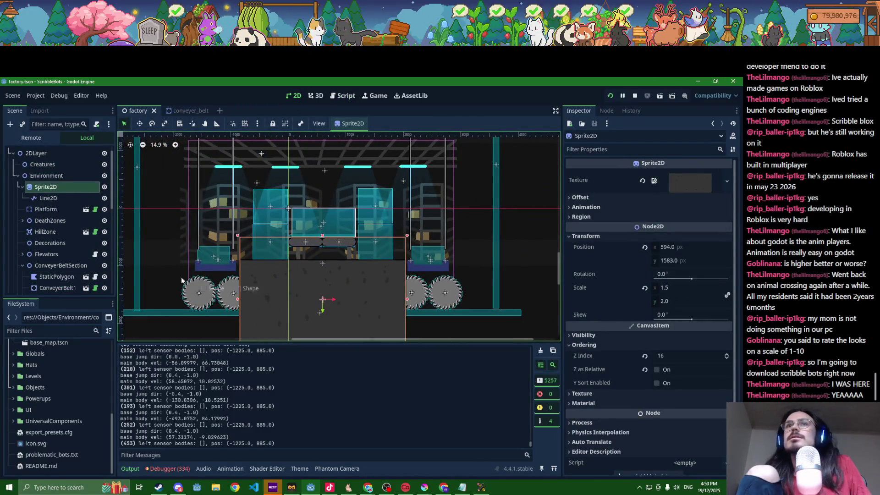
{"action": "left_click", "coordinate": [37, 196]}
{"action": "left_click", "coordinate": [40, 188]}
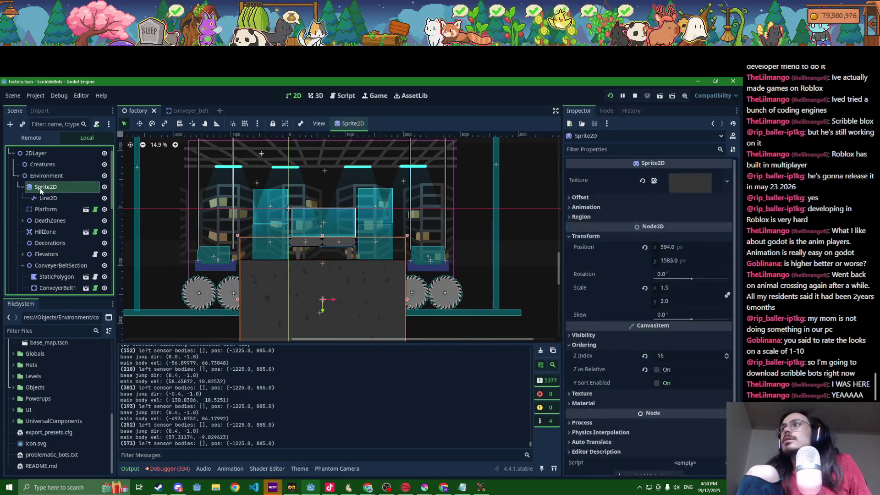
{"action": "left_click", "coordinate": [41, 197]}
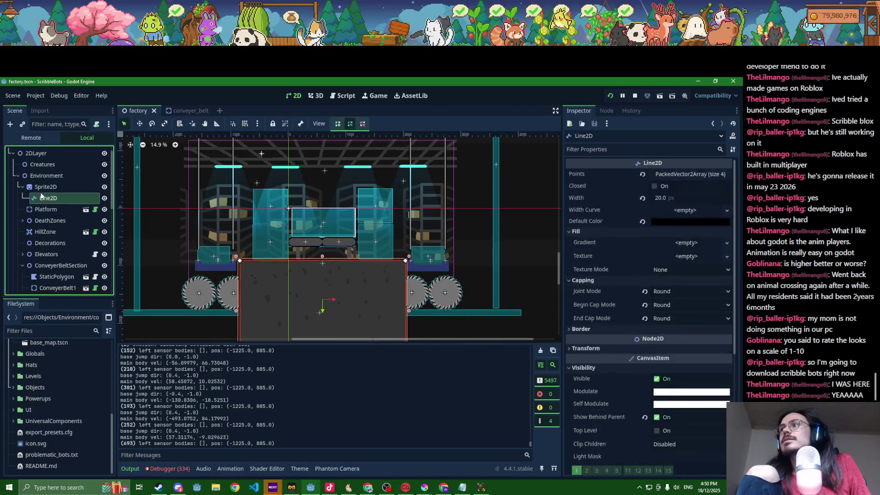
{"action": "left_click", "coordinate": [43, 188]}
{"action": "left_click", "coordinate": [44, 198]}
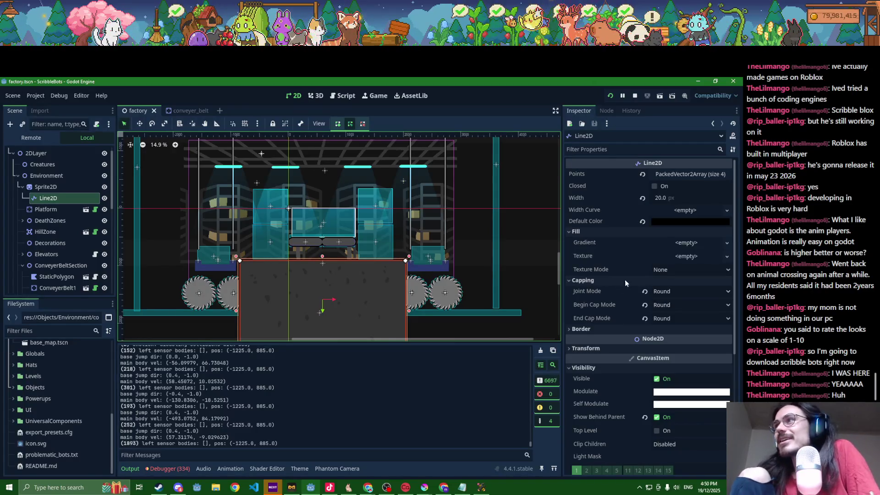
Try a horizontal scale of 0.60 on the outline, then undo it.
{"action": "scroll", "coordinate": [619, 292], "scroll_direction": "down", "scroll_amount": 2}
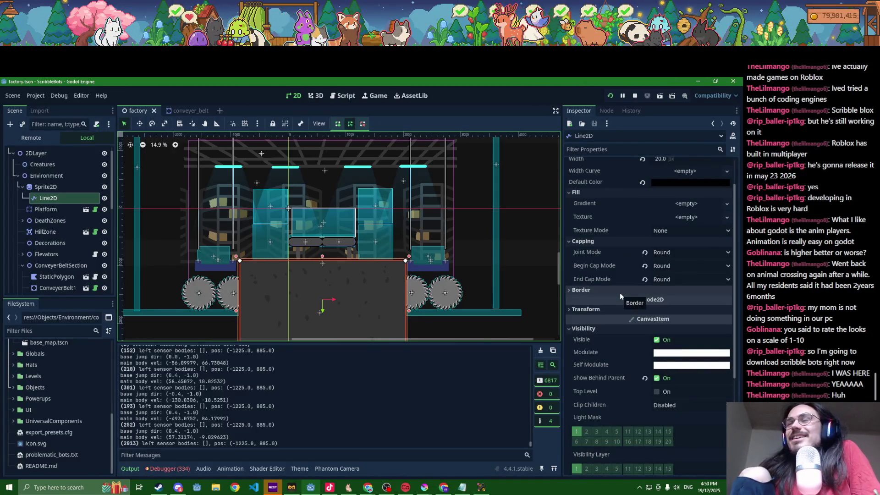
{"action": "left_click", "coordinate": [594, 310]}
{"action": "left_click", "coordinate": [672, 362]}
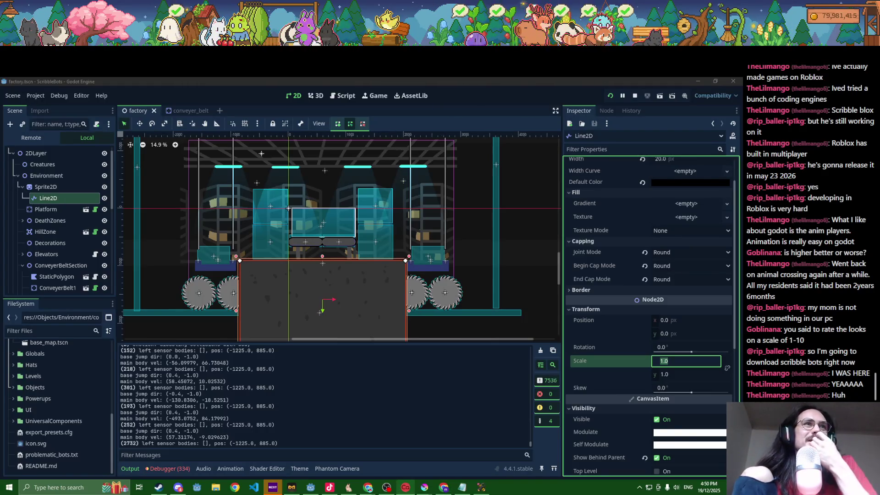
{"action": "left_click", "coordinate": [669, 362]}
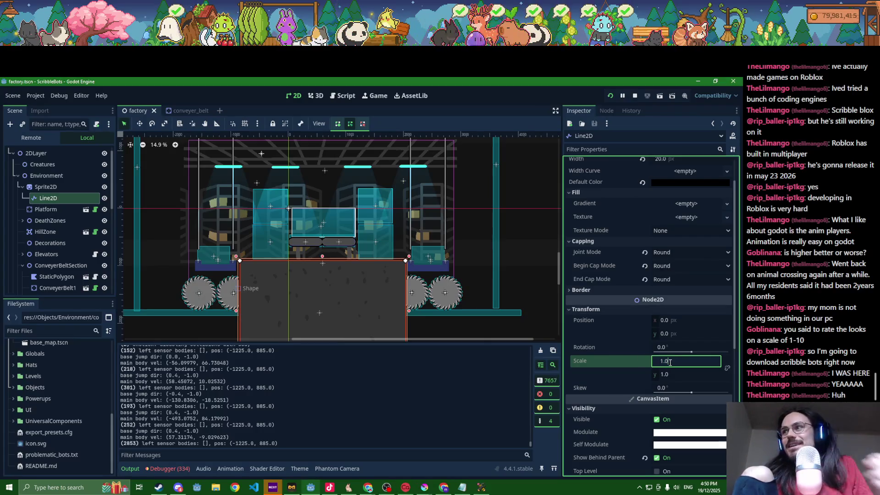
{"action": "type", "text": "0.60"}
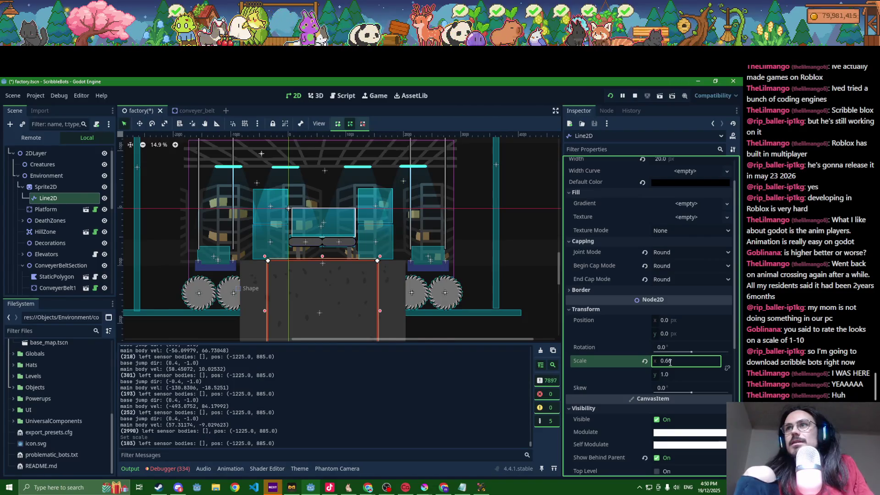
{"action": "key", "text": "ctrl+z"}
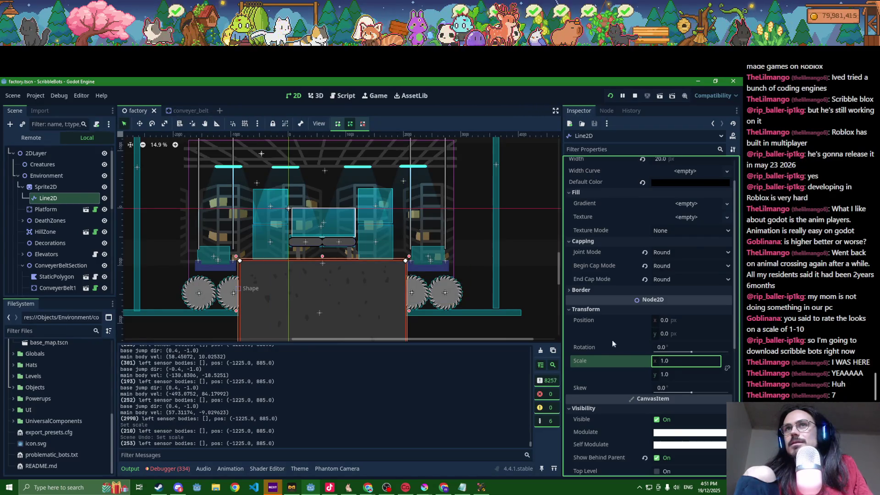
Set the Line2D width to 10 px and save the factory scene.
{"action": "scroll", "coordinate": [613, 344], "scroll_direction": "up", "scroll_amount": 2}
{"action": "left_click", "coordinate": [668, 197]}
{"action": "type", "text": "0"}
{"action": "key", "text": "Return"}
{"action": "key", "text": "ctrl+s"}
{"action": "left_click", "coordinate": [487, 491]}
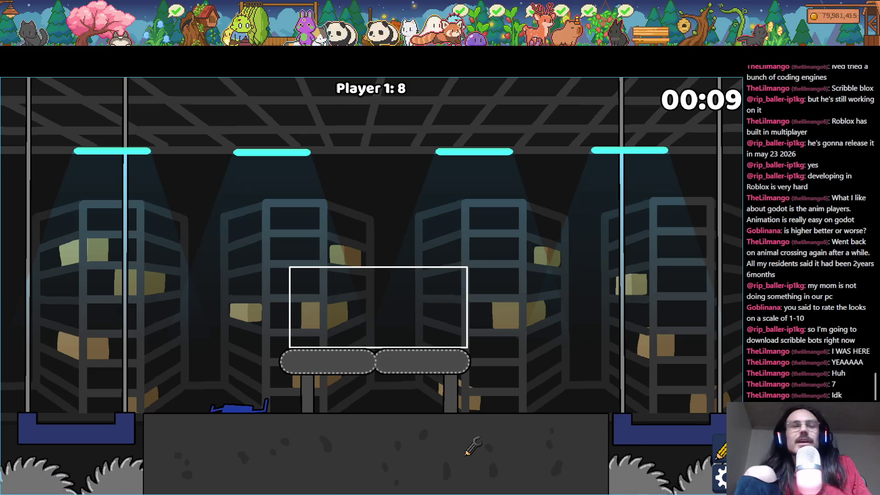
Jump the blue bot up onto the hill zone platform to keep scoring.
{"action": "key", "text": "space"}
{"action": "key", "text": "space"}
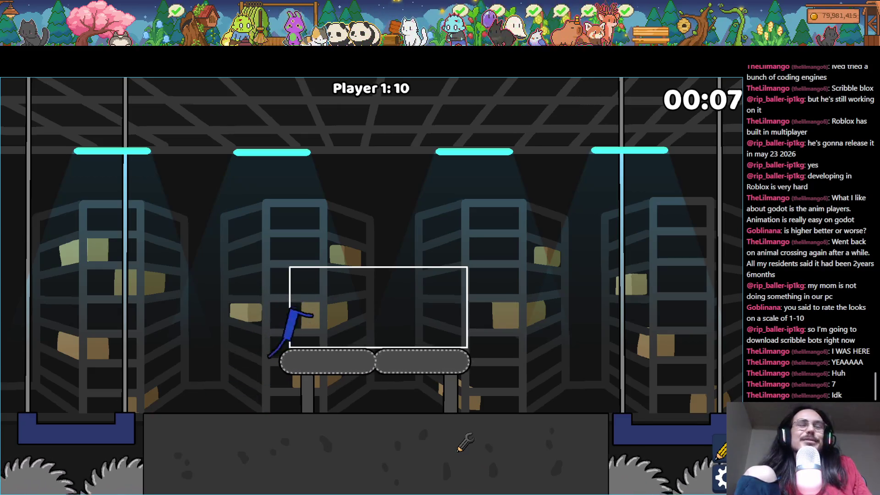
{"action": "key", "text": "space"}
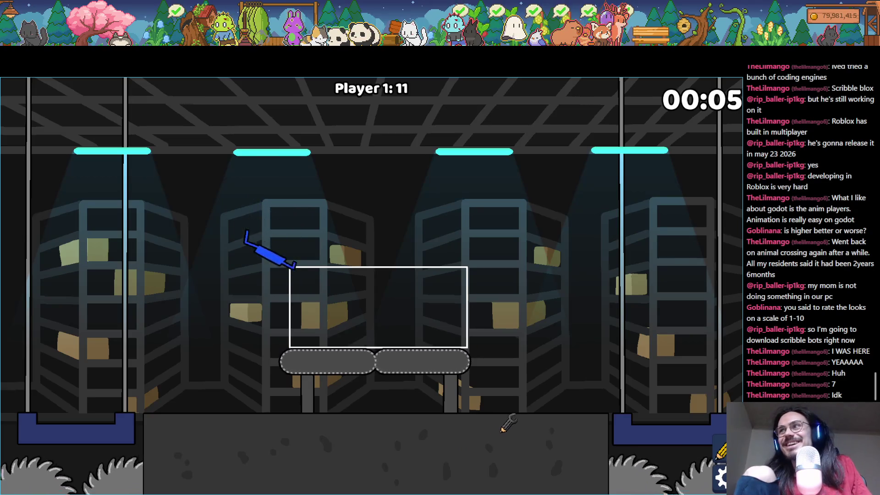
{"action": "key", "text": "space"}
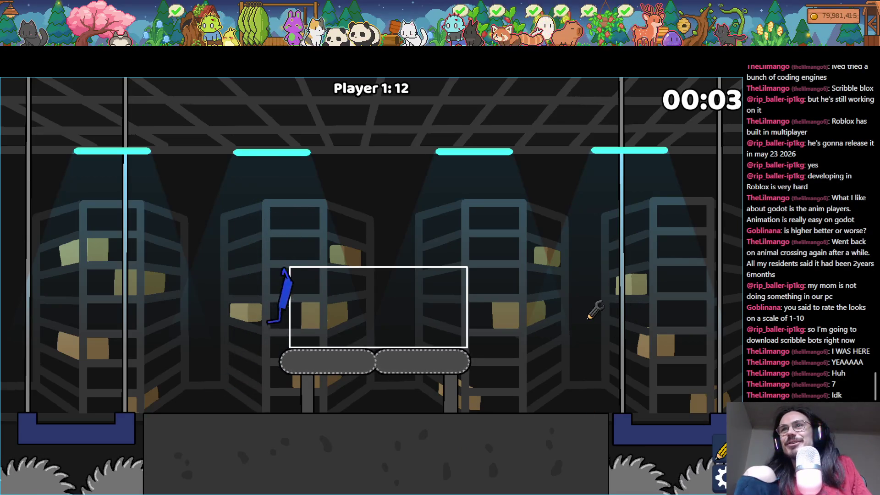
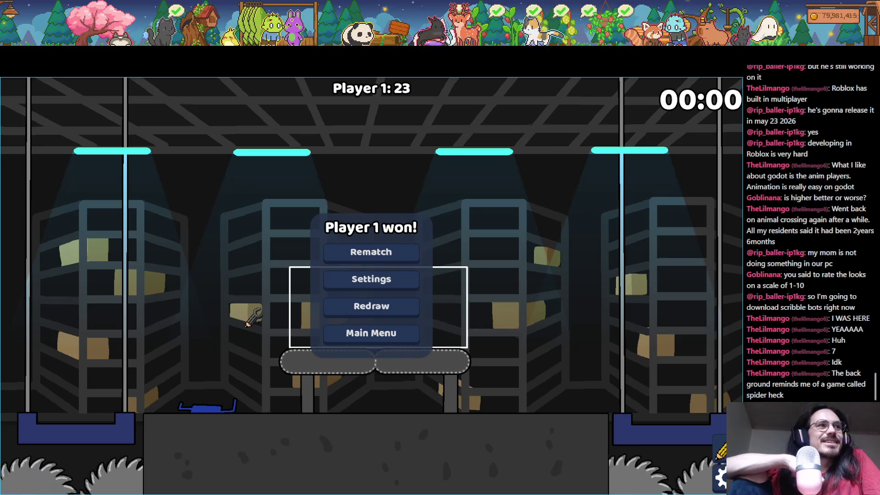
Start a rematch on the factory map and fling the blue robot around a few times.
{"action": "mouse_move", "coordinate": [247, 323]}
{"action": "left_mouse_down"}
{"action": "mouse_move", "coordinate": [309, 293]}
{"action": "mouse_move", "coordinate": [362, 250]}
{"action": "left_mouse_up"}
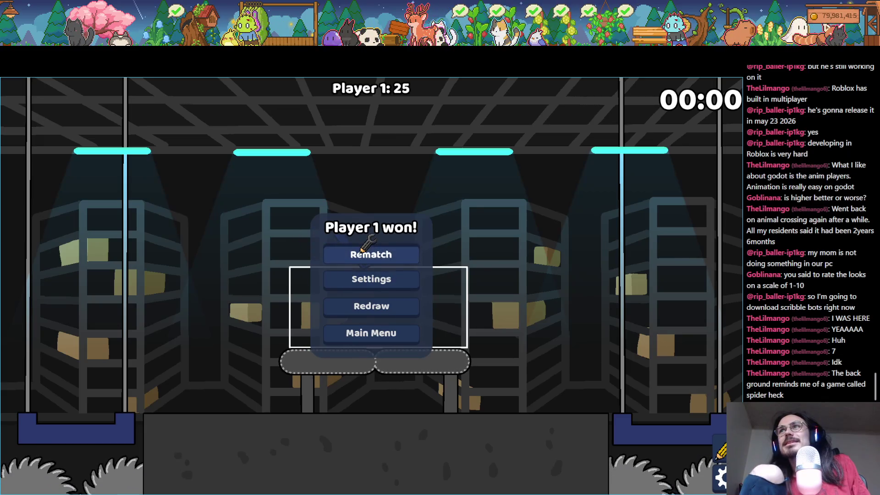
{"action": "left_click", "coordinate": [362, 252]}
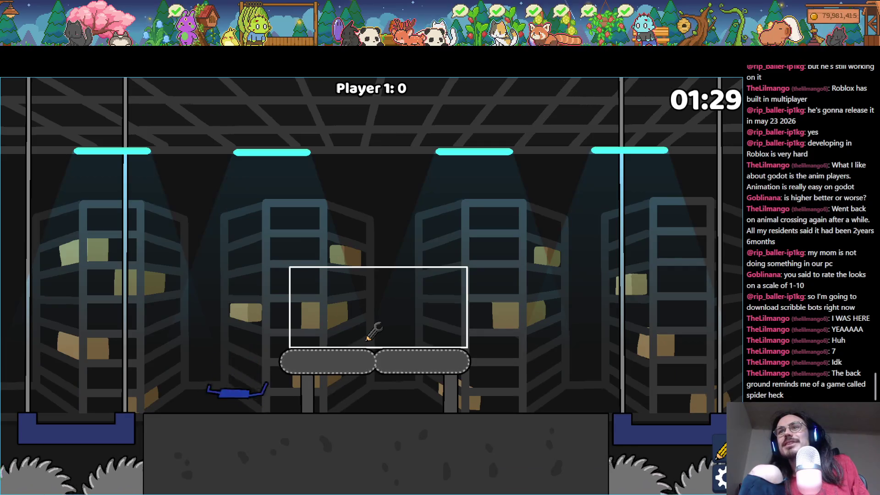
{"action": "left_click", "coordinate": [367, 330]}
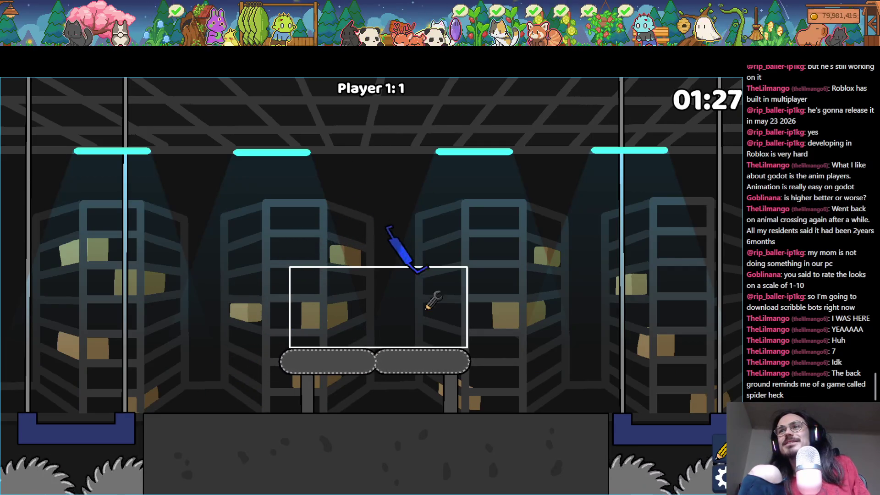
{"action": "left_click", "coordinate": [428, 306]}
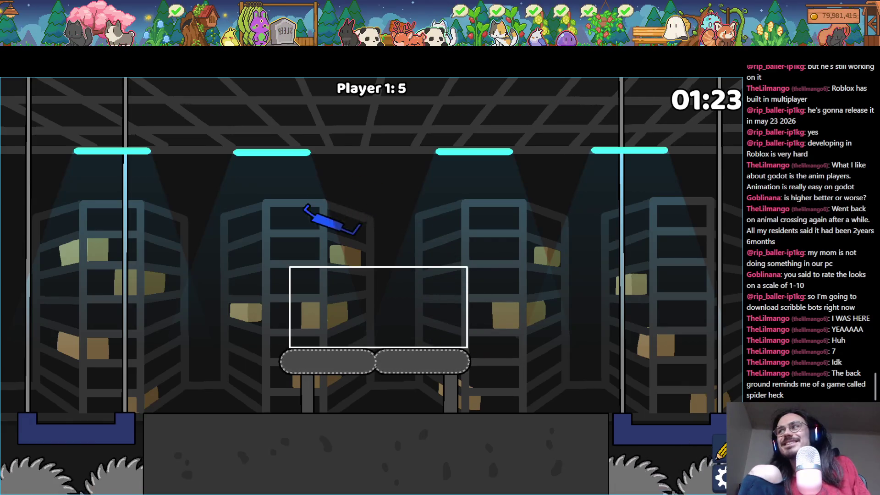
Pause, go to the main menu, and close the game with F8 to return to Godot.
{"action": "key", "text": "Escape"}
{"action": "left_click", "coordinate": [339, 343]}
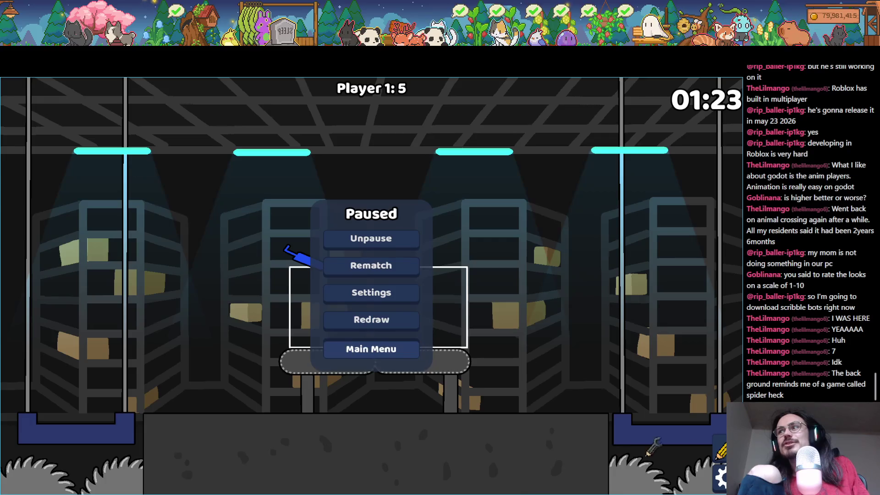
{"action": "key", "text": "F8"}
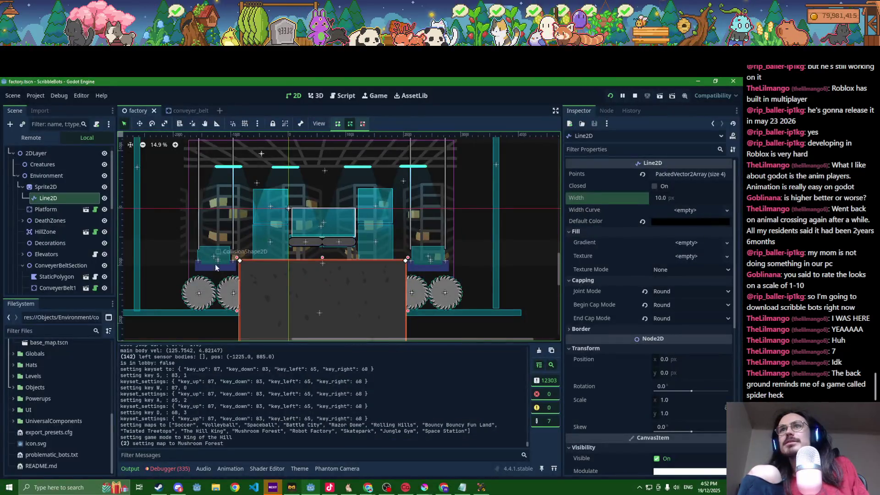
Select LeftElevator's Polygon2D and shift its fill colour greyer and darker.
{"action": "left_click", "coordinate": [210, 271]}
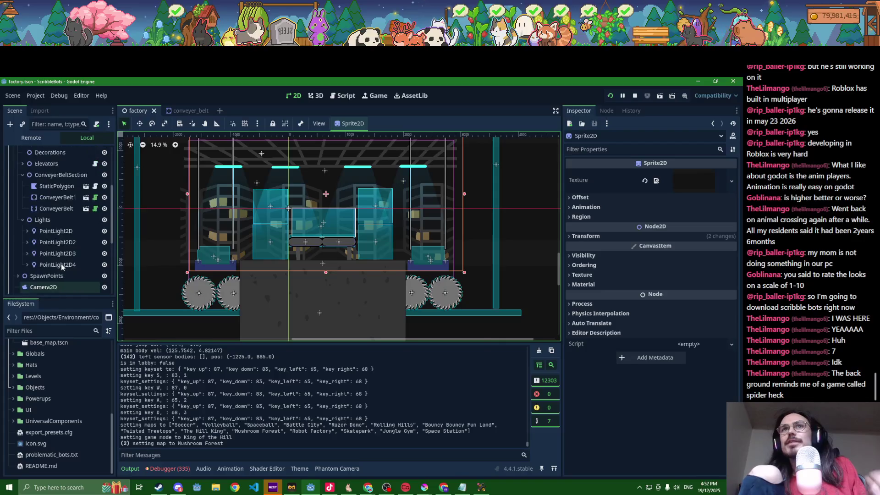
{"action": "scroll", "coordinate": [61, 263], "scroll_direction": "up", "scroll_amount": 3}
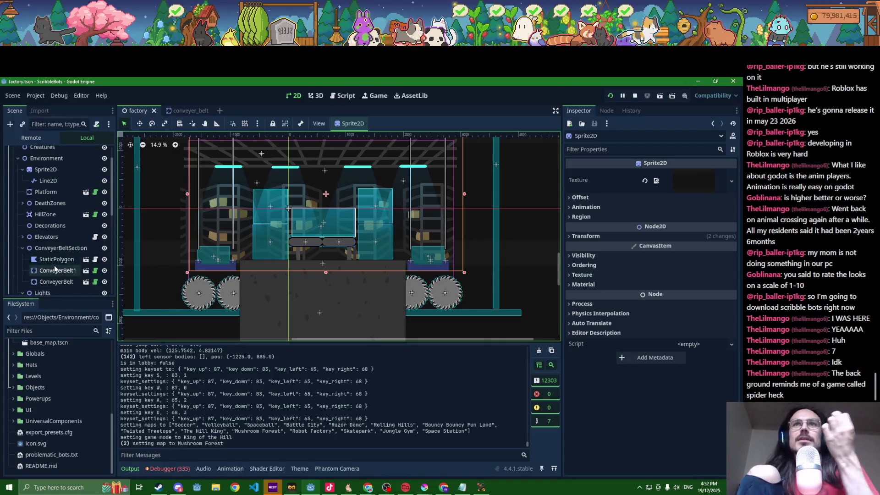
{"action": "left_click", "coordinate": [47, 248]}
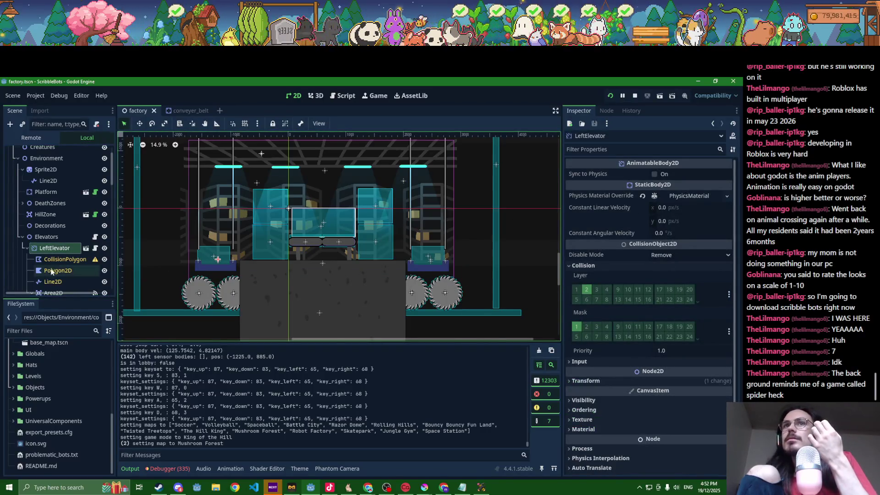
{"action": "left_click", "coordinate": [52, 271]}
{"action": "left_click", "coordinate": [679, 176]}
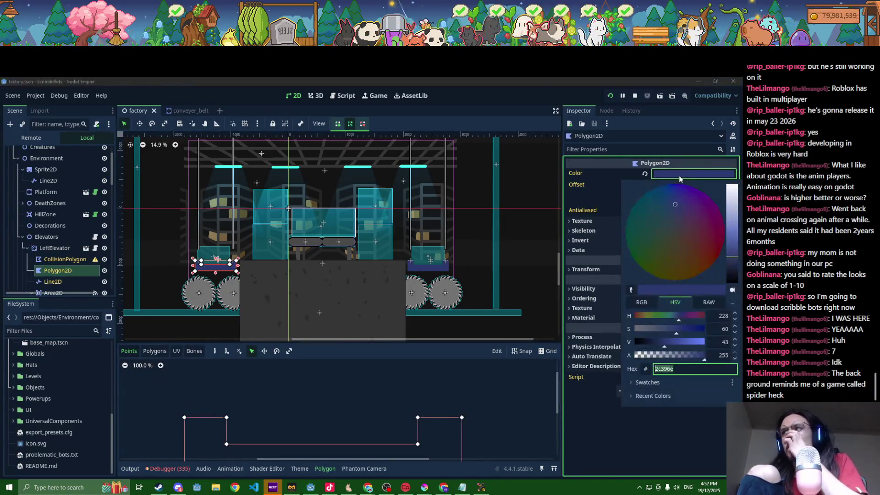
{"action": "mouse_move", "coordinate": [676, 342]}
{"action": "left_mouse_down"}
{"action": "mouse_move", "coordinate": [686, 343]}
{"action": "mouse_move", "coordinate": [665, 343]}
{"action": "mouse_move", "coordinate": [675, 327]}
{"action": "mouse_move", "coordinate": [665, 331]}
{"action": "left_mouse_up"}
{"action": "left_click", "coordinate": [650, 329]}
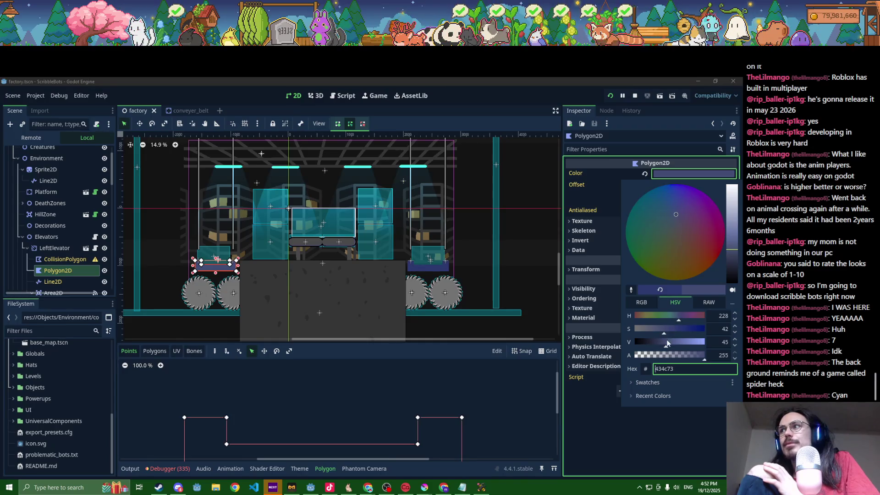
{"action": "scroll", "coordinate": [222, 267], "scroll_direction": "up", "scroll_amount": 5}
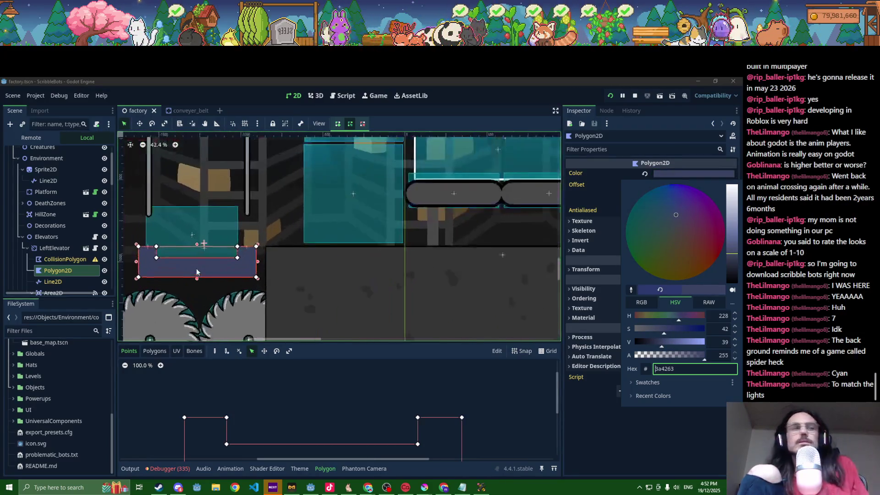
{"action": "left_click", "coordinate": [197, 272]}
{"action": "scroll", "coordinate": [238, 260], "scroll_direction": "down", "scroll_amount": 3}
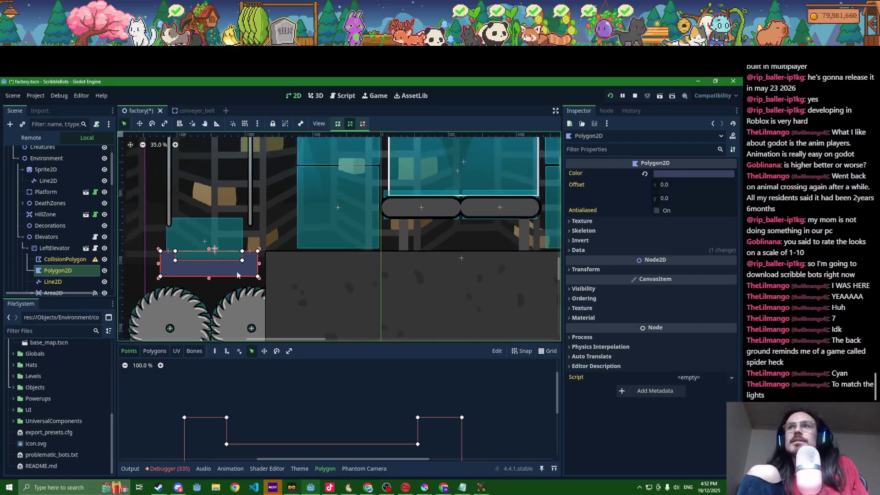
Fine-tune the left platform's hue, lightness and saturation until the colour reads 3d5561.
{"action": "left_click", "coordinate": [678, 173]}
{"action": "left_click", "coordinate": [673, 315]}
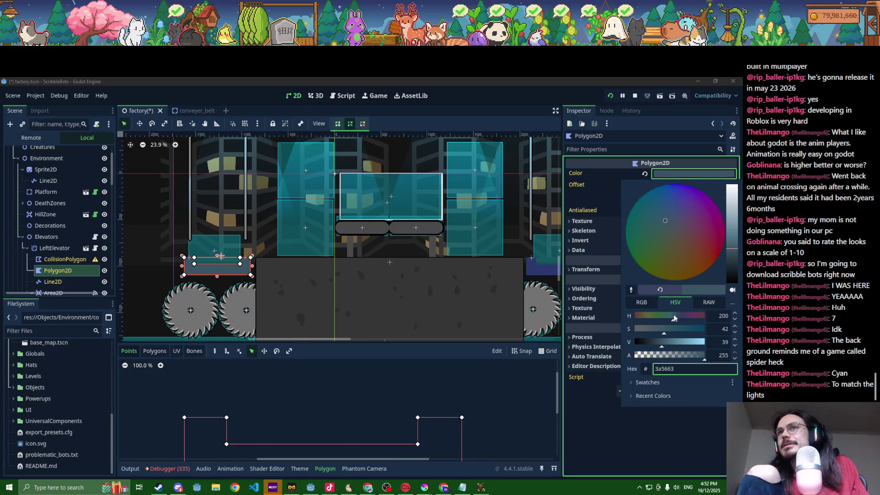
{"action": "left_click", "coordinate": [683, 342]}
{"action": "left_click_drag", "start_coordinate": [683, 341], "coordinate": [670, 332]}
{"action": "left_click", "coordinate": [682, 330]}
{"action": "scroll", "coordinate": [444, 271], "scroll_direction": "down", "scroll_amount": 3}
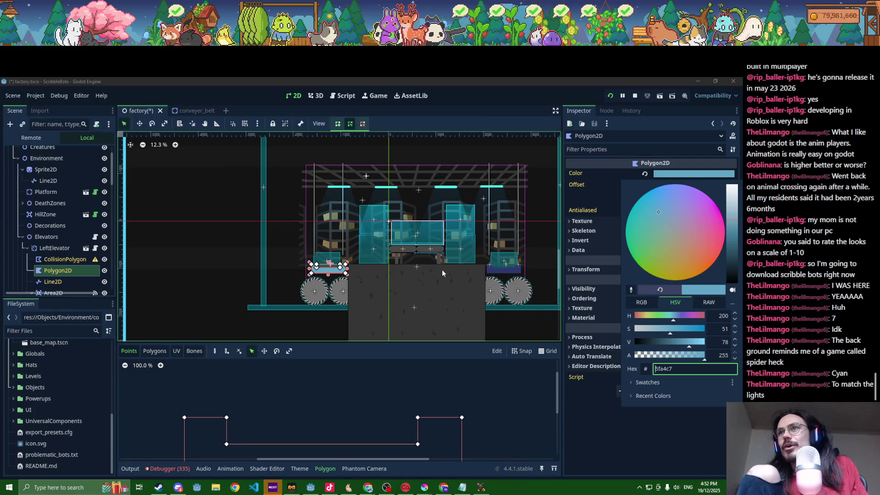
{"action": "scroll", "coordinate": [472, 270], "scroll_direction": "up", "scroll_amount": 3}
{"action": "left_click", "coordinate": [681, 330]}
{"action": "left_click", "coordinate": [690, 330]}
{"action": "left_click_drag", "start_coordinate": [689, 343], "coordinate": [662, 345]}
{"action": "left_click", "coordinate": [660, 332]}
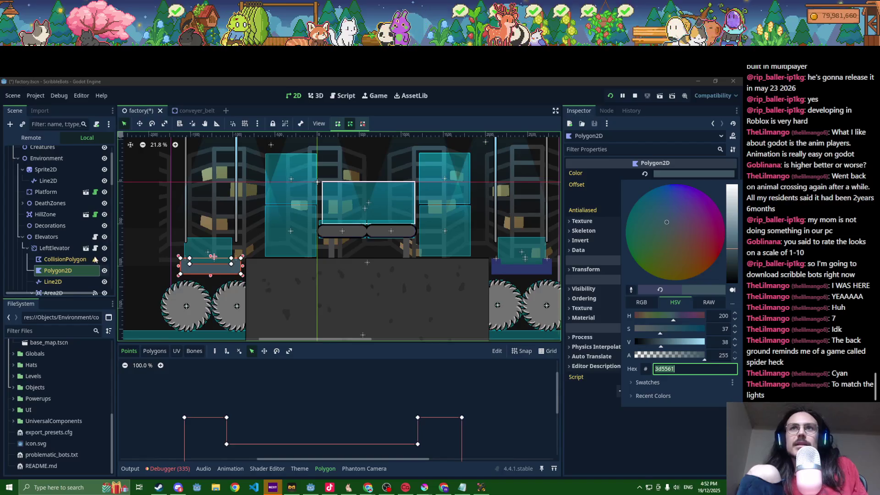
{"action": "scroll", "coordinate": [66, 271], "scroll_direction": "down", "scroll_amount": 3}
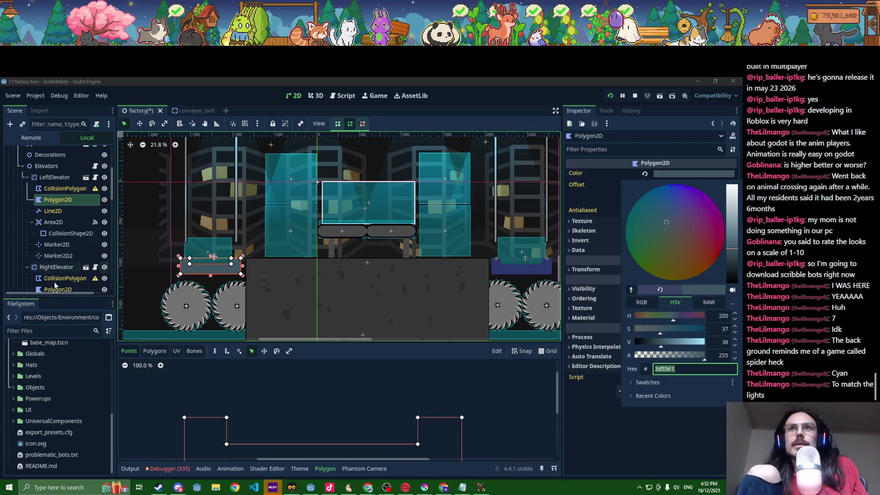
{"action": "left_click", "coordinate": [58, 289]}
{"action": "left_click", "coordinate": [58, 289]}
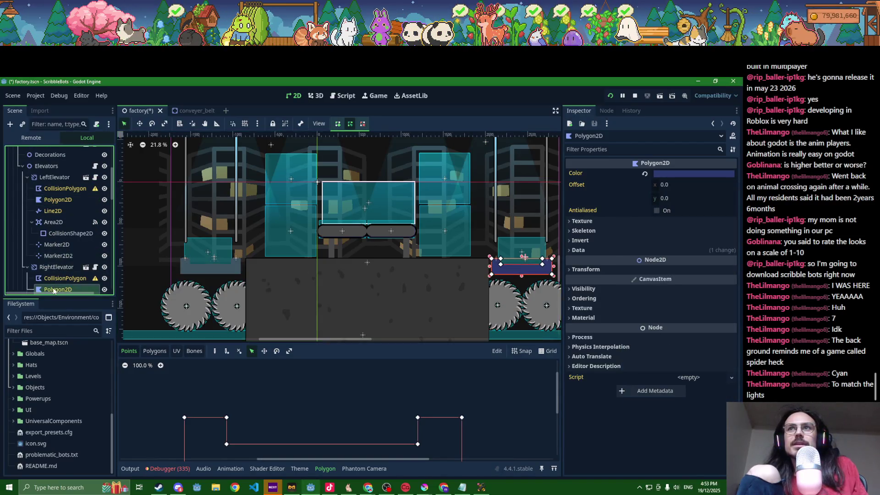
Paste the grey-teal colour onto the right elevator's Polygon2D and save factory.tscn.
{"action": "left_click", "coordinate": [665, 175]}
{"action": "type", "text": "3d5561"}
{"action": "left_click", "coordinate": [665, 174]}
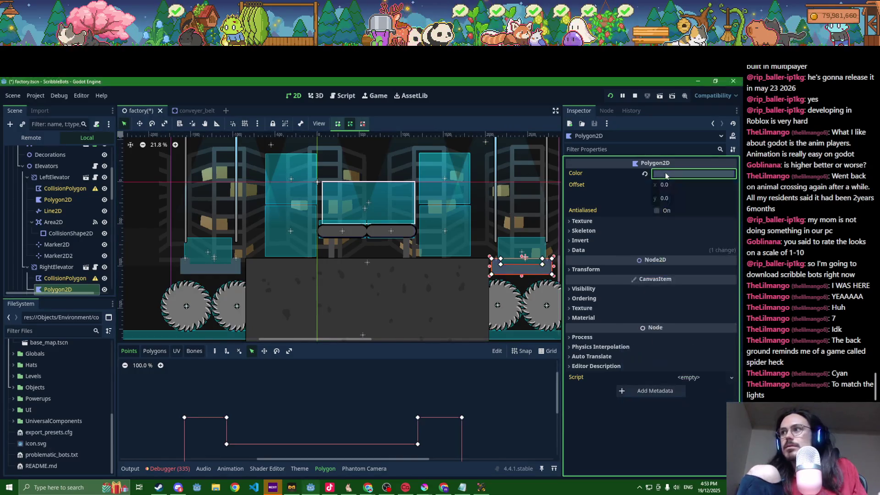
{"action": "key", "text": "ctrl+s"}
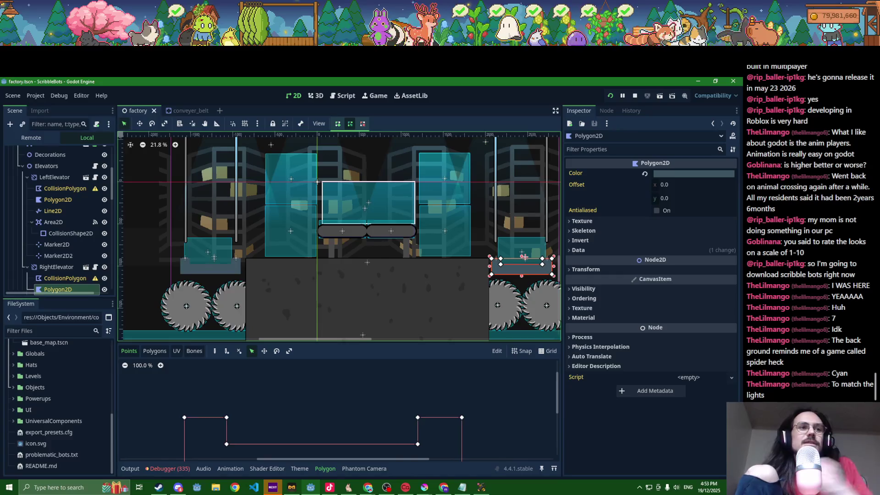
{"action": "key", "text": "alt+Tab"}
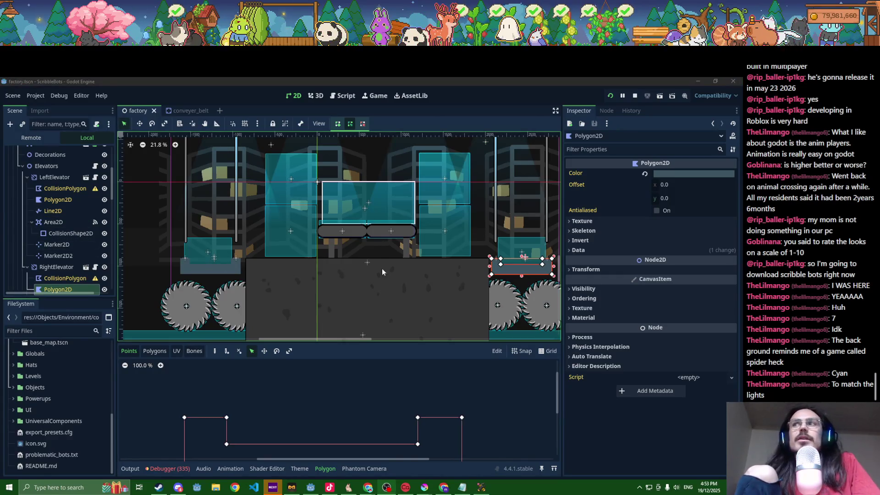
{"action": "left_click", "coordinate": [404, 274]}
{"action": "scroll", "coordinate": [306, 277], "scroll_direction": "up", "scroll_amount": 5}
{"action": "scroll", "coordinate": [358, 207], "scroll_direction": "down", "scroll_amount": 1}
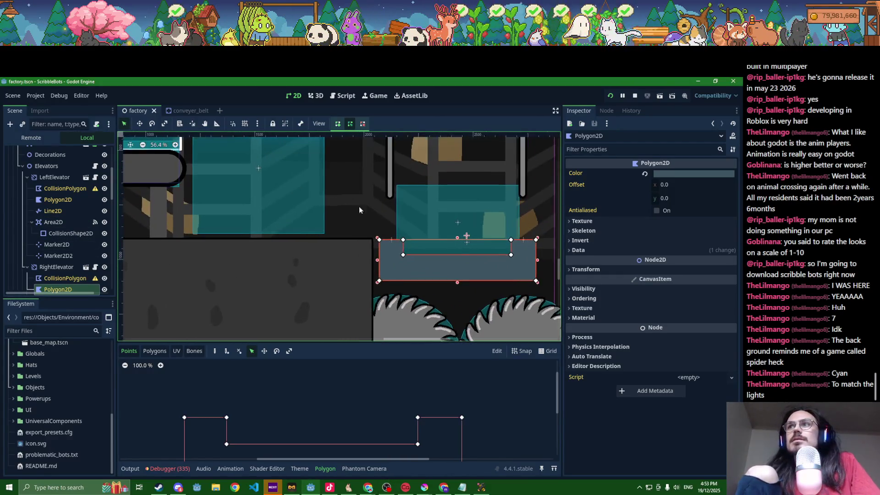
Inspect the background sprite and the StaticPolygon node in the factory scene.
{"action": "left_click", "coordinate": [356, 192]}
{"action": "scroll", "coordinate": [356, 191], "scroll_direction": "down", "scroll_amount": 1}
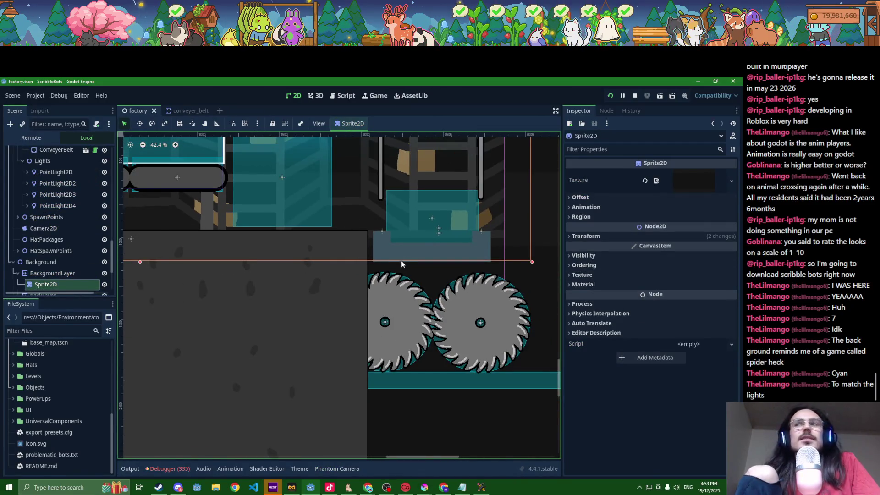
{"action": "scroll", "coordinate": [49, 170], "scroll_direction": "up", "scroll_amount": 3}
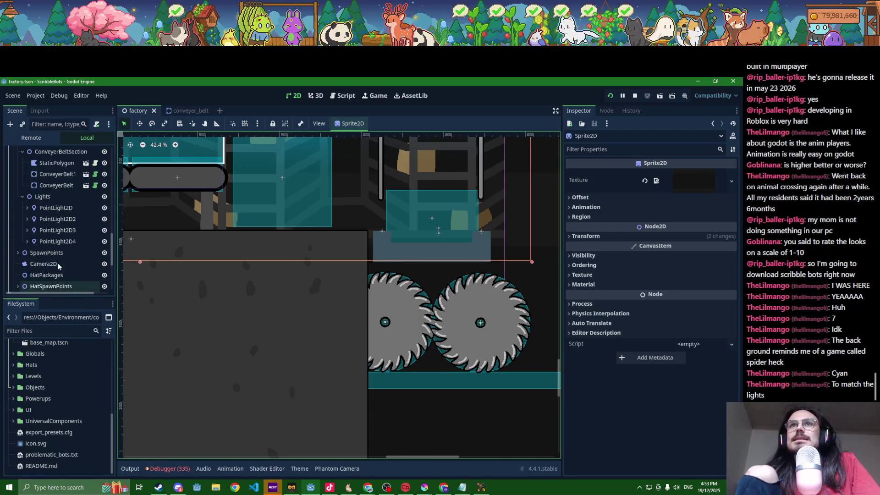
{"action": "left_click", "coordinate": [50, 164]}
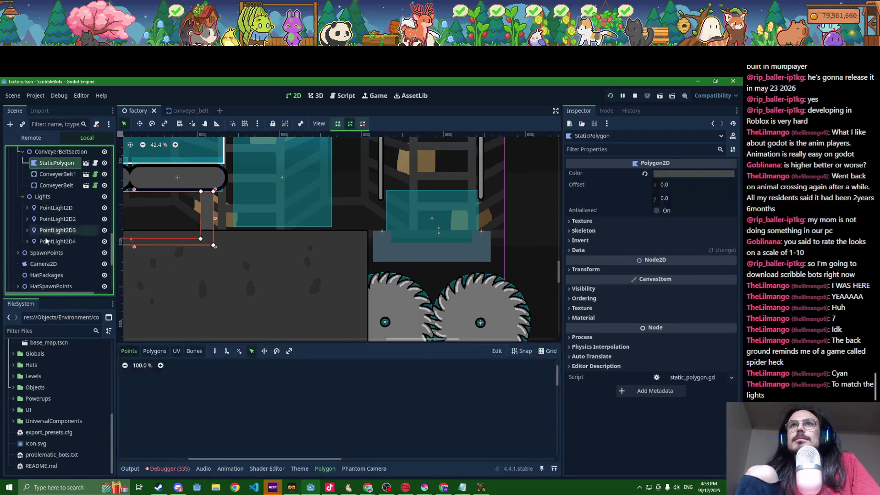
{"action": "scroll", "coordinate": [44, 233], "scroll_direction": "up", "scroll_amount": 4}
{"action": "scroll", "coordinate": [42, 235], "scroll_direction": "down", "scroll_amount": 1}
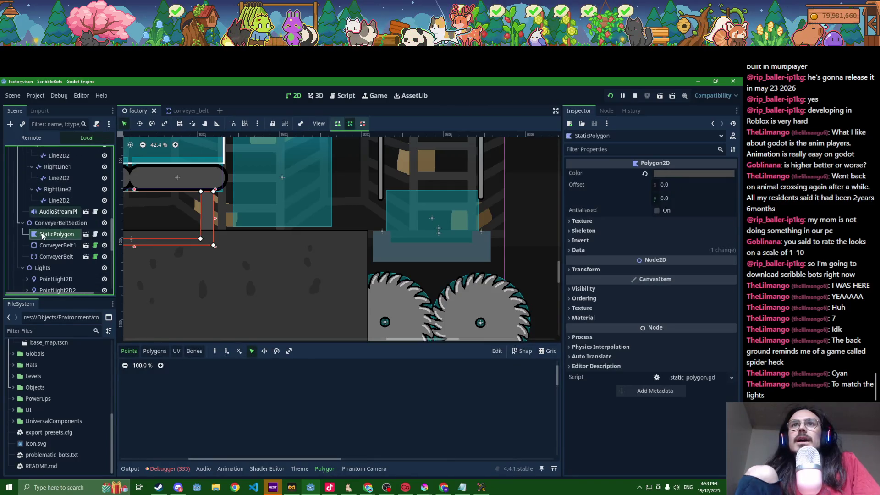
{"action": "scroll", "coordinate": [42, 236], "scroll_direction": "down", "scroll_amount": 7}
{"action": "scroll", "coordinate": [42, 236], "scroll_direction": "up", "scroll_amount": 8}
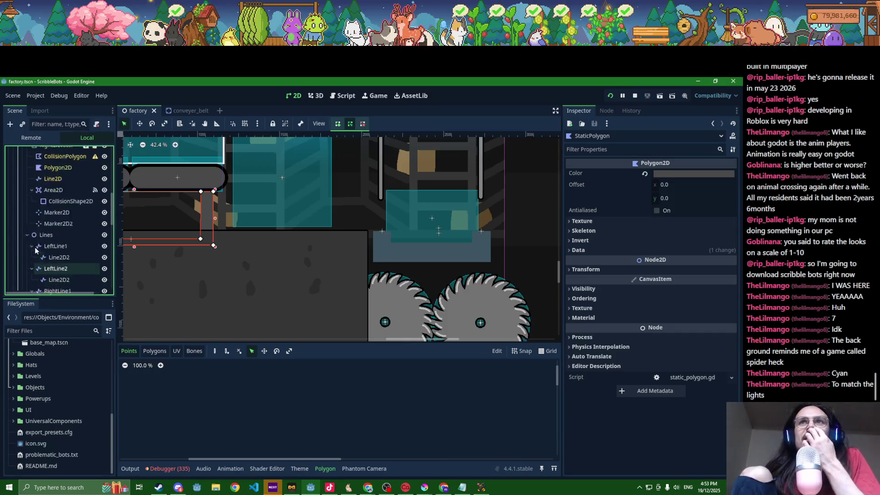
Lighten the right elevator polygon's colour to teal R 0.09, G 0.36, B 0.49.
{"action": "left_click", "coordinate": [440, 247]}
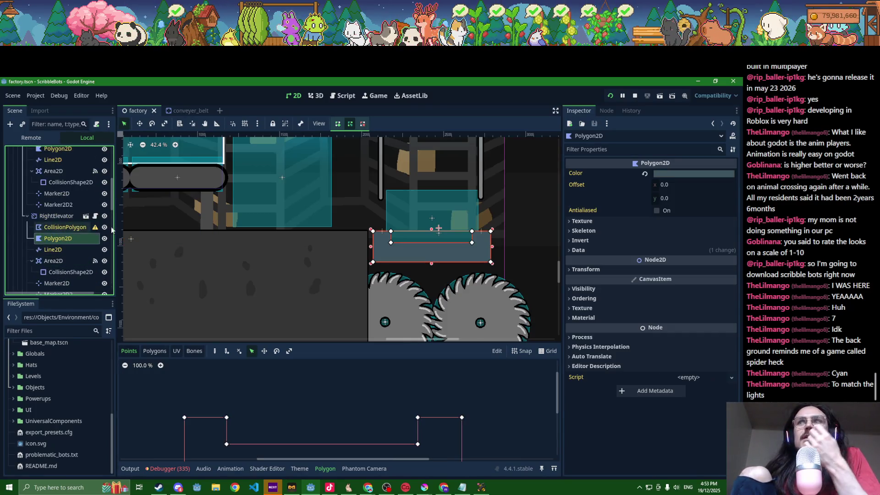
{"action": "left_click", "coordinate": [665, 173]}
{"action": "mouse_move", "coordinate": [669, 344]}
{"action": "left_mouse_down"}
{"action": "mouse_move", "coordinate": [687, 346]}
{"action": "mouse_move", "coordinate": [670, 347]}
{"action": "mouse_move", "coordinate": [684, 332]}
{"action": "mouse_move", "coordinate": [717, 326]}
{"action": "mouse_move", "coordinate": [692, 337]}
{"action": "left_mouse_up"}
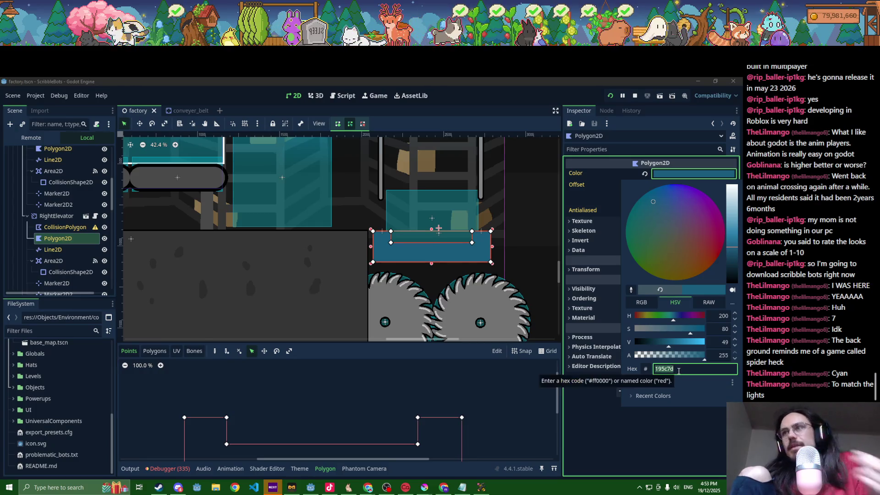
{"action": "scroll", "coordinate": [253, 289], "scroll_direction": "down", "scroll_amount": 9}
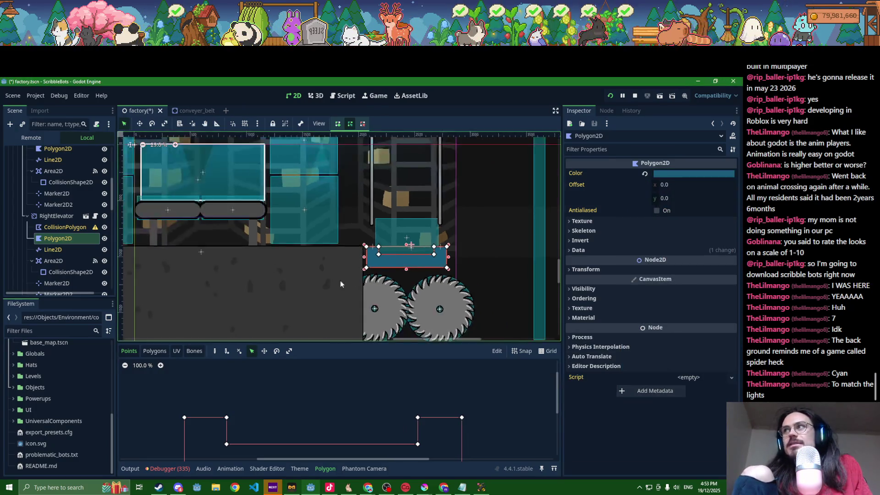
{"action": "left_click_drag", "start_coordinate": [253, 289], "coordinate": [339, 291]}
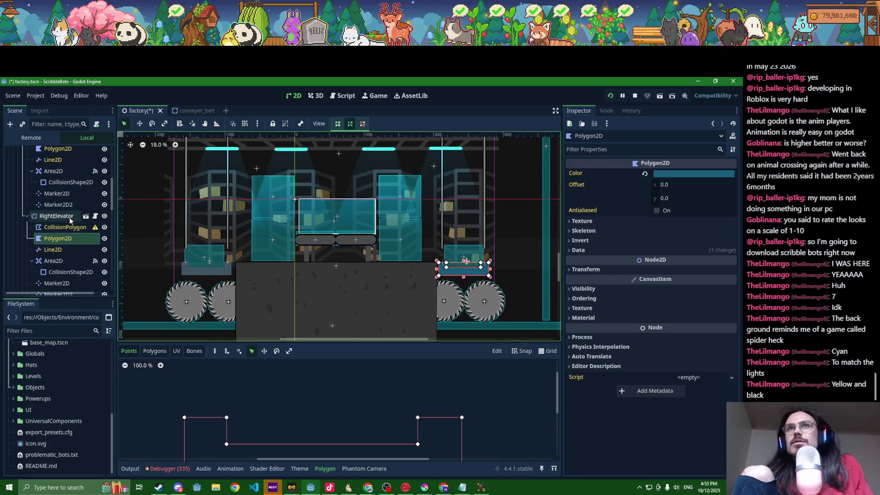
Check the left platform polygon's colour and save the factory scene.
{"action": "left_click", "coordinate": [57, 148]}
{"action": "left_click", "coordinate": [673, 173]}
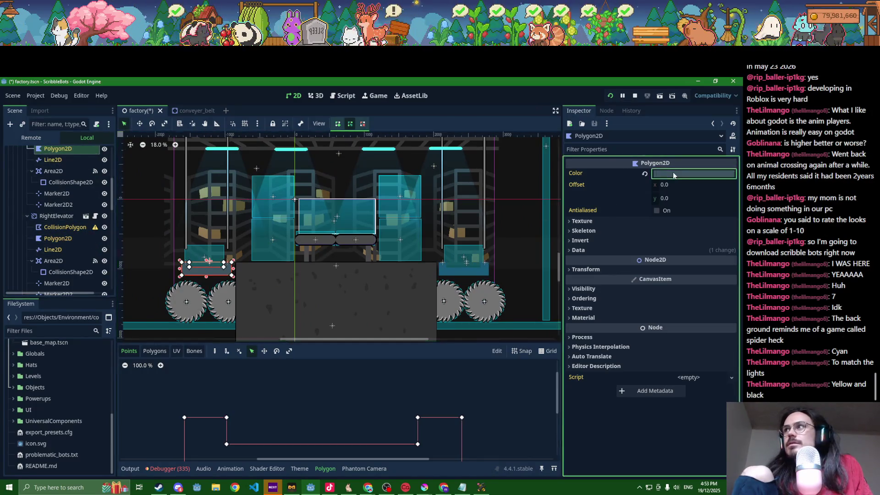
{"action": "left_click", "coordinate": [673, 172]}
{"action": "key", "text": "ctrl+s"}
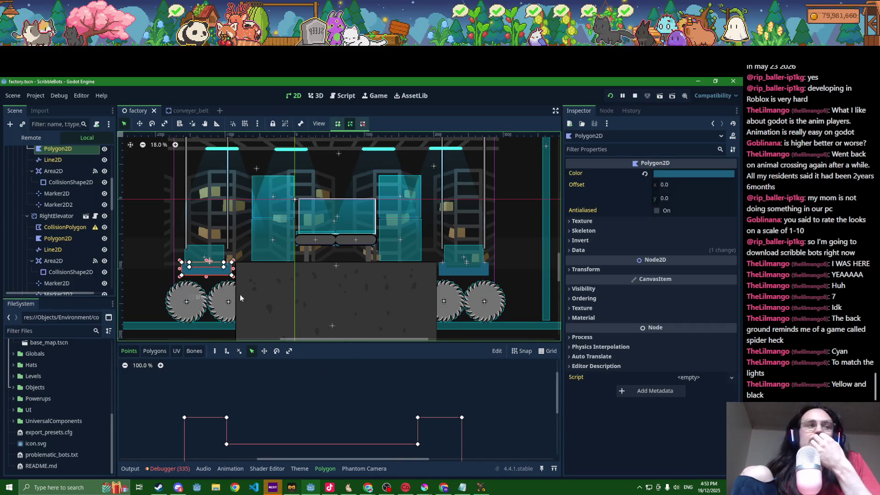
Run the project with F5 and open the local game lobby.
{"action": "scroll", "coordinate": [247, 281], "scroll_direction": "up", "scroll_amount": 5}
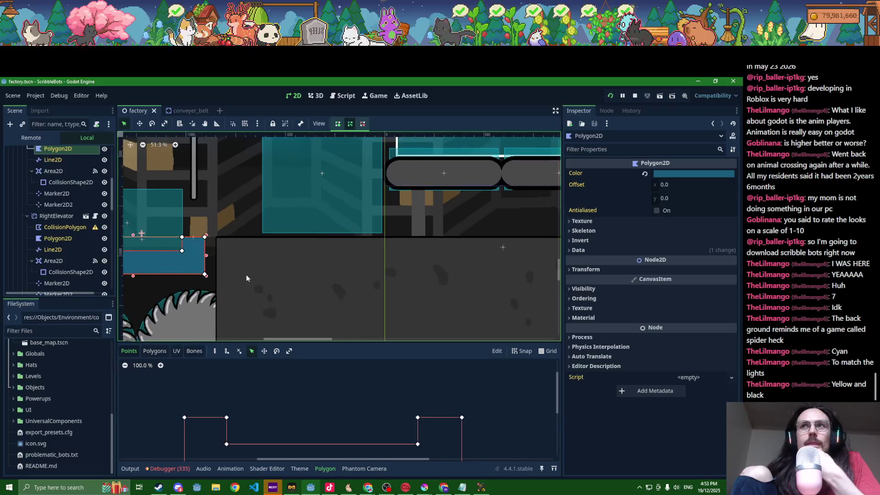
{"action": "key", "text": "F5"}
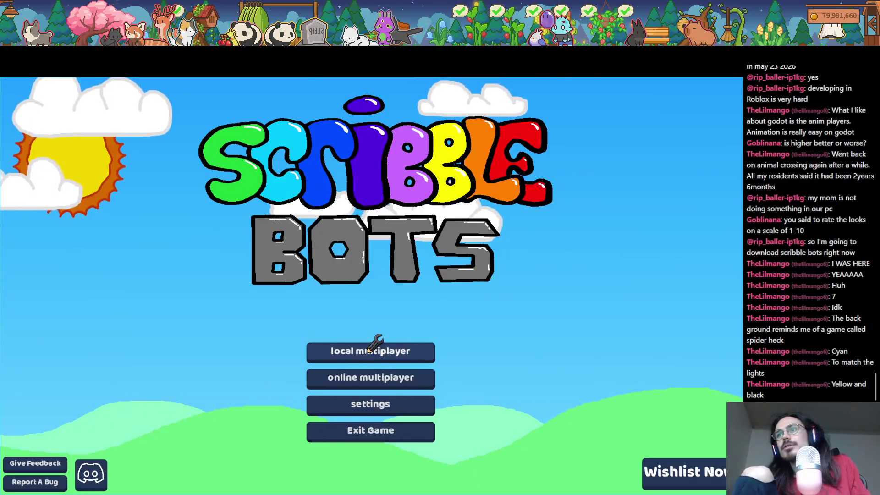
{"action": "left_click", "coordinate": [371, 350]}
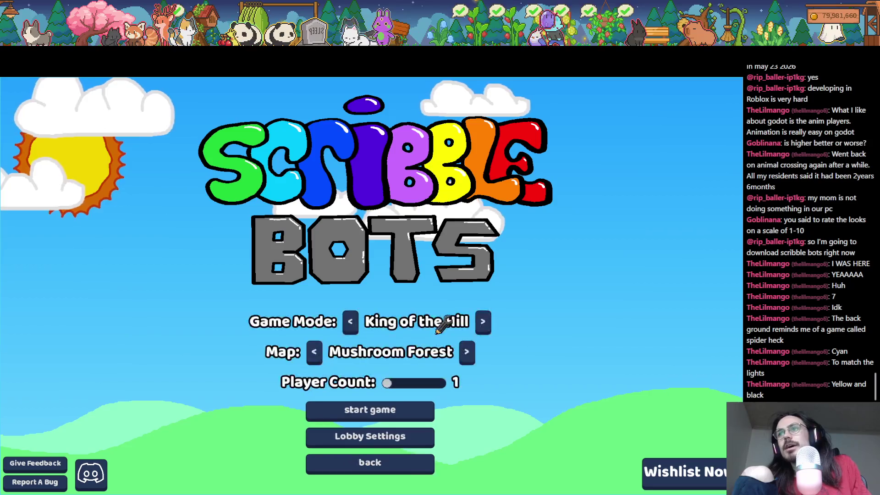
Switch the map to Robot Factory and start the game.
{"action": "left_click", "coordinate": [332, 351]}
{"action": "left_click", "coordinate": [332, 351]}
{"action": "left_click", "coordinate": [370, 410]}
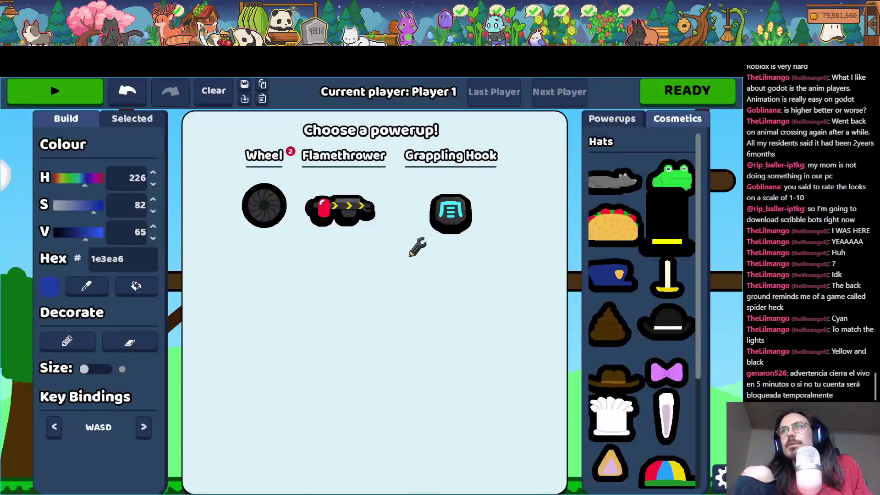
Draw the blue bot's body outline with a bent leg and a right-side limb.
{"action": "mouse_move", "coordinate": [374, 249]}
{"action": "left_mouse_down"}
{"action": "mouse_move", "coordinate": [261, 297]}
{"action": "mouse_move", "coordinate": [362, 339]}
{"action": "left_mouse_up"}
{"action": "mouse_move", "coordinate": [501, 296]}
{"action": "left_mouse_down"}
{"action": "mouse_move", "coordinate": [348, 292]}
{"action": "mouse_move", "coordinate": [448, 349]}
{"action": "mouse_move", "coordinate": [498, 296]}
{"action": "left_mouse_up"}
{"action": "mouse_move", "coordinate": [433, 323]}
{"action": "left_mouse_down"}
{"action": "mouse_move", "coordinate": [350, 316]}
{"action": "mouse_move", "coordinate": [339, 415]}
{"action": "left_mouse_up"}
{"action": "mouse_move", "coordinate": [476, 327]}
{"action": "left_mouse_down"}
{"action": "mouse_move", "coordinate": [508, 331]}
{"action": "mouse_move", "coordinate": [589, 419]}
{"action": "mouse_move", "coordinate": [566, 412]}
{"action": "left_mouse_up"}
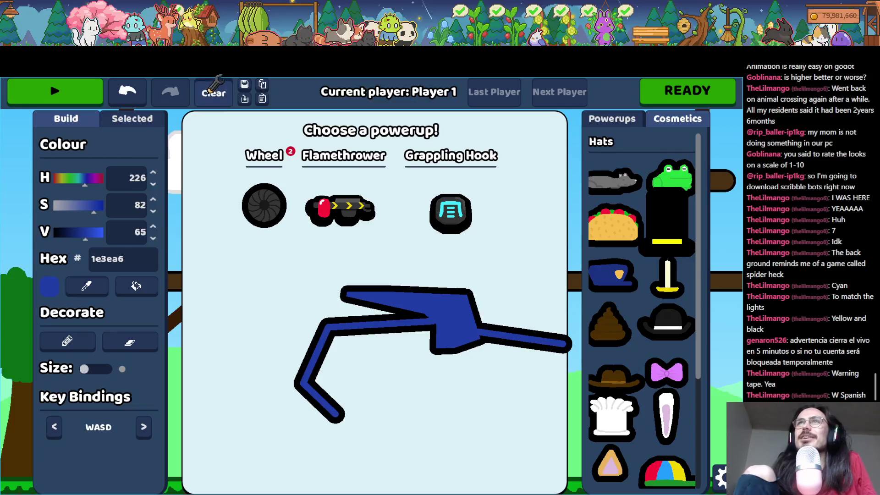
Clear the canvas, draw a new body, bent arm and thin right limb, then start the level.
{"action": "left_click", "coordinate": [213, 90]}
{"action": "mouse_move", "coordinate": [439, 264]}
{"action": "left_mouse_down"}
{"action": "mouse_move", "coordinate": [330, 263]}
{"action": "mouse_move", "coordinate": [340, 311]}
{"action": "mouse_move", "coordinate": [436, 270]}
{"action": "left_mouse_up"}
{"action": "mouse_move", "coordinate": [309, 275]}
{"action": "left_mouse_down"}
{"action": "mouse_move", "coordinate": [249, 390]}
{"action": "mouse_move", "coordinate": [250, 424]}
{"action": "left_mouse_up"}
{"action": "mouse_move", "coordinate": [418, 285]}
{"action": "left_mouse_down"}
{"action": "mouse_move", "coordinate": [521, 287]}
{"action": "mouse_move", "coordinate": [523, 419]}
{"action": "left_mouse_up"}
{"action": "left_click", "coordinate": [55, 91]}
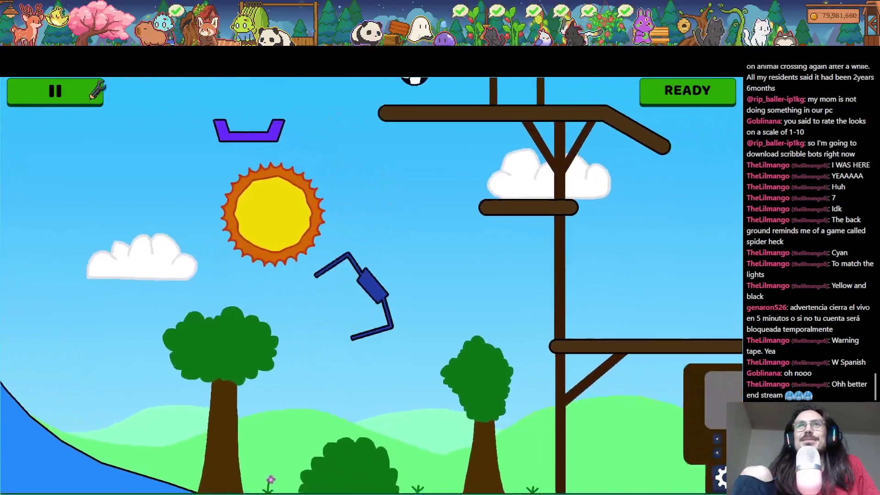
Redraw the bot as a filled body with a leg, play the level and fly upward.
{"action": "left_click", "coordinate": [89, 92]}
{"action": "left_click", "coordinate": [335, 346]}
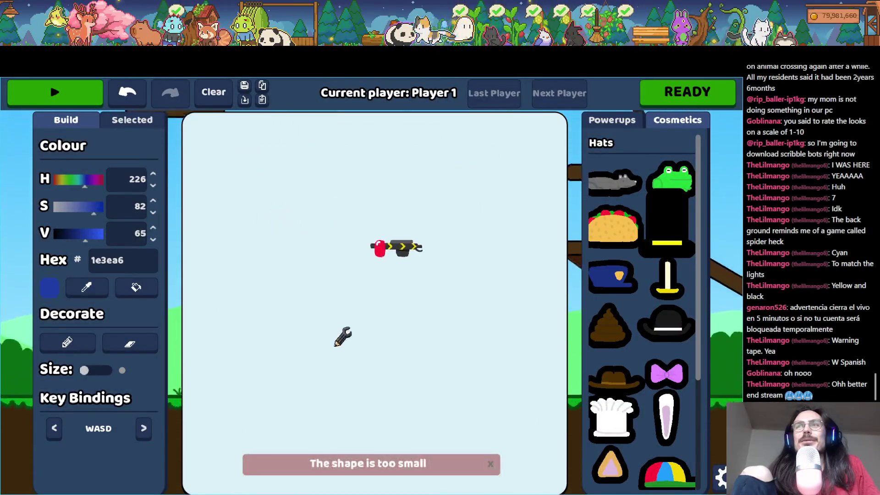
{"action": "mouse_move", "coordinate": [345, 204]}
{"action": "left_mouse_down"}
{"action": "mouse_move", "coordinate": [403, 278]}
{"action": "mouse_move", "coordinate": [335, 318]}
{"action": "mouse_move", "coordinate": [298, 430]}
{"action": "left_mouse_up"}
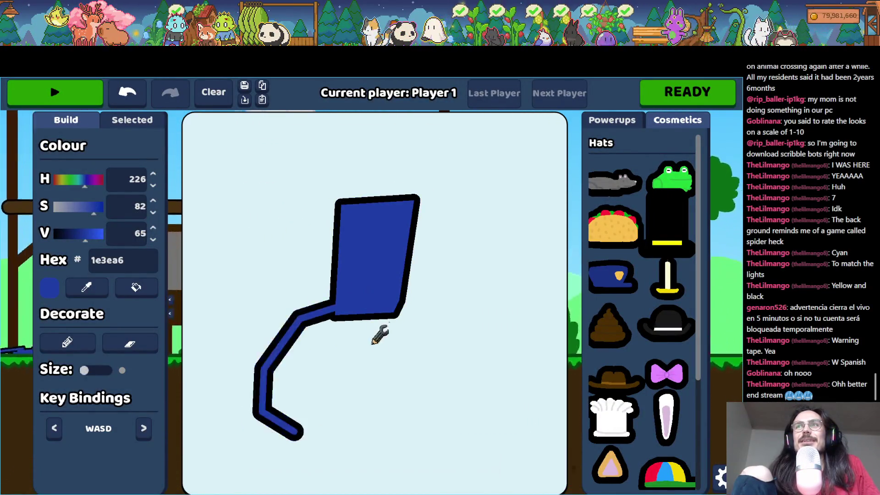
{"action": "left_click", "coordinate": [90, 101]}
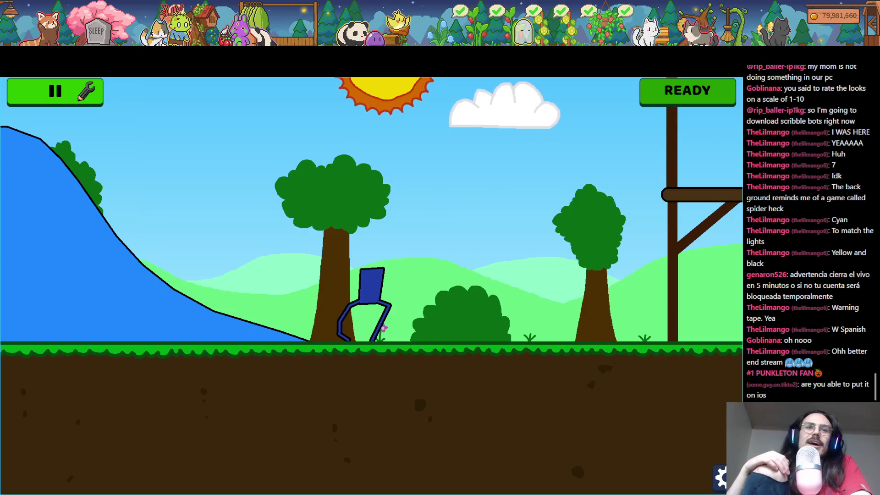
{"action": "key", "text": "space"}
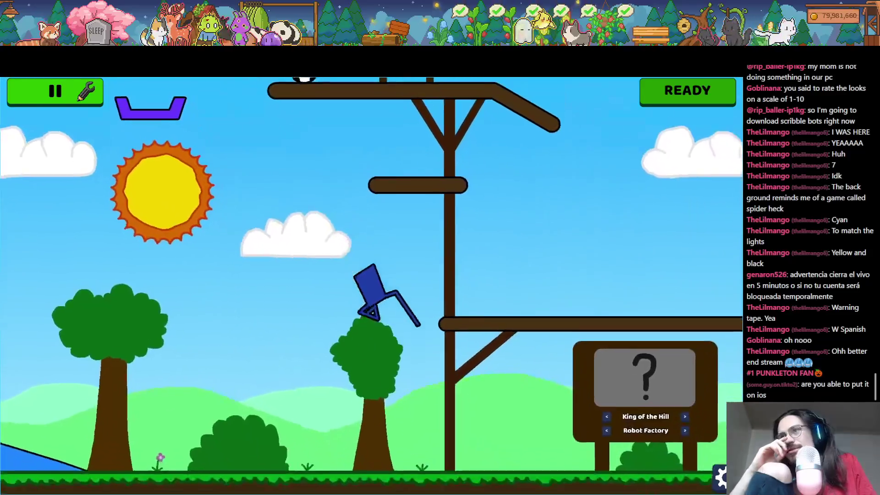
{"action": "key", "text": "space"}
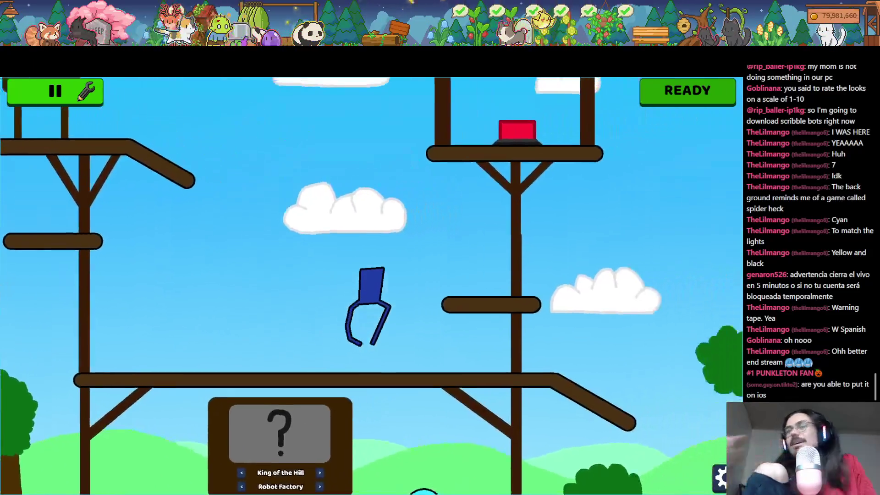
Clear the bot, draw a new looped body with a limb, and play the level again.
{"action": "left_click", "coordinate": [86, 91]}
{"action": "left_click", "coordinate": [213, 92]}
{"action": "mouse_move", "coordinate": [384, 178]}
{"action": "left_mouse_down"}
{"action": "mouse_move", "coordinate": [284, 166]}
{"action": "mouse_move", "coordinate": [361, 306]}
{"action": "mouse_move", "coordinate": [353, 147]}
{"action": "mouse_move", "coordinate": [351, 156]}
{"action": "left_mouse_up"}
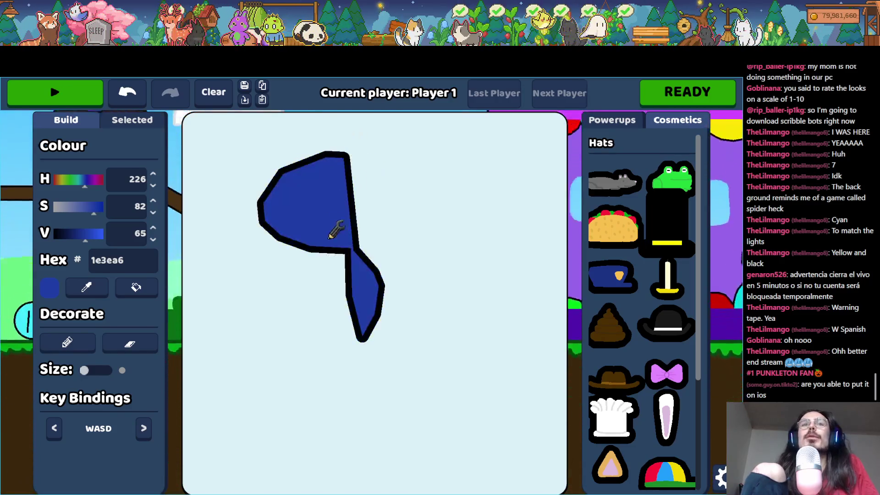
{"action": "mouse_move", "coordinate": [357, 317]}
{"action": "left_mouse_down"}
{"action": "mouse_move", "coordinate": [337, 316]}
{"action": "mouse_move", "coordinate": [323, 394]}
{"action": "mouse_move", "coordinate": [403, 350]}
{"action": "mouse_move", "coordinate": [387, 394]}
{"action": "left_mouse_up"}
{"action": "left_click", "coordinate": [97, 92]}
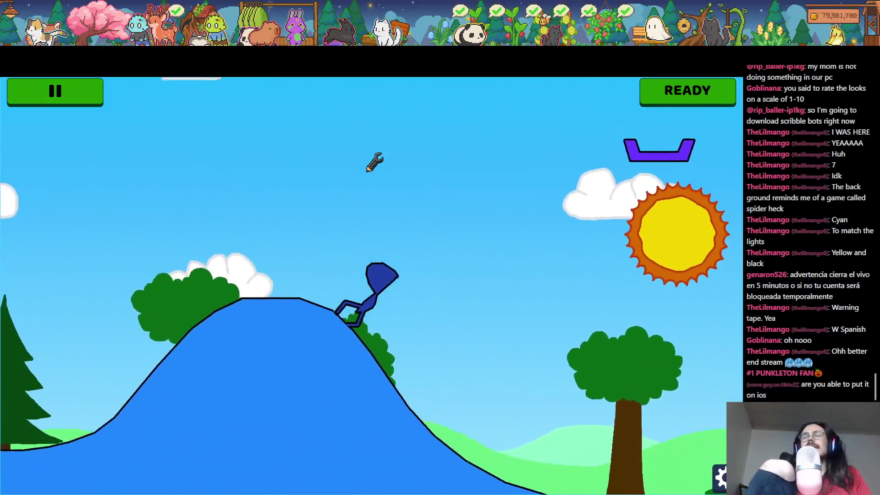
{"action": "key", "text": "alt+Tab"}
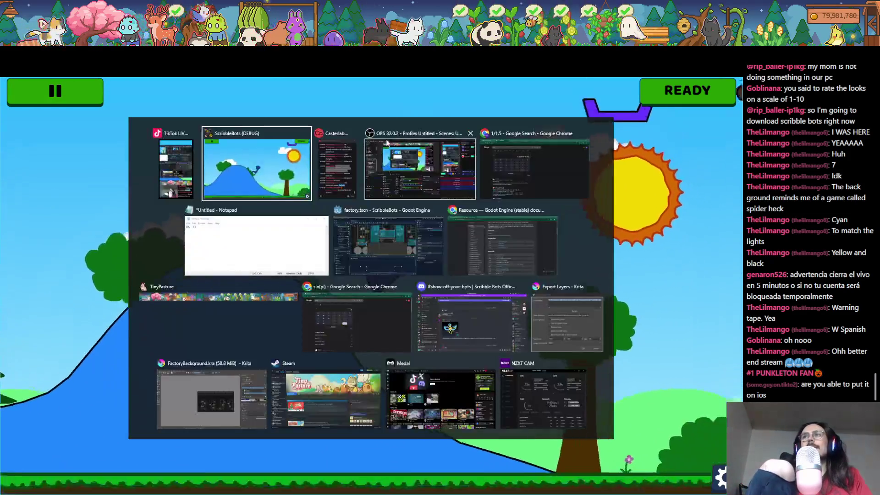
Back in Godot, stop the running game and run the project again.
{"action": "key", "text": "Tab"}
{"action": "key", "text": "Tab"}
{"action": "key", "text": "Tab"}
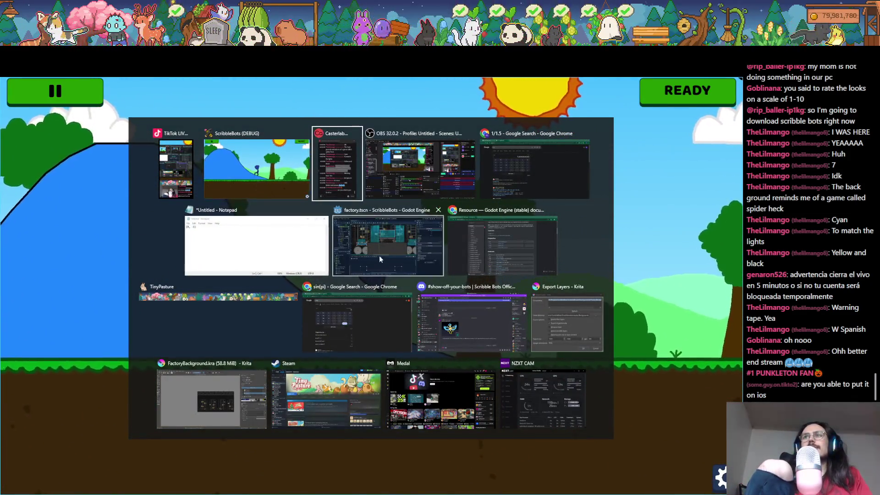
{"action": "left_click", "coordinate": [635, 96]}
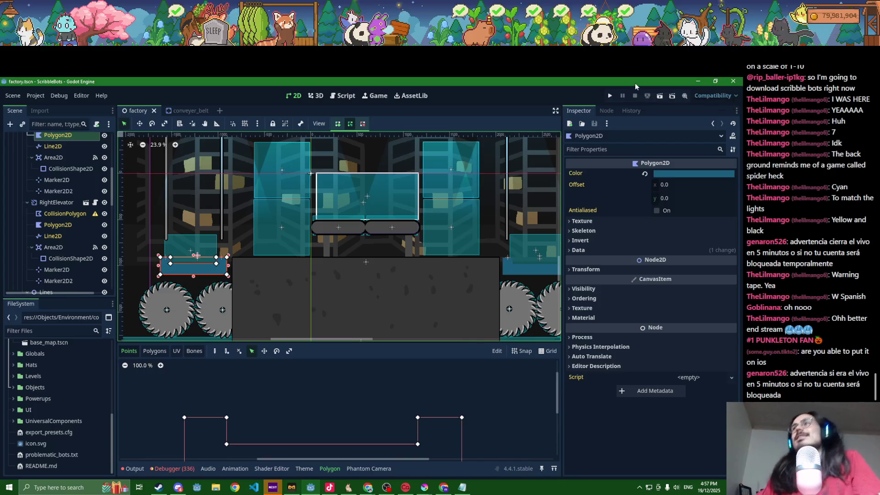
{"action": "left_click", "coordinate": [609, 95]}
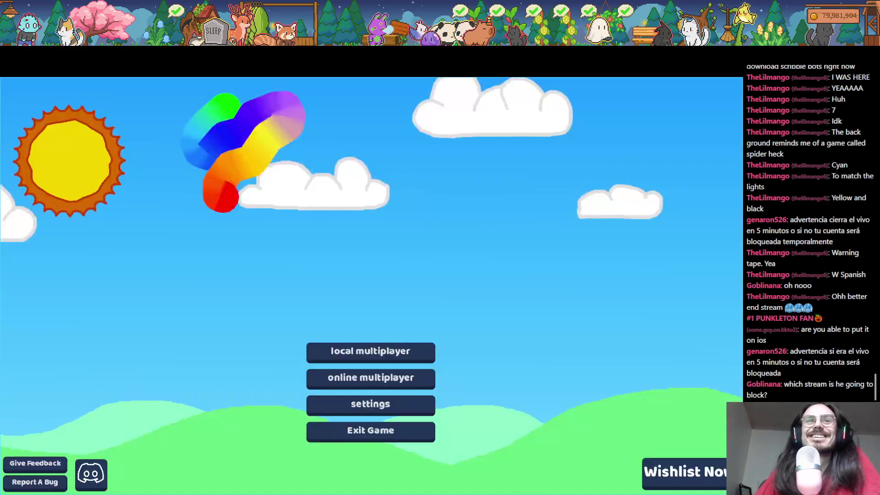
In the local multiplayer lobby, cycle the game mode and map to King of the Hill.
{"action": "left_click", "coordinate": [399, 353]}
{"action": "left_click", "coordinate": [382, 322]}
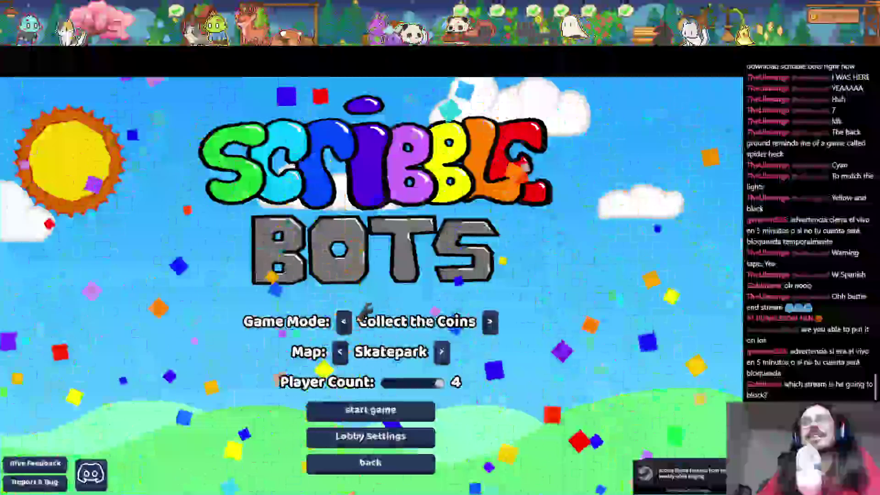
{"action": "left_click", "coordinate": [341, 321]}
Exit the game and switch Godot to the BaseKingOfTheHillMap script.
{"action": "key", "text": "Escape"}
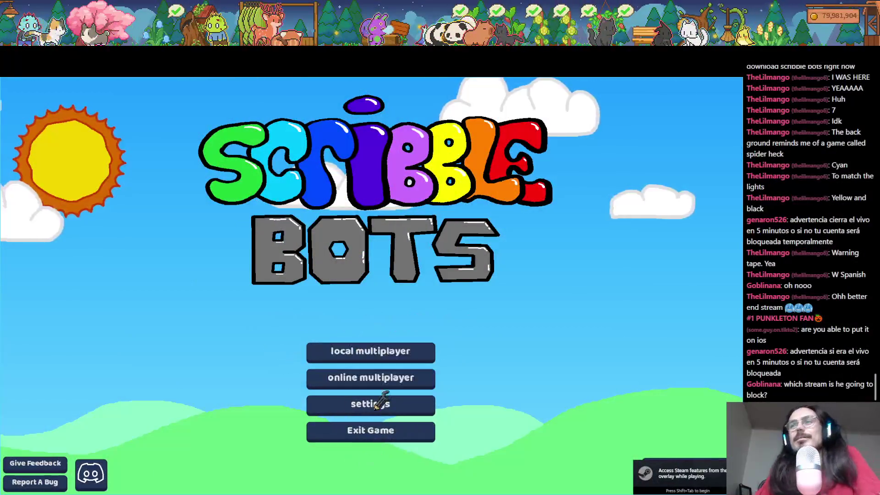
{"action": "key", "text": "Escape"}
{"action": "left_click", "coordinate": [402, 295]}
{"action": "left_click", "coordinate": [341, 96]}
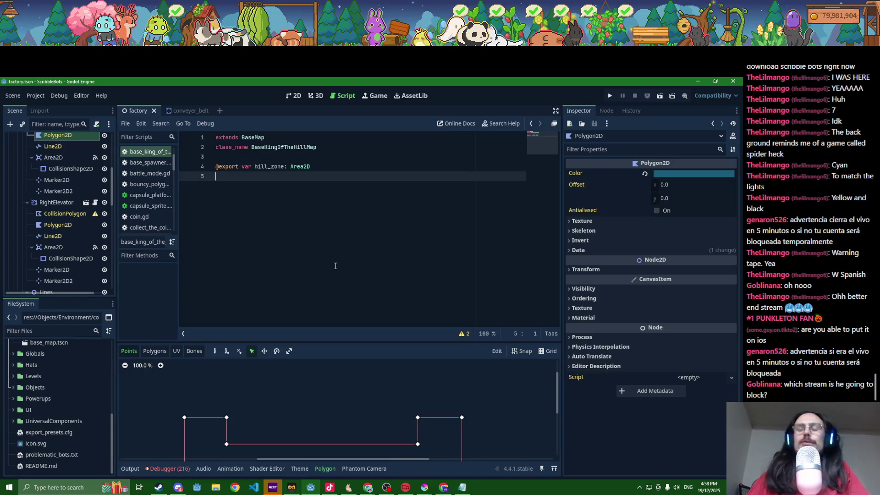
Quick-open the_hill.tscn by searching 'the_' and view it in the 2D editor.
{"action": "key", "text": "shift+alt+o"}
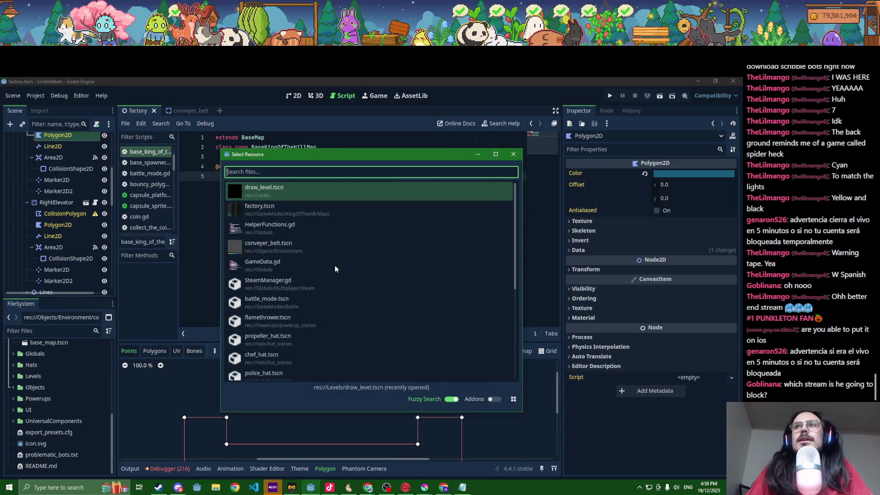
{"action": "type", "text": "the_hi"}
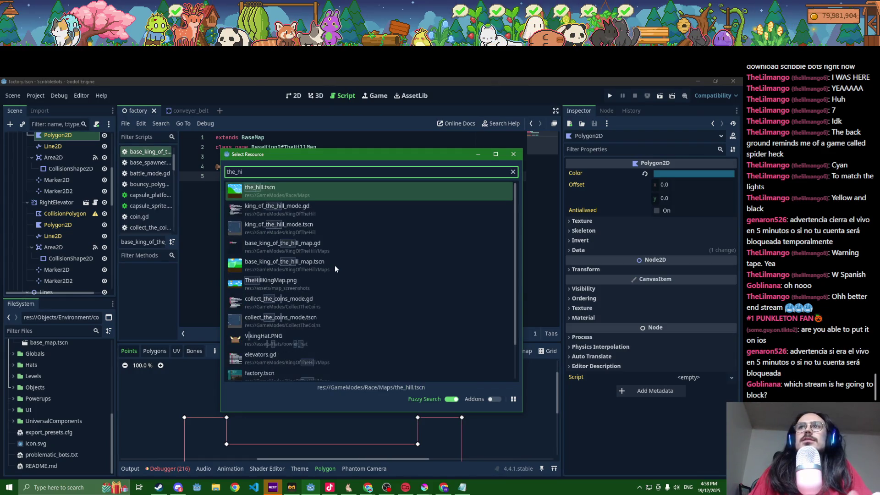
{"action": "key", "text": "Return"}
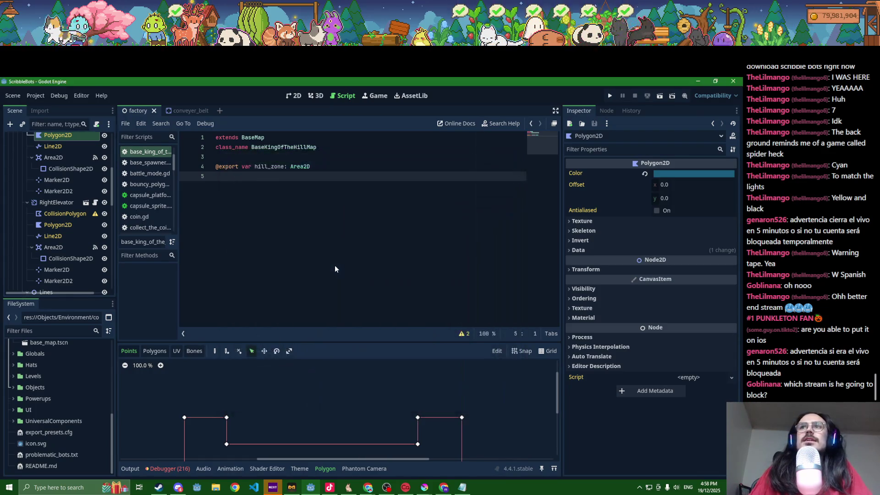
{"action": "left_click", "coordinate": [293, 96]}
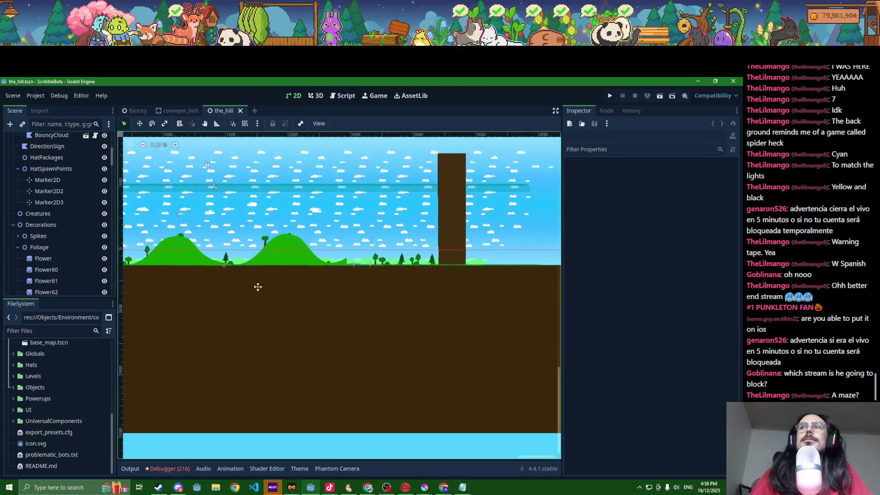
Filter the FileSystem dock for 'the_hil', locate the_hill.tscn, then clear the filter.
{"action": "left_click", "coordinate": [46, 331]}
{"action": "scroll", "coordinate": [18, 385], "scroll_direction": "up", "scroll_amount": 3}
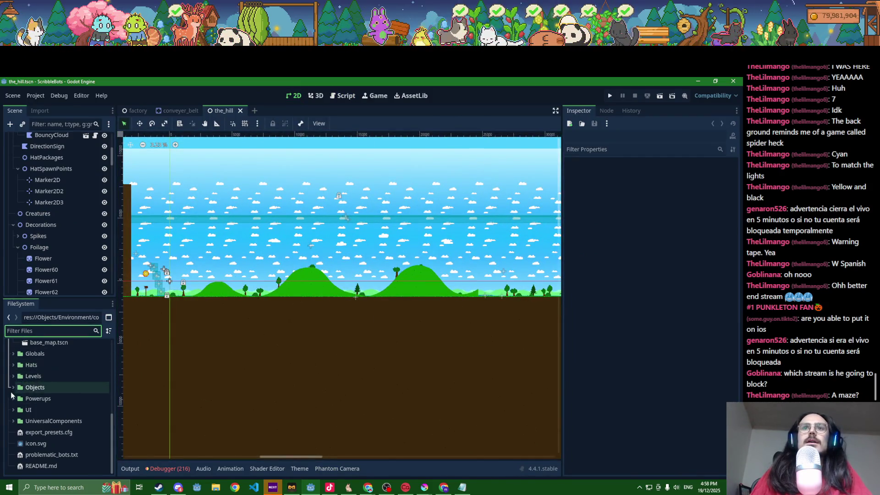
{"action": "type", "text": "the_"}
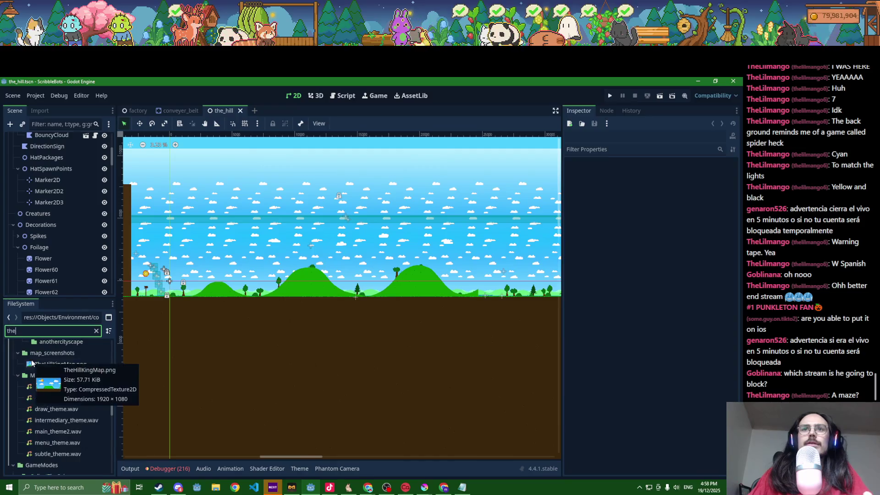
{"action": "type", "text": "hill"}
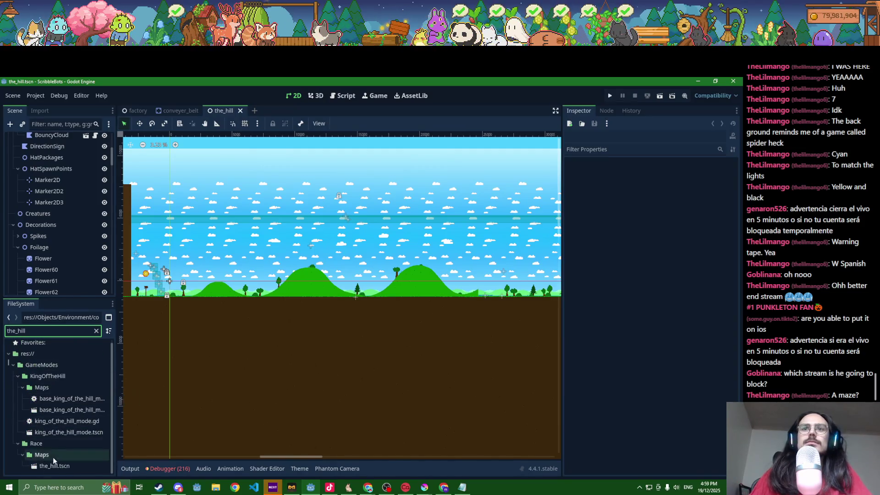
{"action": "left_click", "coordinate": [53, 465]}
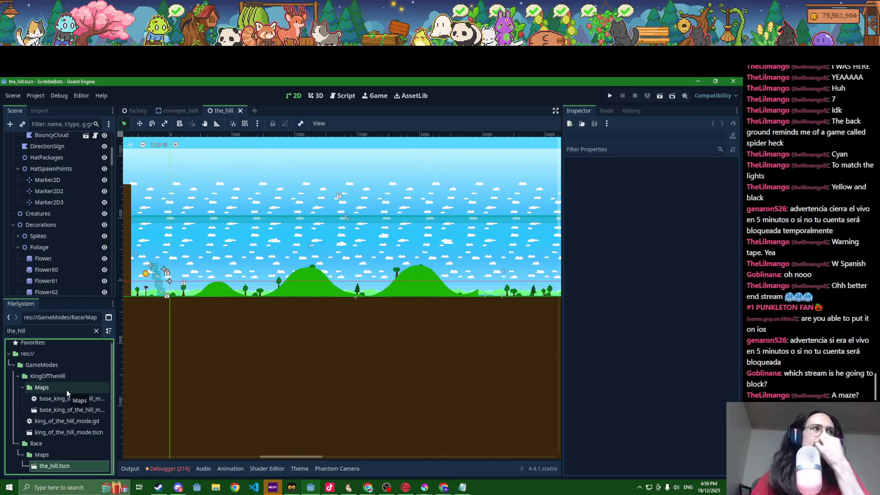
{"action": "left_click", "coordinate": [96, 331]}
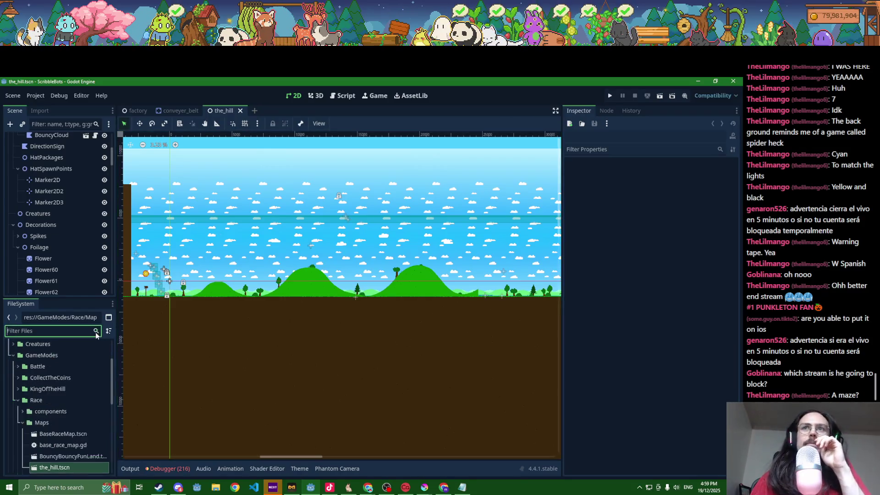
{"action": "scroll", "coordinate": [78, 451], "scroll_direction": "down", "scroll_amount": 2}
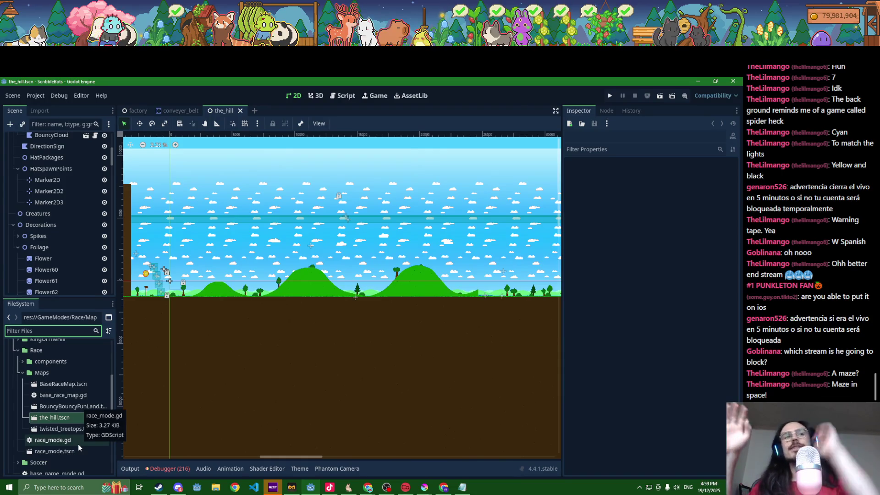
{"action": "left_click", "coordinate": [276, 358]}
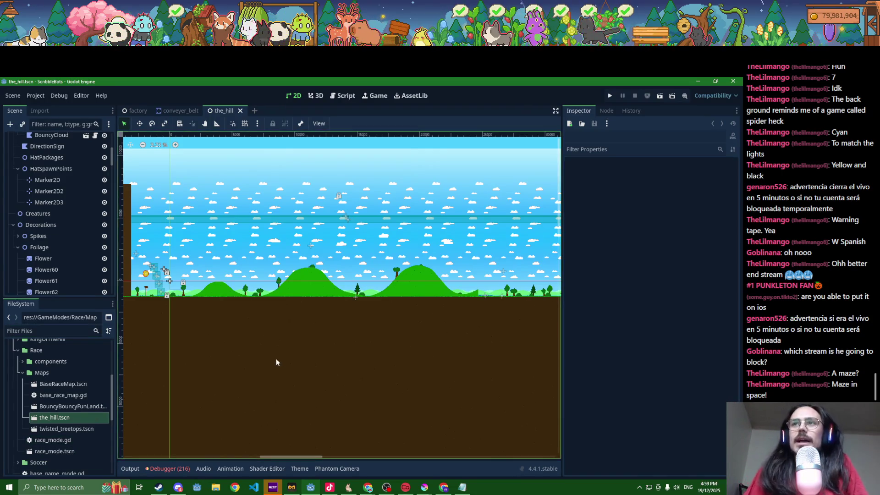
Quick-open space_station.tscn by searching 'space' in the resource search.
{"action": "key", "text": "alt+shift+o"}
{"action": "type", "text": "space"}
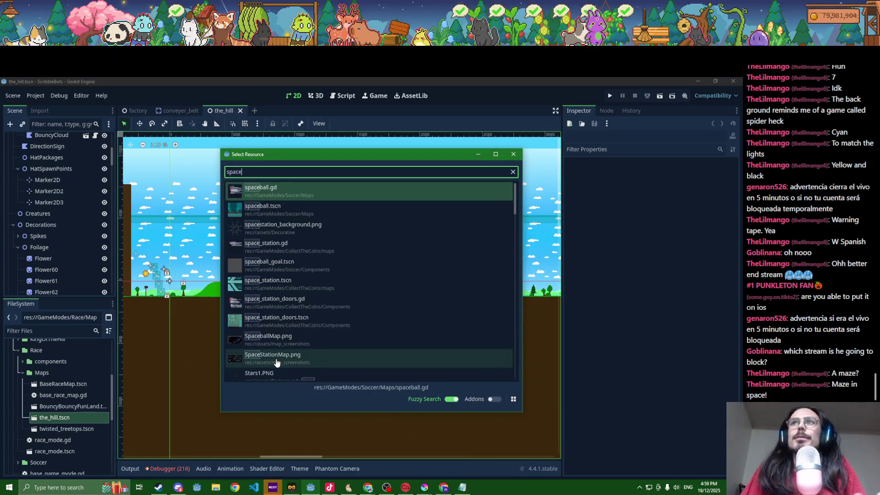
{"action": "key", "text": "Down"}
{"action": "key", "text": "Down"}
{"action": "key", "text": "Down"}
{"action": "key", "text": "Down"}
{"action": "key", "text": "Up"}
{"action": "key", "text": "Up"}
{"action": "key", "text": "Down"}
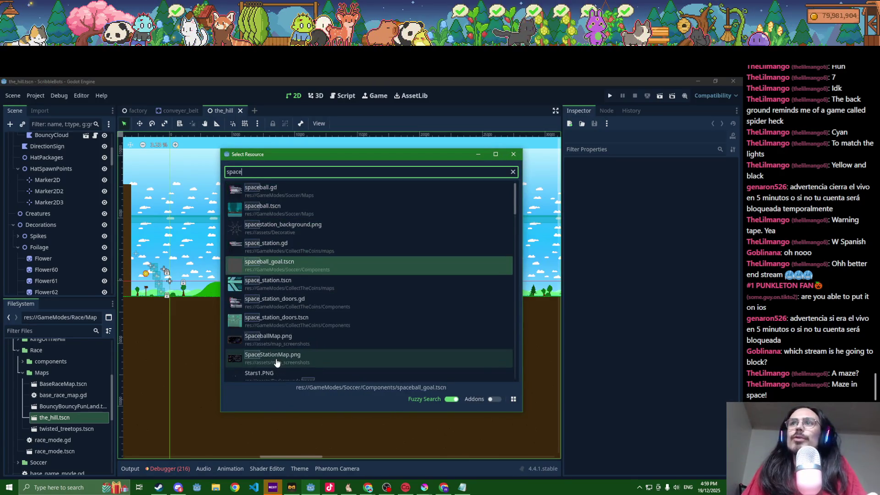
{"action": "key", "text": "Down"}
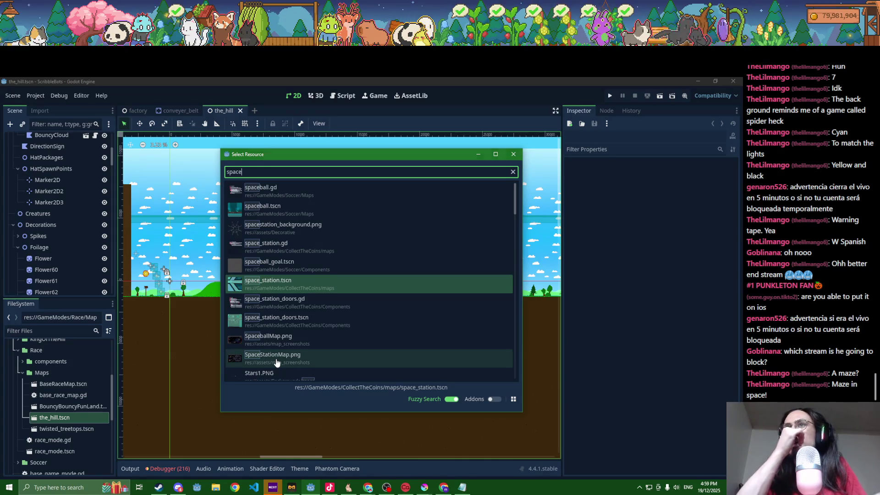
{"action": "key", "text": "Return"}
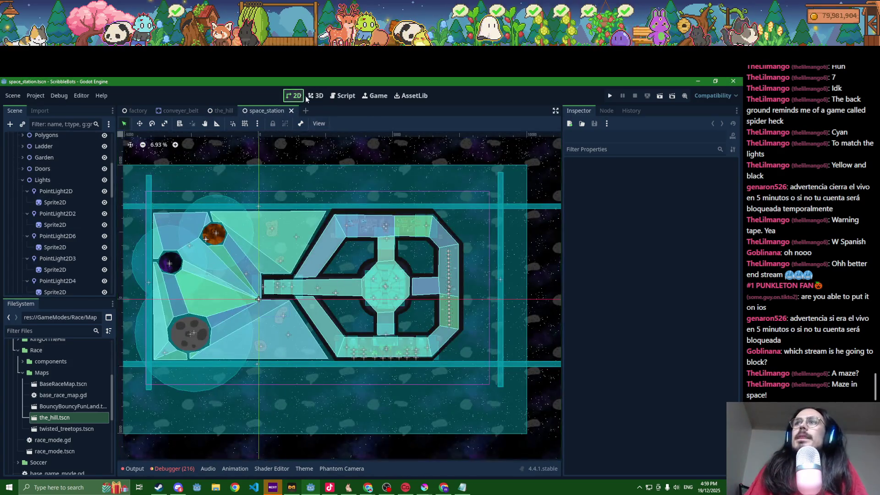
Select the purple planet Planet2 and scroll its Inspector toward the shader parameters.
{"action": "scroll", "coordinate": [351, 263], "scroll_direction": "up", "scroll_amount": 6}
{"action": "scroll", "coordinate": [303, 265], "scroll_direction": "down", "scroll_amount": 3}
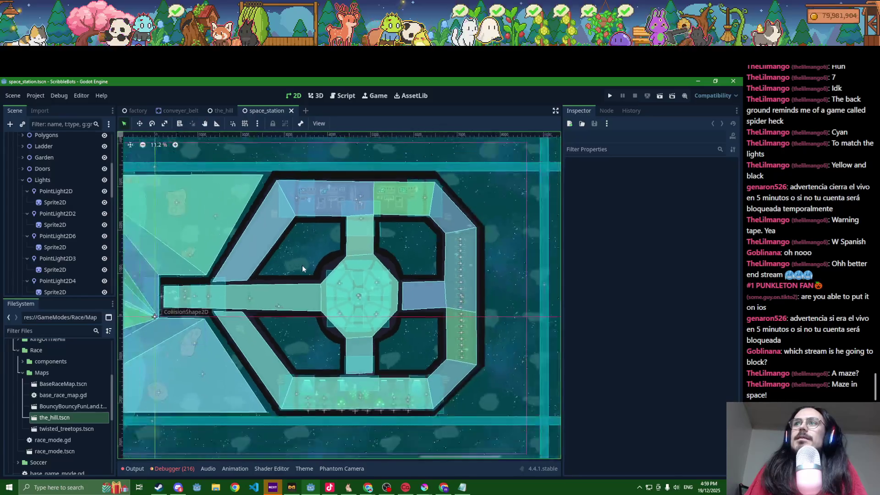
{"action": "scroll", "coordinate": [302, 268], "scroll_direction": "down", "scroll_amount": 2}
{"action": "scroll", "coordinate": [321, 266], "scroll_direction": "left", "scroll_amount": 2}
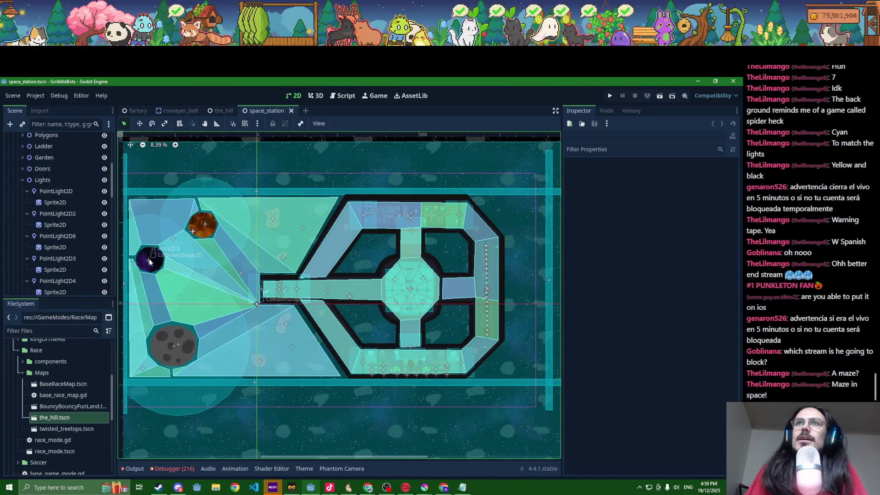
{"action": "left_click", "coordinate": [150, 261]}
{"action": "scroll", "coordinate": [732, 369], "scroll_direction": "down", "scroll_amount": 4}
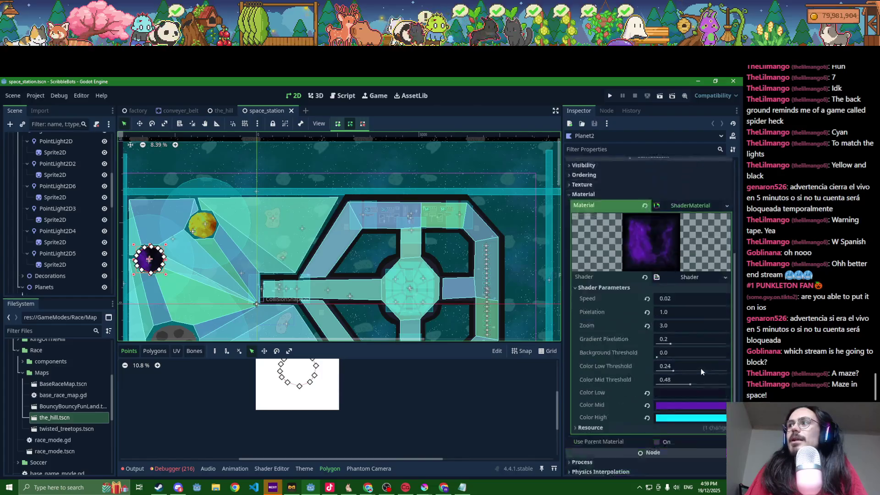
Set Planet2's shader Color Mid to green and Color High to a slightly desaturated yellow, then save.
{"action": "scroll", "coordinate": [700, 367], "scroll_direction": "down", "scroll_amount": 2}
{"action": "left_click", "coordinate": [683, 353]}
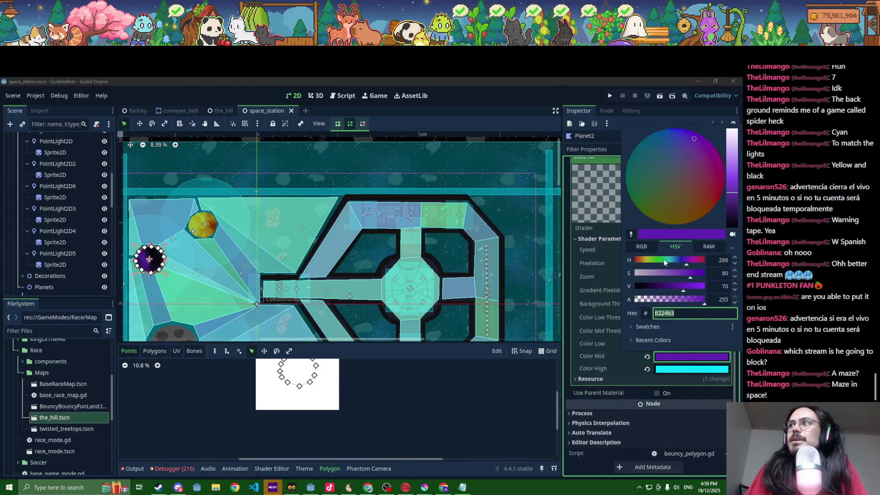
{"action": "left_click", "coordinate": [663, 259]}
{"action": "left_click", "coordinate": [677, 368]}
{"action": "left_click", "coordinate": [677, 367]}
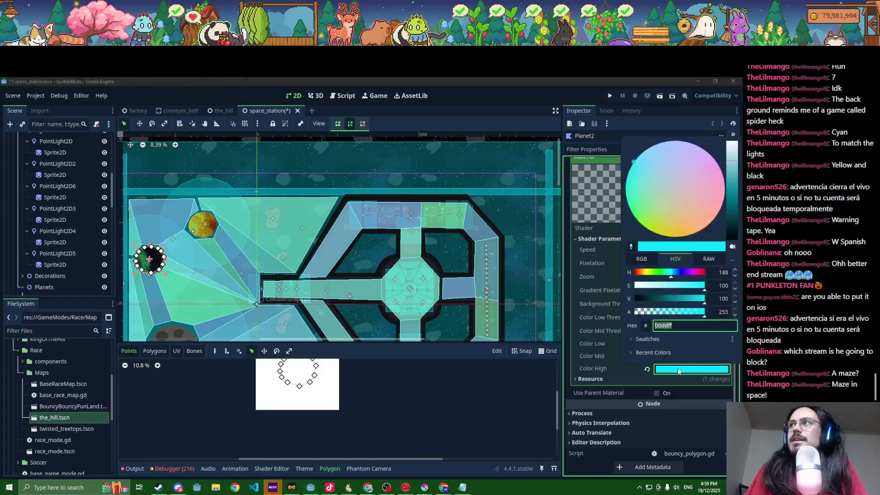
{"action": "left_click", "coordinate": [648, 272]}
{"action": "left_click", "coordinate": [703, 287]}
{"action": "left_click", "coordinate": [696, 371]}
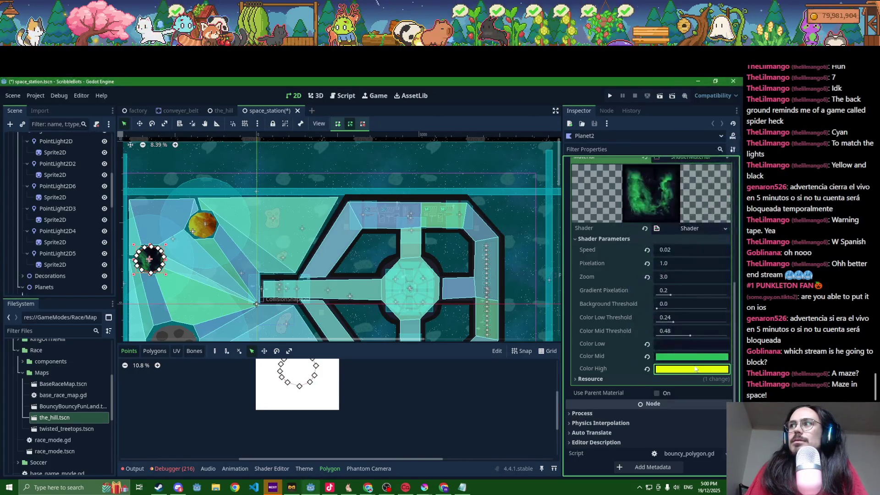
{"action": "key", "text": "ctrl+s"}
Change Planet2's Color Low to a bright teal (007587) and save the space_station scene.
{"action": "scroll", "coordinate": [182, 287], "scroll_direction": "up", "scroll_amount": 4}
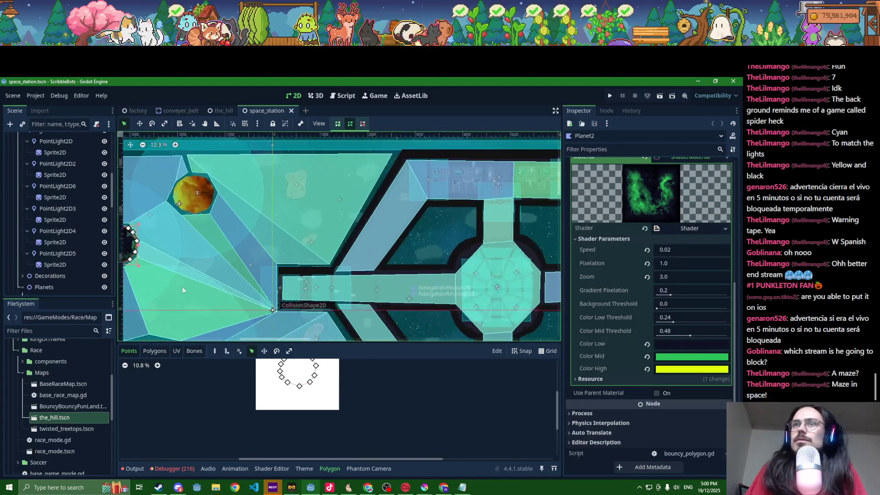
{"action": "key", "text": "f"}
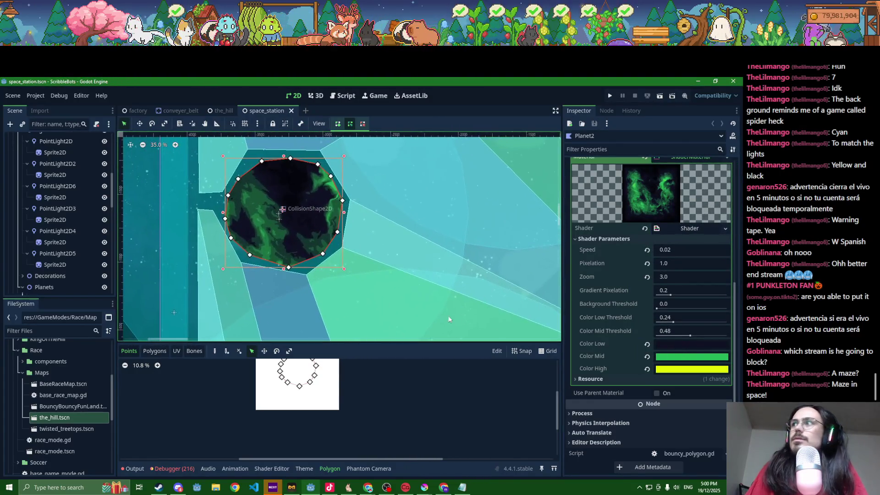
{"action": "scroll", "coordinate": [623, 343], "scroll_direction": "up", "scroll_amount": 2}
{"action": "left_click", "coordinate": [662, 382]}
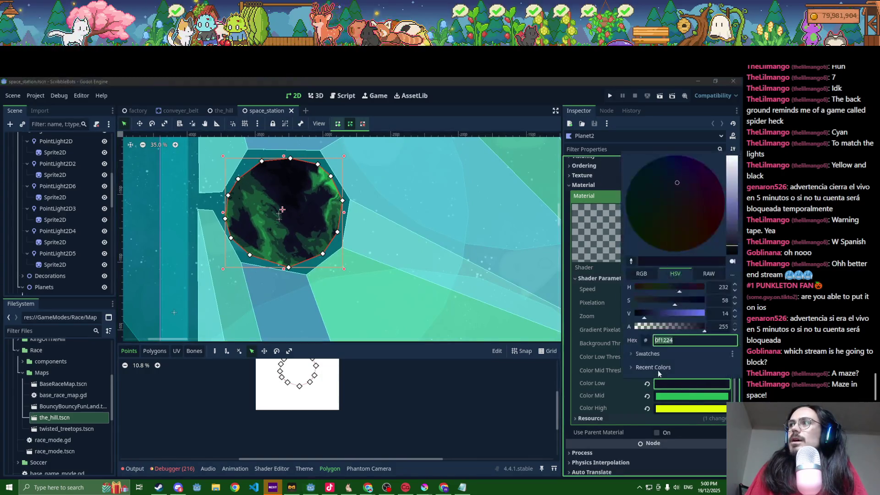
{"action": "left_click", "coordinate": [667, 288]}
{"action": "left_click_drag", "start_coordinate": [679, 297], "coordinate": [702, 295]}
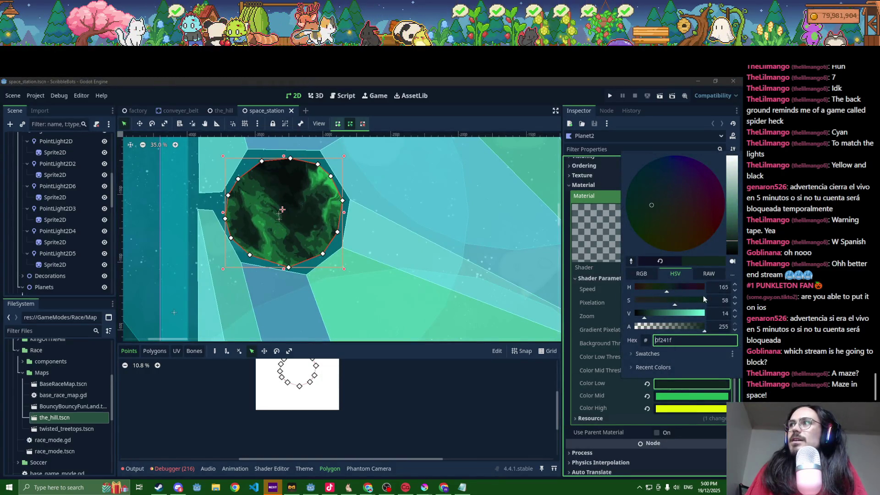
{"action": "left_click", "coordinate": [674, 287]}
{"action": "left_click", "coordinate": [671, 287]}
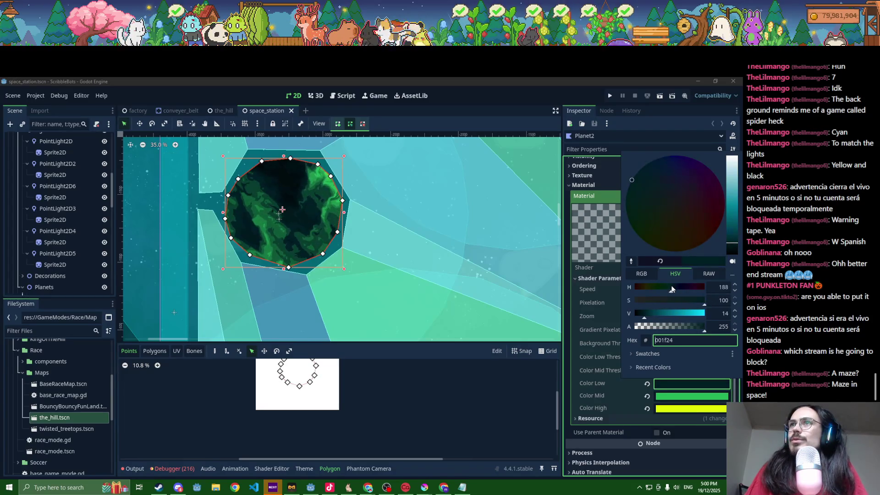
{"action": "left_click_drag", "start_coordinate": [673, 313], "coordinate": [671, 313]}
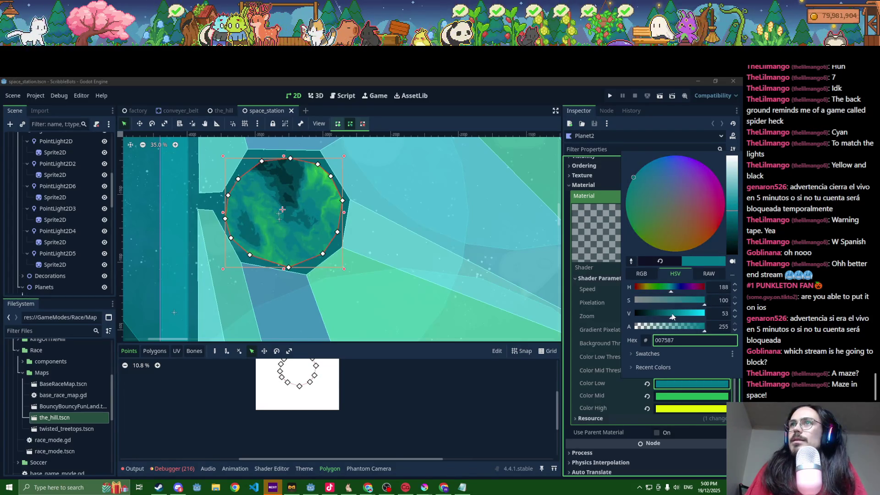
{"action": "left_click", "coordinate": [491, 397]}
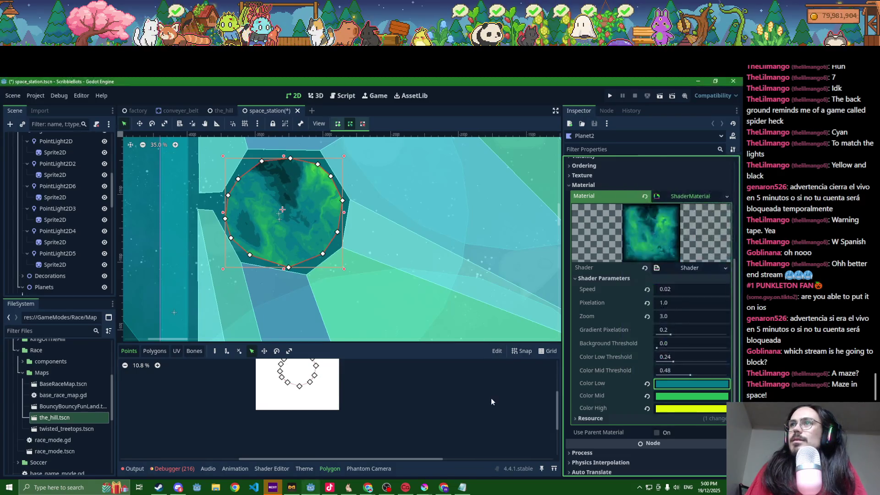
{"action": "scroll", "coordinate": [449, 278], "scroll_direction": "down", "scroll_amount": 5}
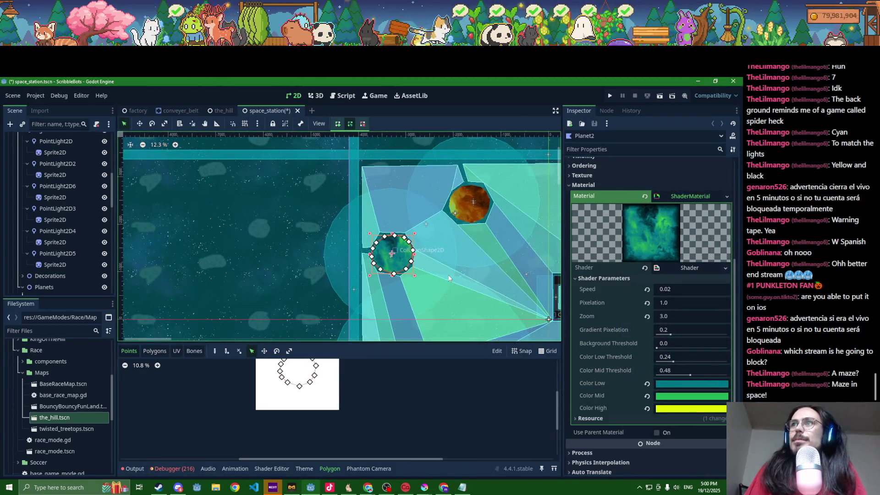
{"action": "key", "text": "ctrl+s"}
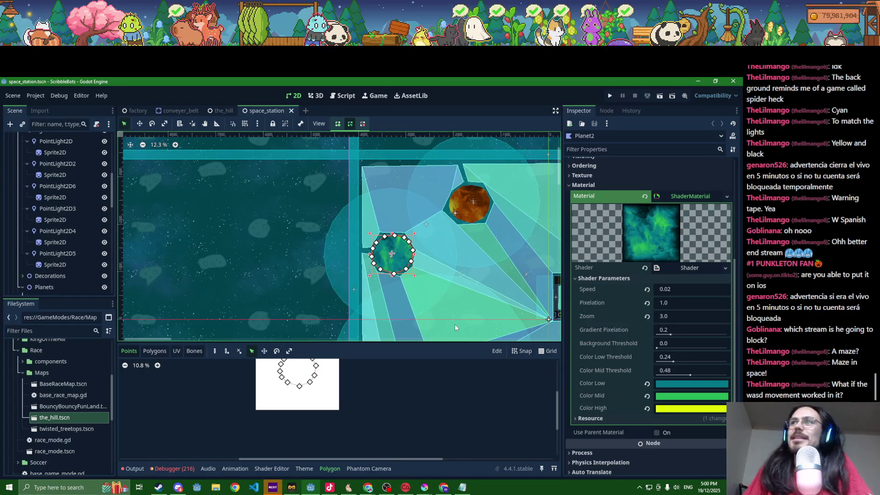
{"action": "scroll", "coordinate": [390, 252], "scroll_direction": "up", "scroll_amount": 5}
{"action": "scroll", "coordinate": [387, 255], "scroll_direction": "down", "scroll_amount": 3}
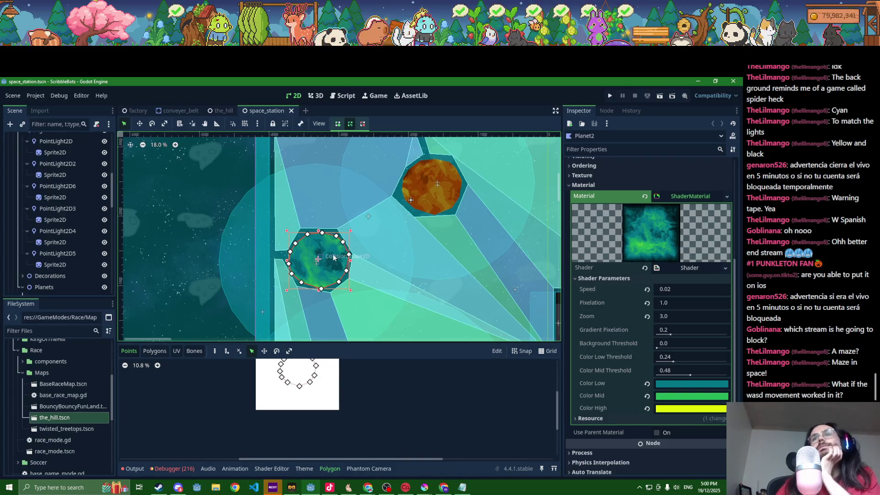
{"action": "scroll", "coordinate": [334, 258], "scroll_direction": "down", "scroll_amount": 5}
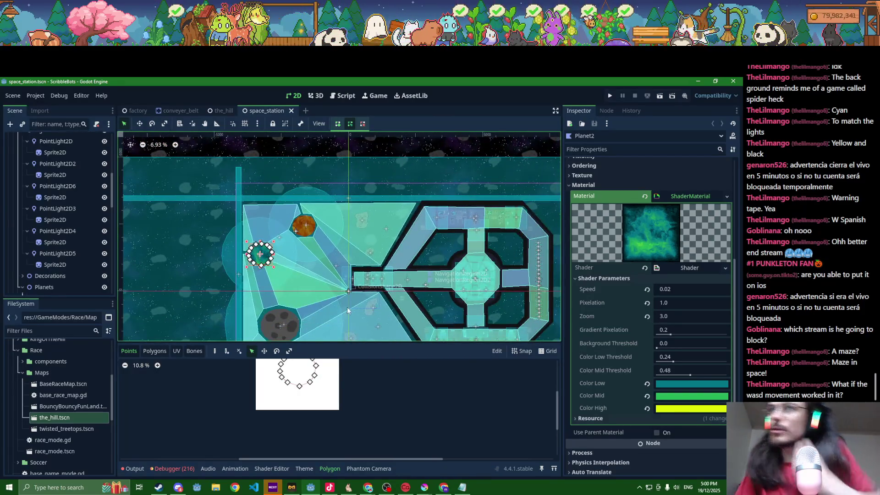
{"action": "scroll", "coordinate": [347, 307], "scroll_direction": "up", "scroll_amount": 4}
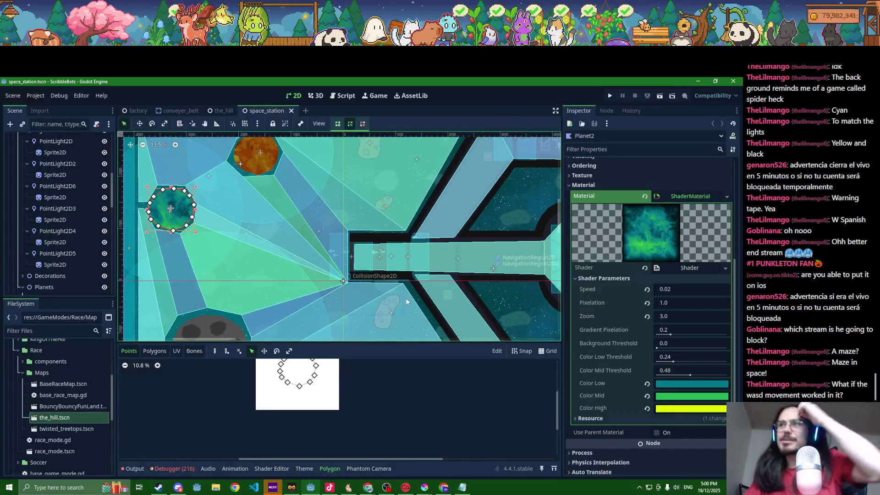
{"action": "scroll", "coordinate": [406, 301], "scroll_direction": "right", "scroll_amount": 5}
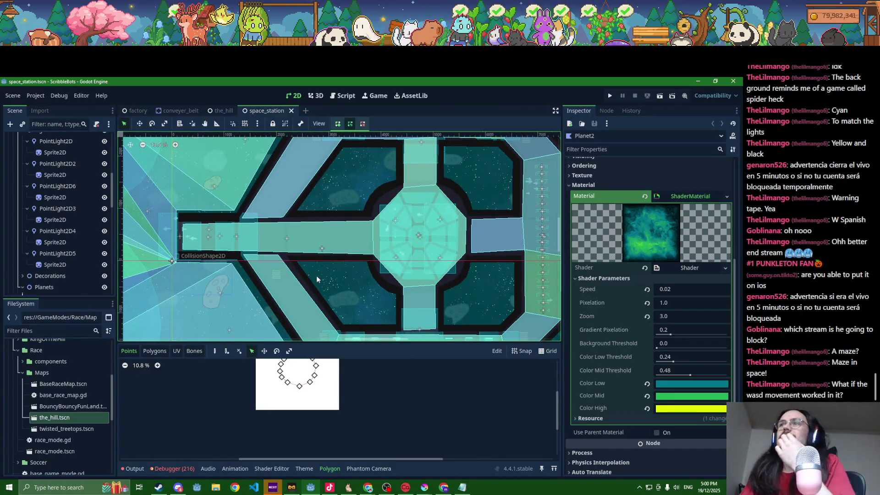
{"action": "scroll", "coordinate": [322, 272], "scroll_direction": "down", "scroll_amount": 2}
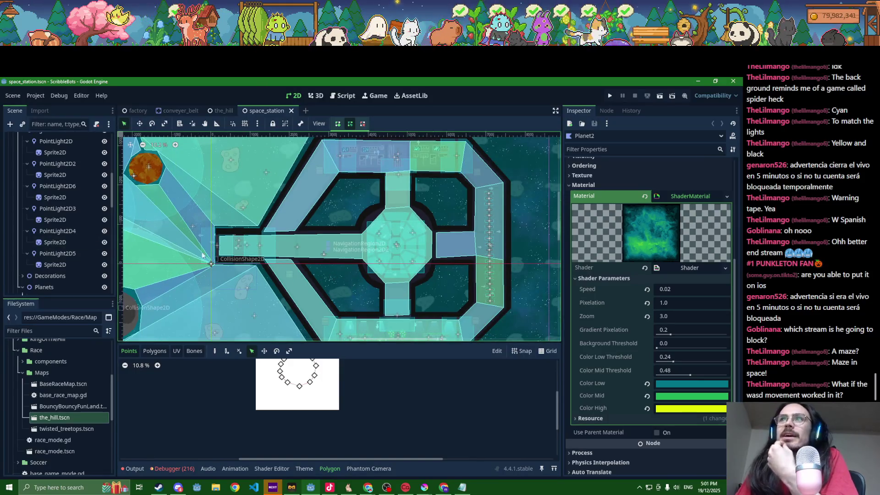
Expand GravityZones and inspect the first Area2D zone and its collision shape size.
{"action": "scroll", "coordinate": [44, 229], "scroll_direction": "up", "scroll_amount": 5}
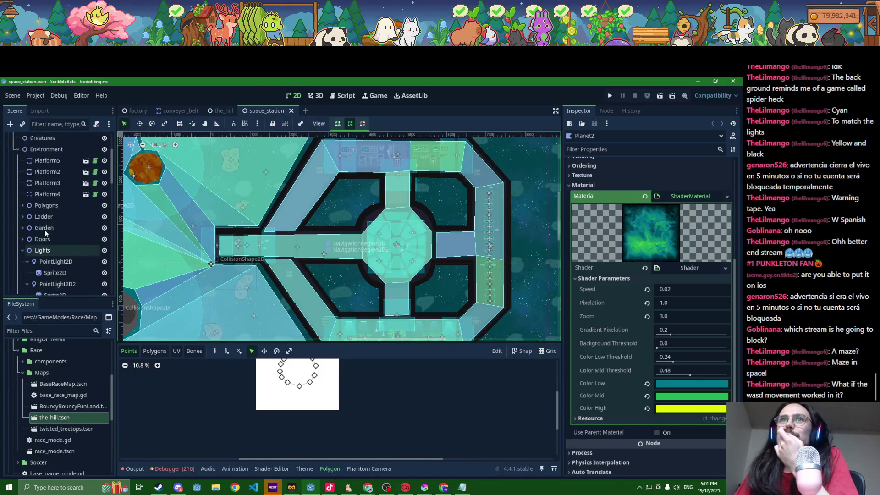
{"action": "scroll", "coordinate": [44, 233], "scroll_direction": "up", "scroll_amount": 3}
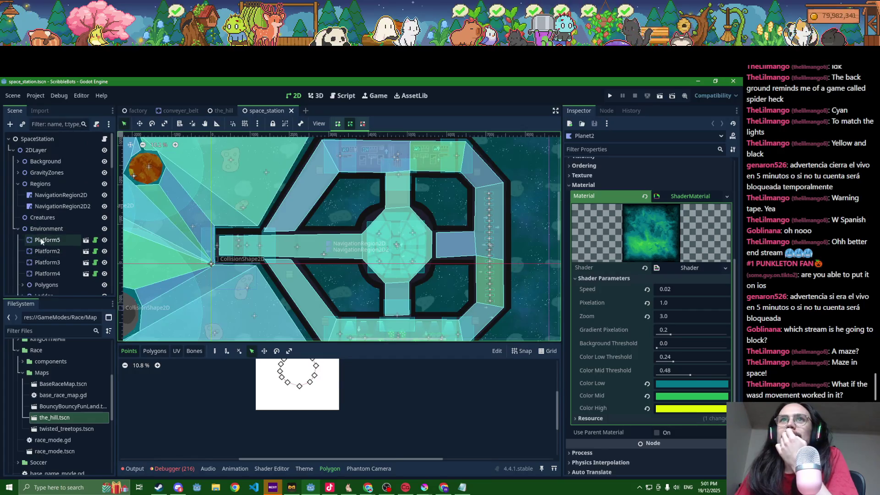
{"action": "left_click", "coordinate": [18, 172]}
{"action": "left_click", "coordinate": [42, 184]}
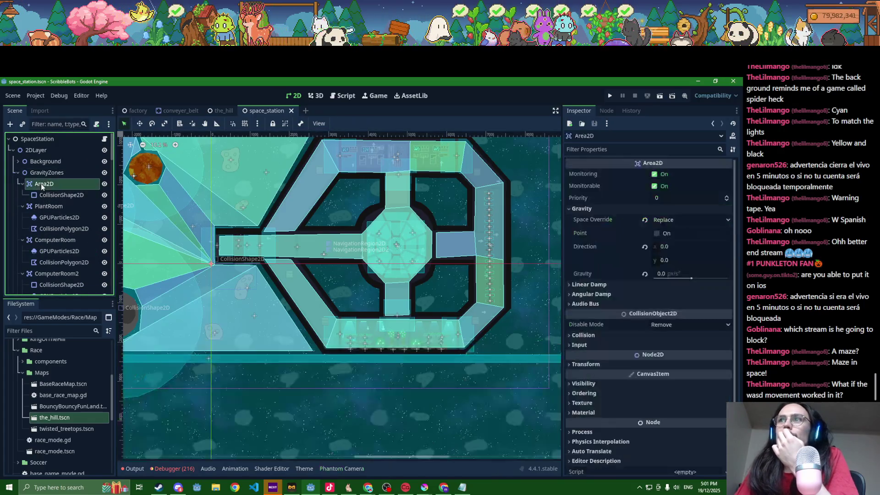
{"action": "left_click", "coordinate": [49, 197]}
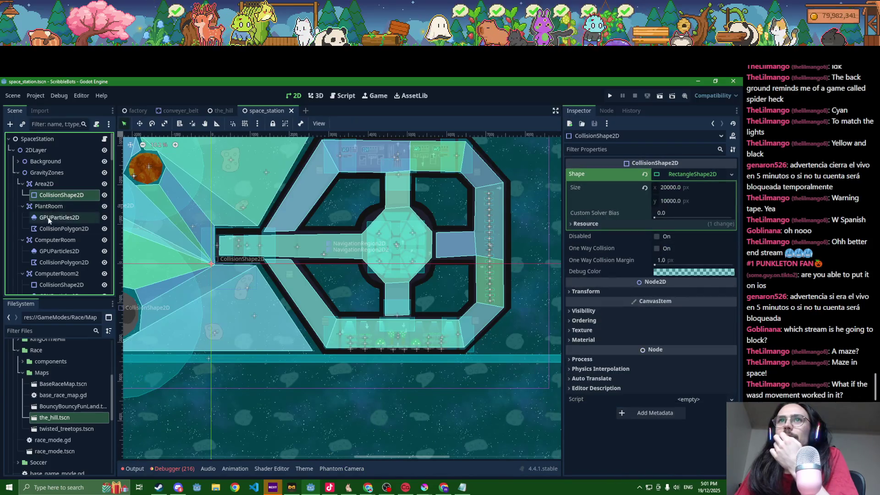
Select PlantRoom's CollisionPolygon2D and zoom in on it in the viewport.
{"action": "left_click", "coordinate": [50, 207]}
{"action": "scroll", "coordinate": [234, 293], "scroll_direction": "up", "scroll_amount": 6}
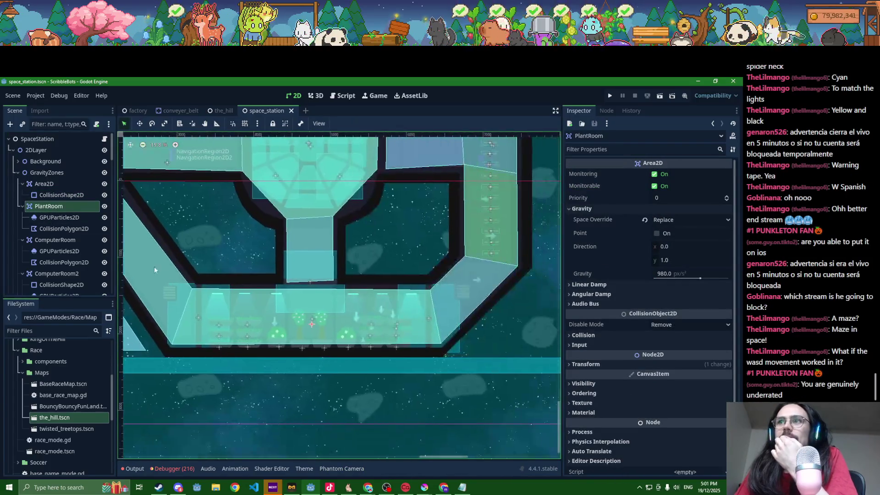
{"action": "left_click", "coordinate": [60, 228]}
{"action": "scroll", "coordinate": [278, 291], "scroll_direction": "up", "scroll_amount": 3}
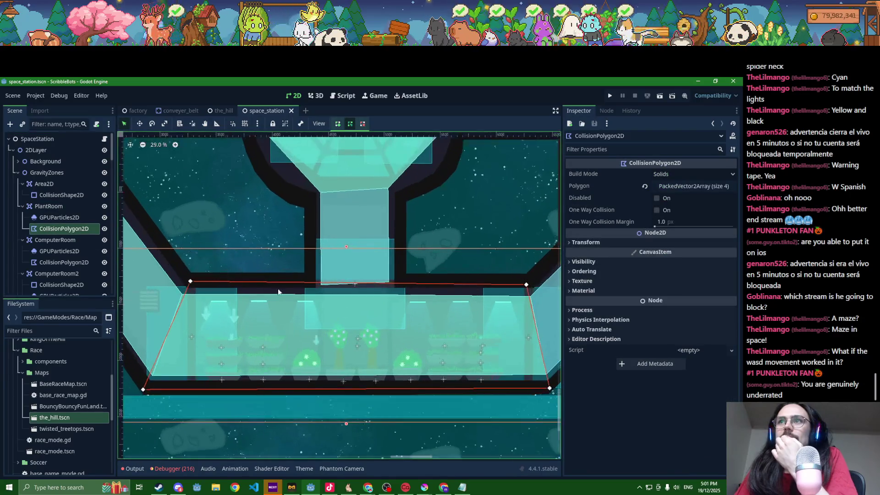
Extend PlantRoom's collision polygon up into the corridor with two new vertices, then save.
{"action": "left_click", "coordinate": [314, 282]}
{"action": "left_click", "coordinate": [393, 282]}
{"action": "mouse_move", "coordinate": [389, 282]}
{"action": "left_mouse_down"}
{"action": "mouse_move", "coordinate": [388, 203]}
{"action": "mouse_move", "coordinate": [392, 210]}
{"action": "left_mouse_up"}
{"action": "left_click_drag", "start_coordinate": [356, 245], "coordinate": [319, 208]}
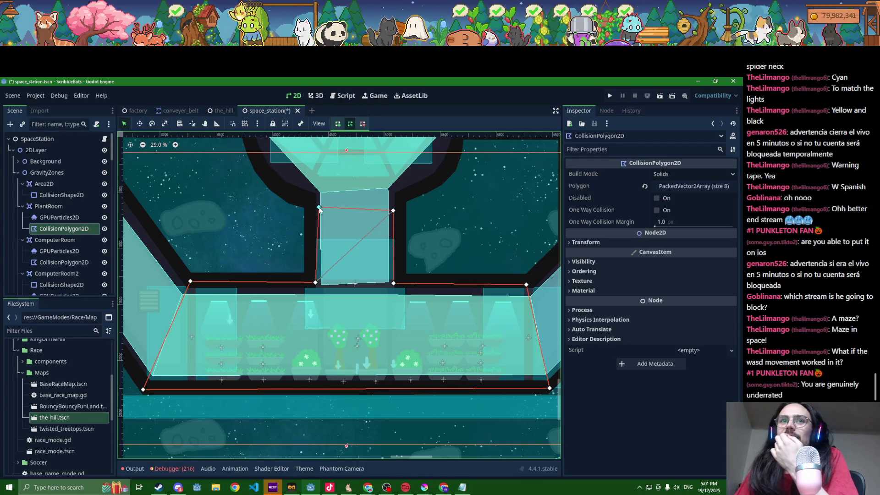
{"action": "scroll", "coordinate": [325, 235], "scroll_direction": "down", "scroll_amount": 3}
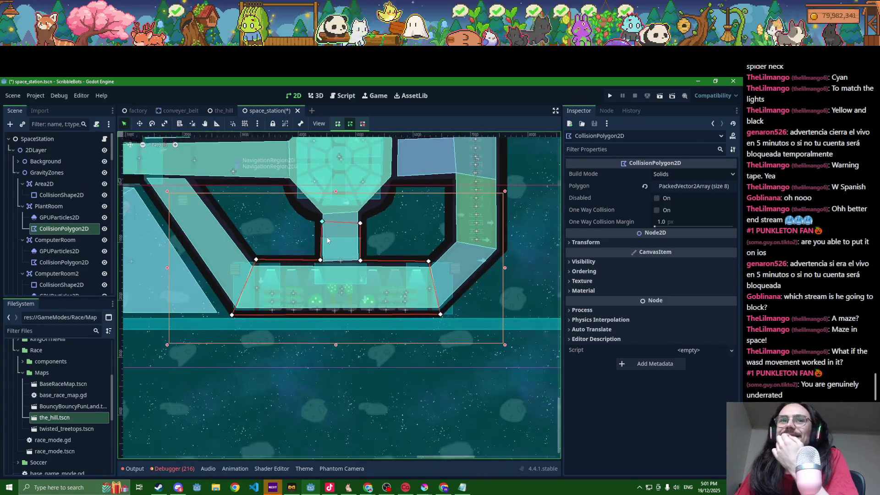
{"action": "scroll", "coordinate": [330, 160], "scroll_direction": "up", "scroll_amount": 3}
{"action": "scroll", "coordinate": [396, 306], "scroll_direction": "down", "scroll_amount": 2}
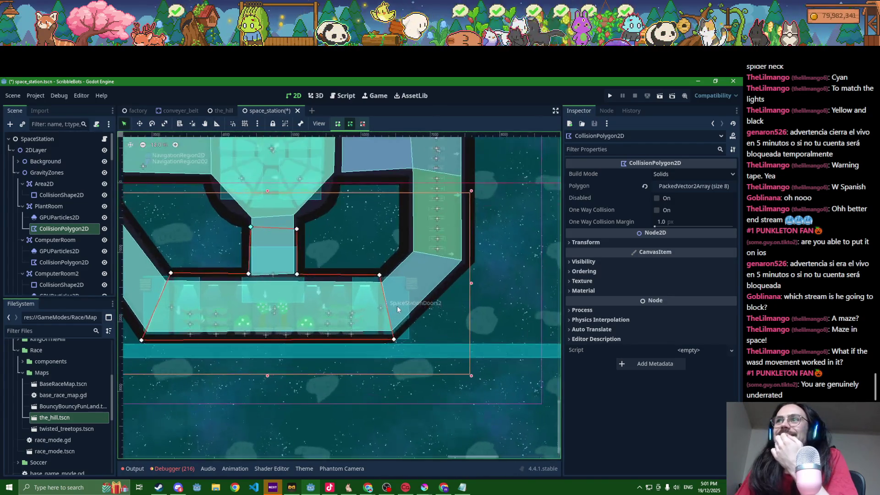
{"action": "scroll", "coordinate": [397, 306], "scroll_direction": "down", "scroll_amount": 1}
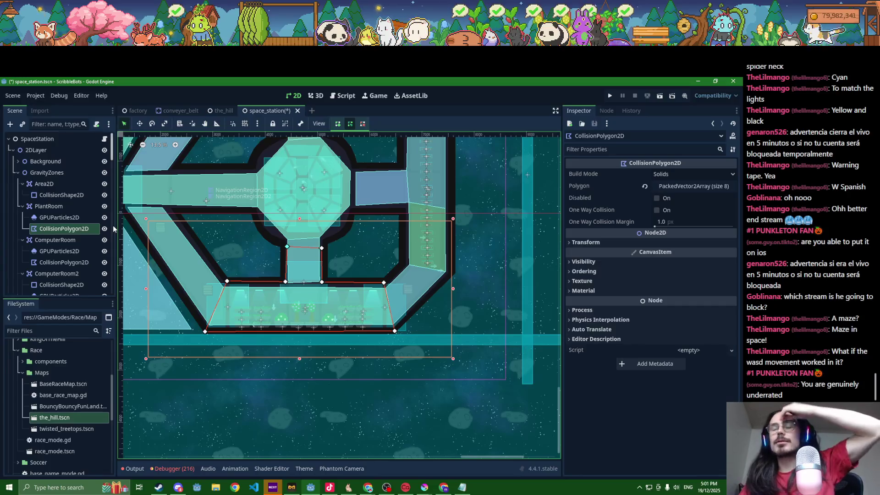
{"action": "scroll", "coordinate": [320, 275], "scroll_direction": "up", "scroll_amount": 2}
{"action": "scroll", "coordinate": [321, 274], "scroll_direction": "right", "scroll_amount": 2}
{"action": "key", "text": "ctrl+s"}
Extend ComputerRoom's collision polygon down its narrow corridor with two new vertices, then save.
{"action": "left_click", "coordinate": [68, 263]}
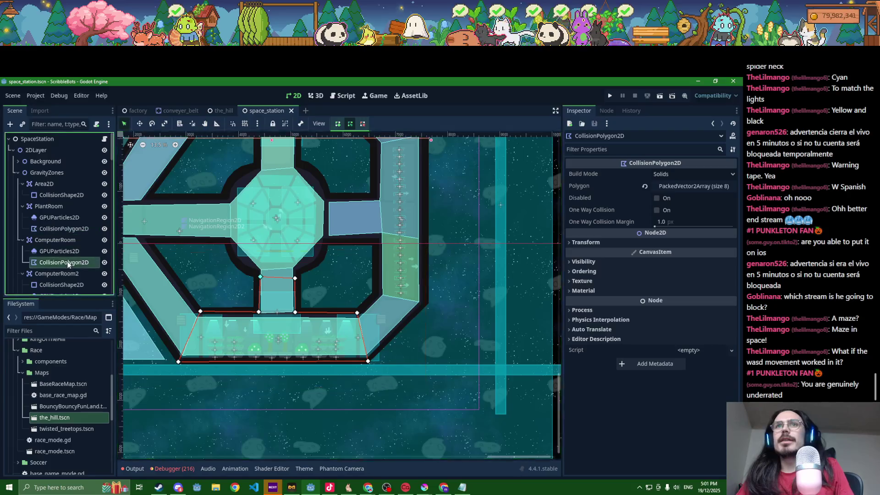
{"action": "scroll", "coordinate": [287, 189], "scroll_direction": "up", "scroll_amount": 3}
{"action": "left_click", "coordinate": [285, 186]}
{"action": "left_click", "coordinate": [336, 186]}
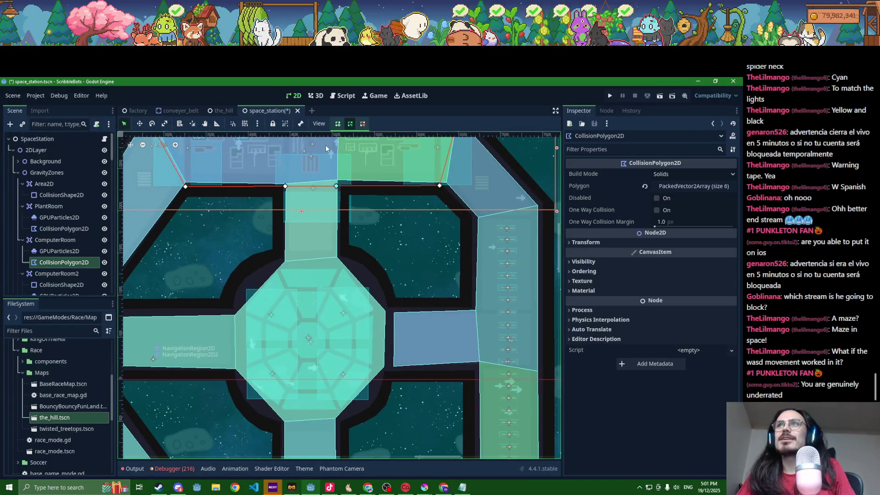
{"action": "left_click_drag", "start_coordinate": [311, 186], "coordinate": [286, 251]}
{"action": "left_click_drag", "start_coordinate": [329, 237], "coordinate": [340, 253]}
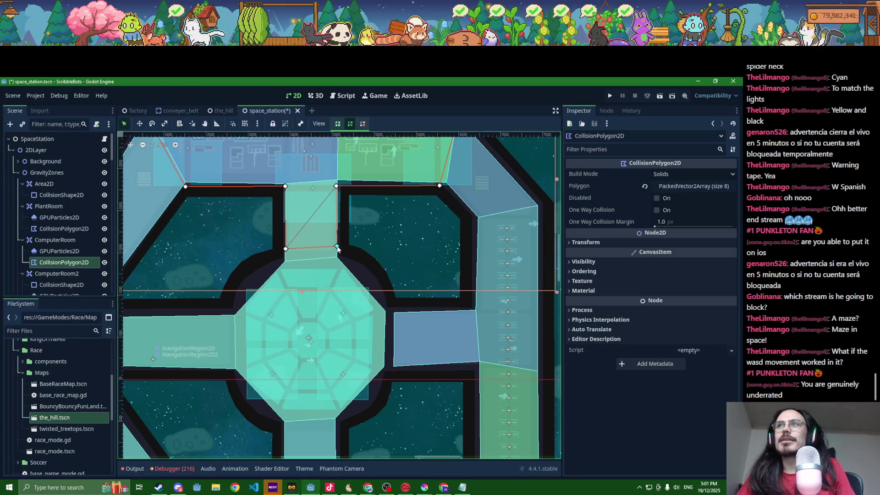
{"action": "scroll", "coordinate": [443, 319], "scroll_direction": "down", "scroll_amount": 2}
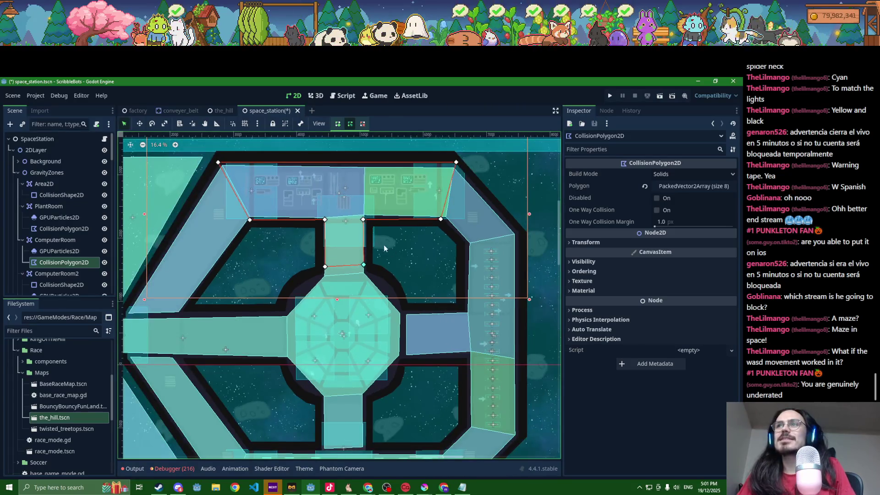
{"action": "key", "text": "ctrl+s"}
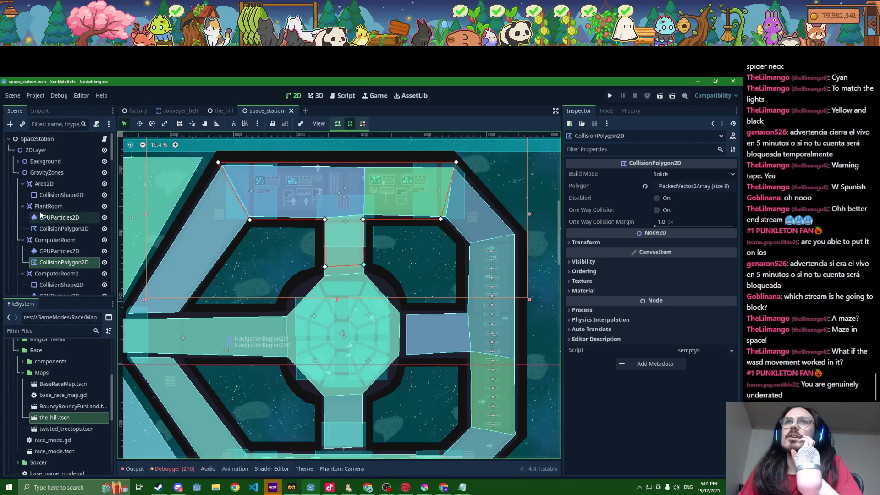
{"action": "scroll", "coordinate": [55, 220], "scroll_direction": "down", "scroll_amount": 3}
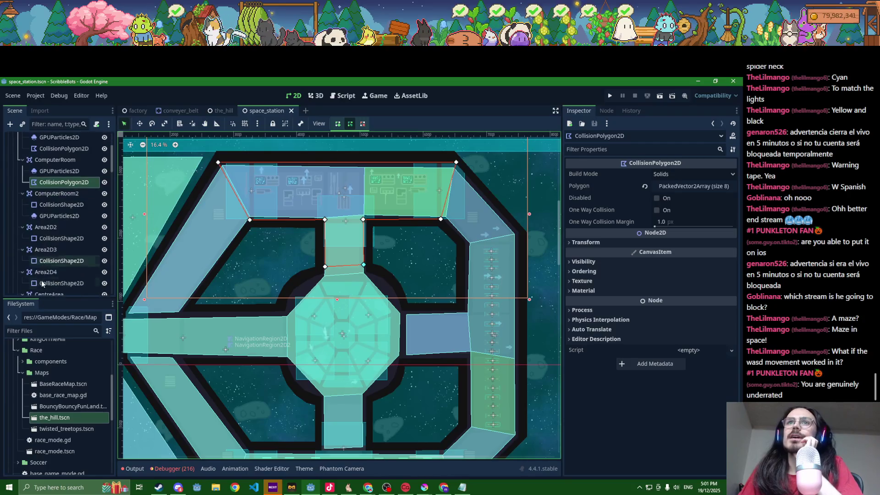
Remove ComputerRoom2's rectangular collision shape and add a CollisionPolygon2D child instead.
{"action": "left_click", "coordinate": [55, 207]}
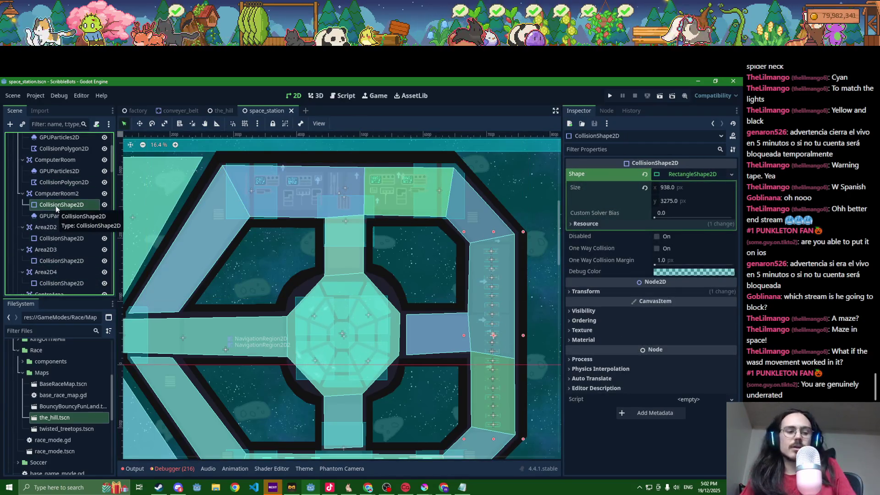
{"action": "key", "text": "ctrl+z"}
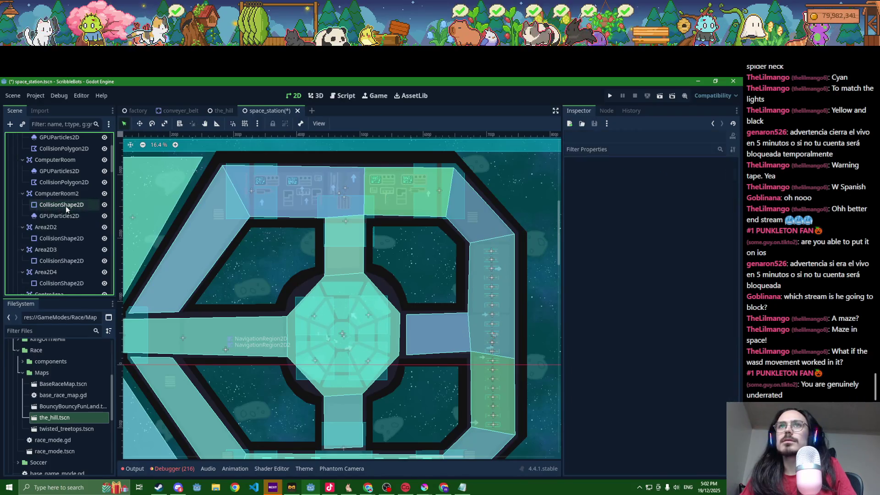
{"action": "key", "text": "ctrl+z"}
{"action": "key", "text": "ctrl+a"}
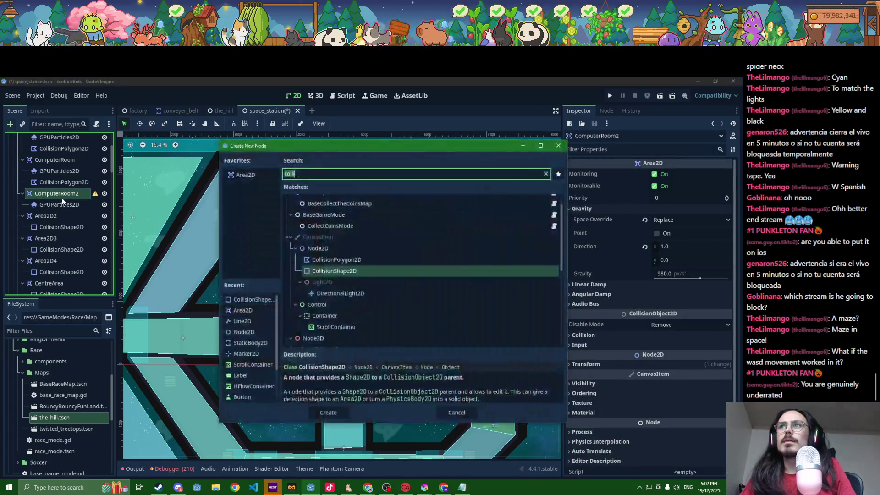
{"action": "key", "text": "Up"}
{"action": "key", "text": "Return"}
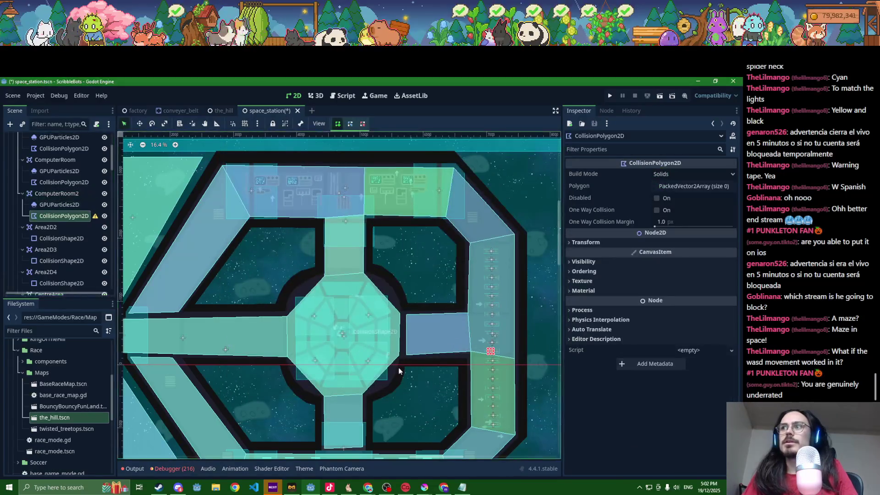
Draw an eight-point polygon covering the right corridor and its branch to the octagon, then save.
{"action": "scroll", "coordinate": [277, 244], "scroll_direction": "up", "scroll_amount": 1}
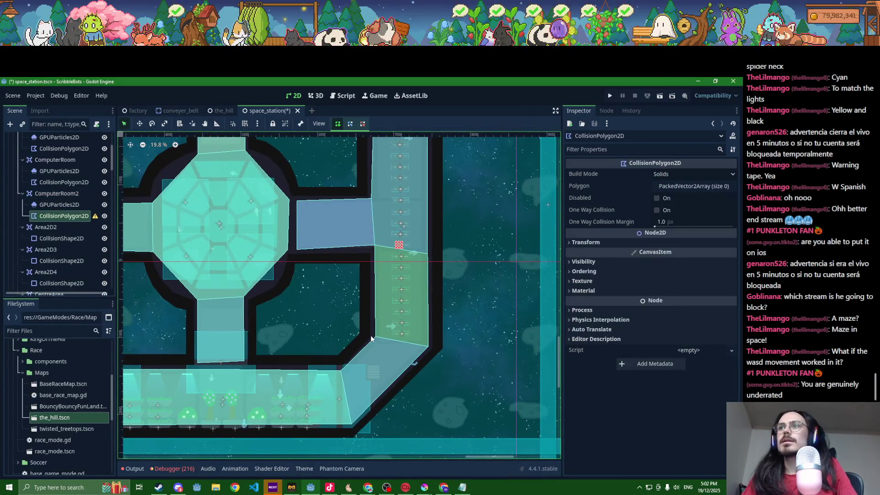
{"action": "left_click", "coordinate": [429, 347]}
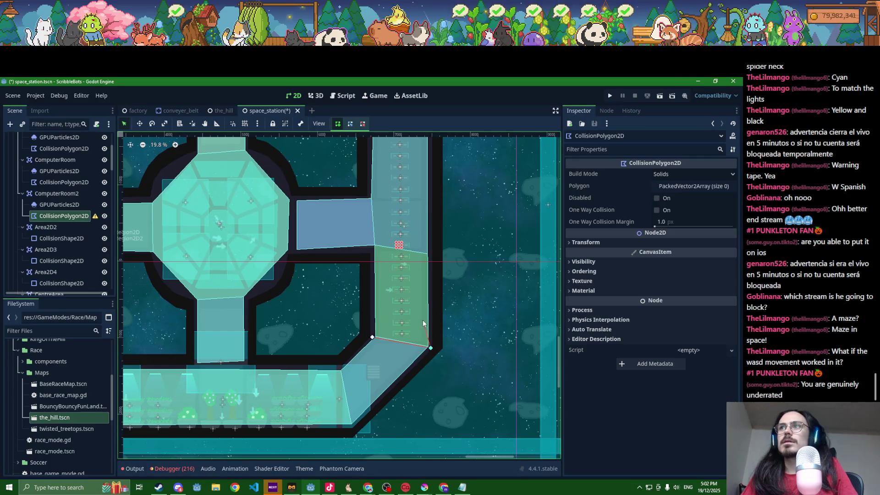
{"action": "scroll", "coordinate": [408, 203], "scroll_direction": "up", "scroll_amount": 4}
{"action": "left_click", "coordinate": [417, 194]}
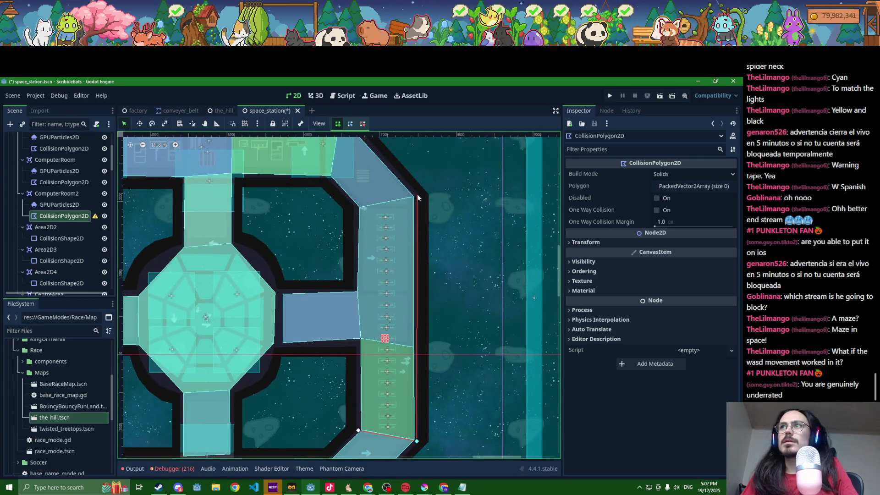
{"action": "left_click", "coordinate": [356, 208]}
{"action": "left_click", "coordinate": [354, 291]}
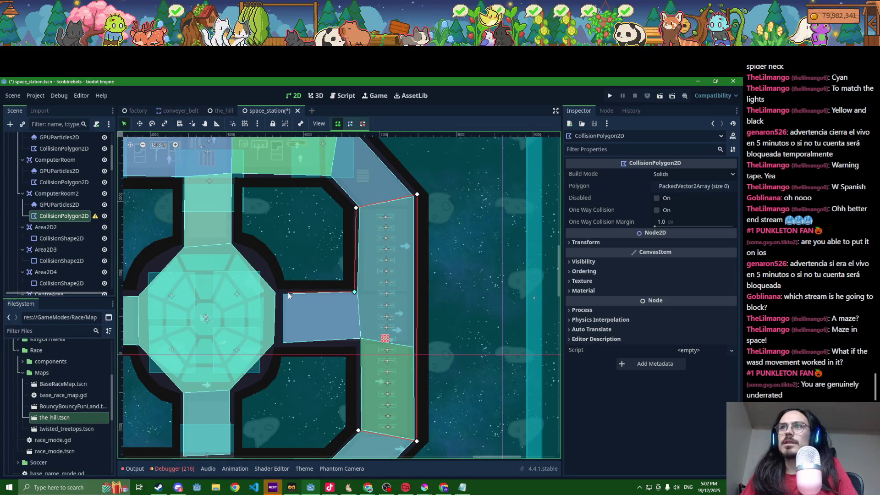
{"action": "left_click", "coordinate": [290, 292]}
{"action": "left_click", "coordinate": [288, 343]}
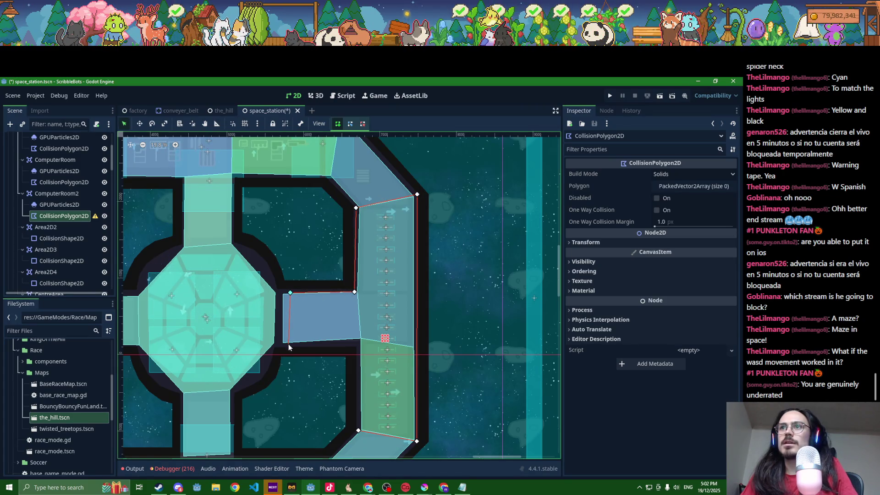
{"action": "left_click", "coordinate": [358, 344]}
{"action": "left_click", "coordinate": [358, 430]}
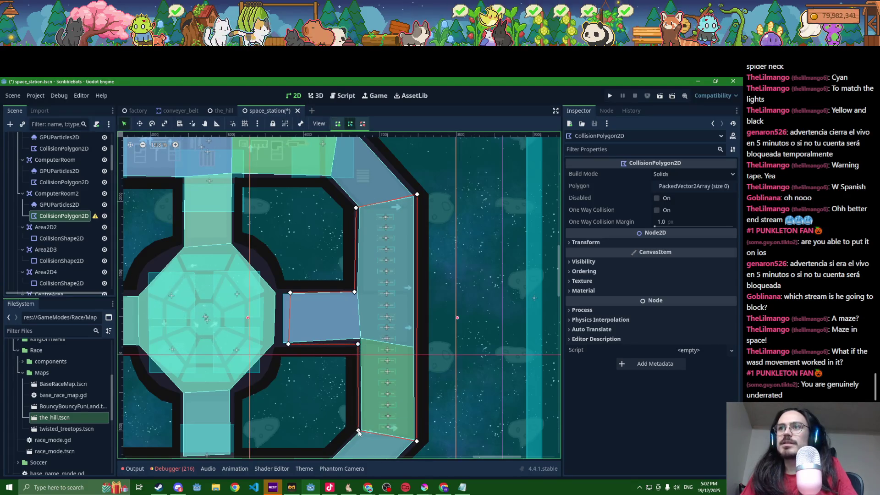
{"action": "scroll", "coordinate": [346, 418], "scroll_direction": "down", "scroll_amount": 3}
{"action": "scroll", "coordinate": [334, 407], "scroll_direction": "down", "scroll_amount": 2}
{"action": "key", "text": "ctrl+s"}
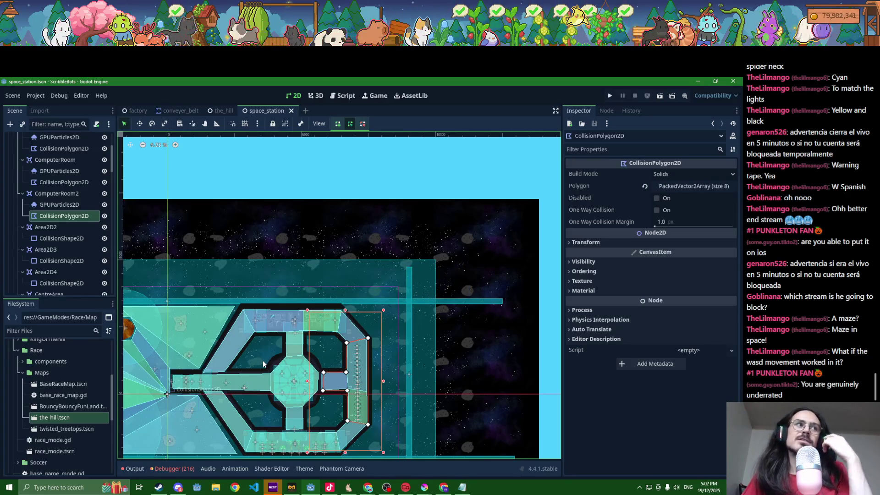
{"action": "scroll", "coordinate": [263, 364], "scroll_direction": "up", "scroll_amount": 2}
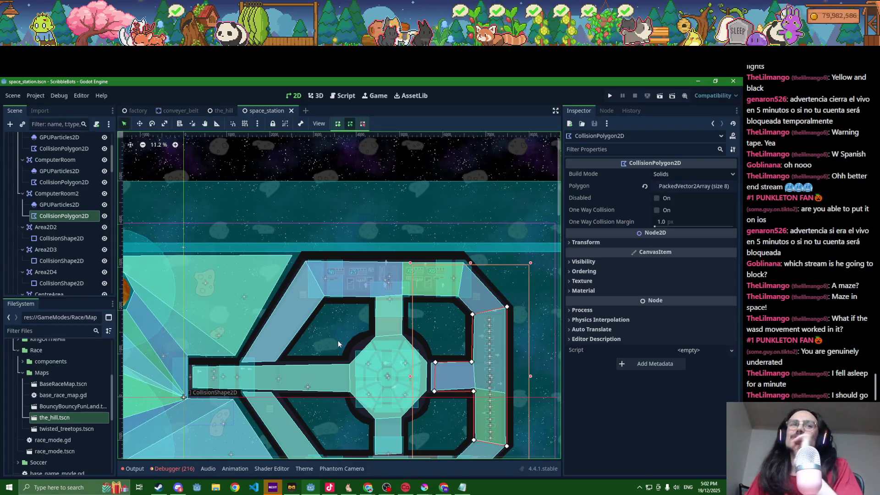
{"action": "scroll", "coordinate": [341, 338], "scroll_direction": "up", "scroll_amount": 3}
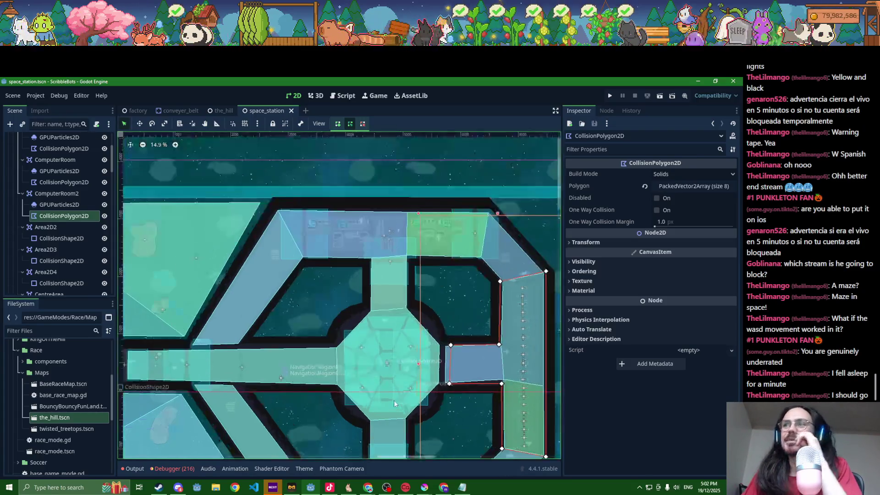
{"action": "scroll", "coordinate": [348, 368], "scroll_direction": "down", "scroll_amount": 2}
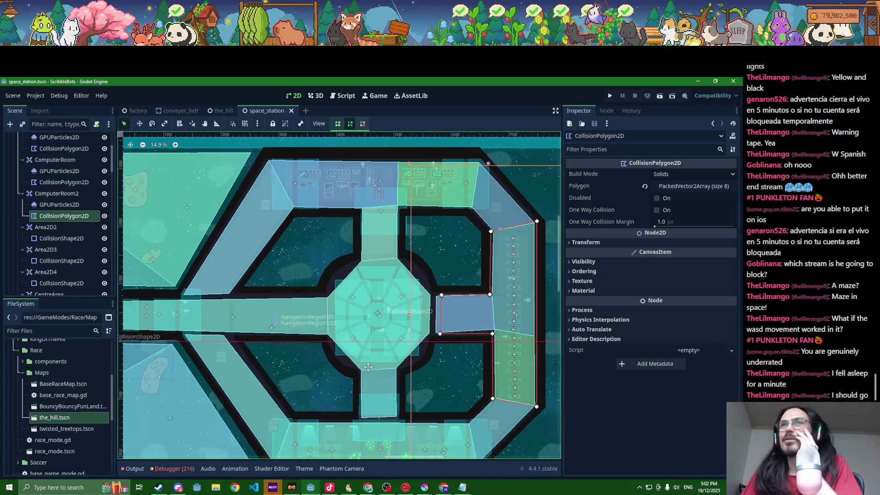
{"action": "left_click", "coordinate": [55, 227]}
{"action": "left_click", "coordinate": [62, 239]}
{"action": "left_click", "coordinate": [46, 228]}
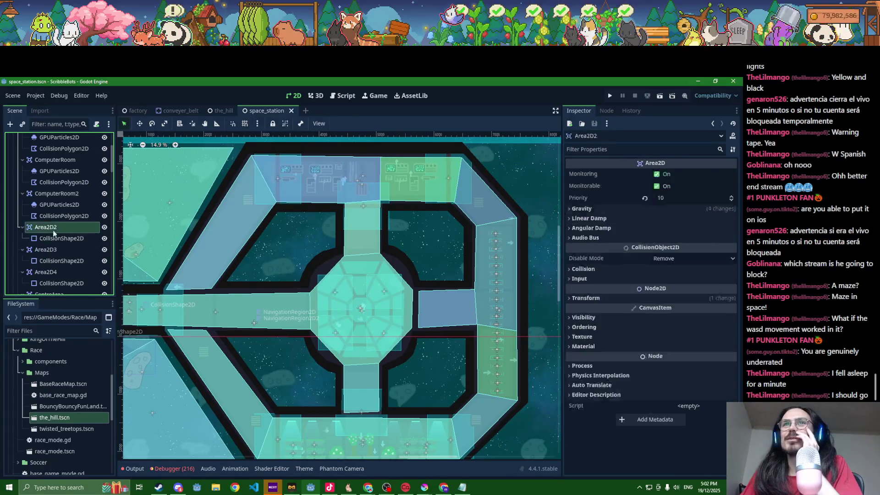
{"action": "scroll", "coordinate": [243, 323], "scroll_direction": "down", "scroll_amount": 3}
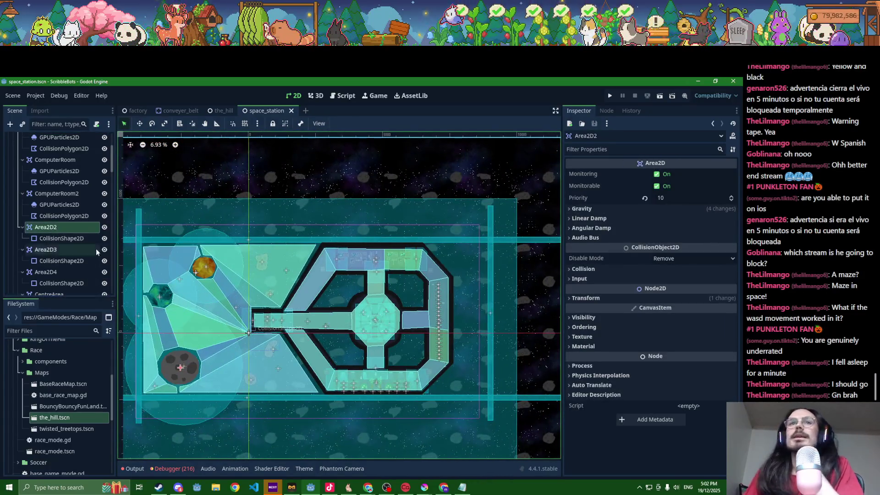
{"action": "left_click", "coordinate": [53, 205]}
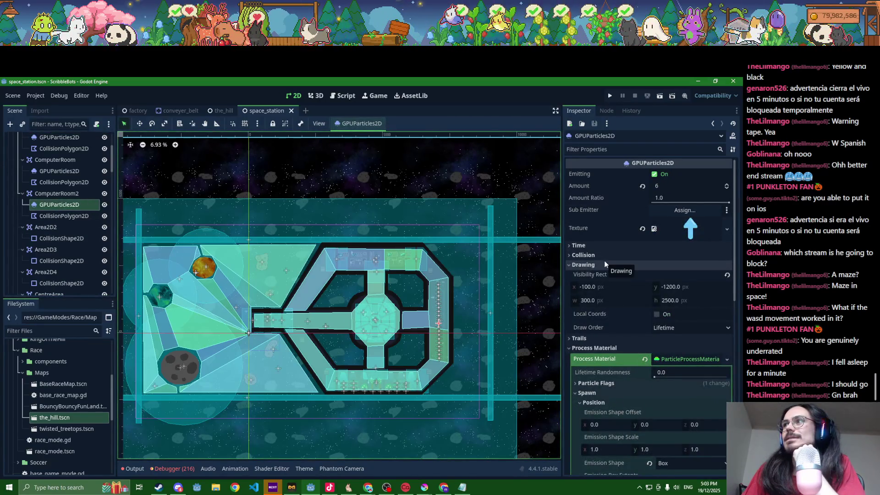
{"action": "left_click", "coordinate": [39, 196]}
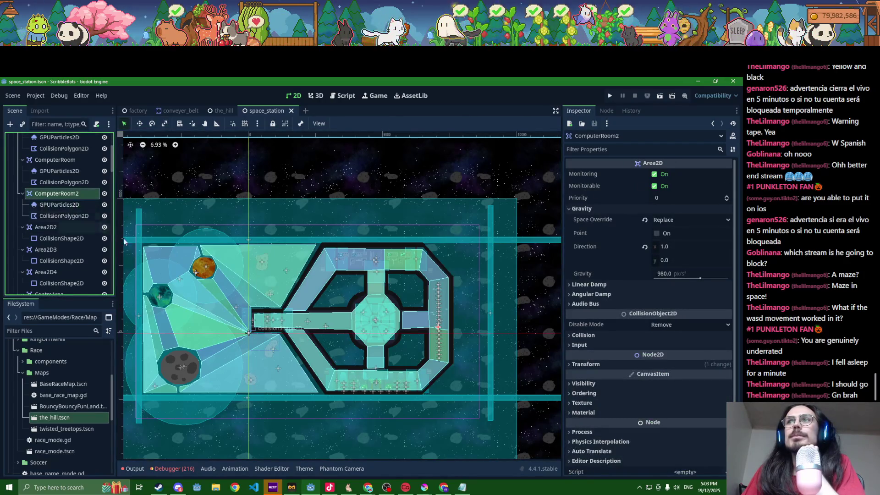
{"action": "scroll", "coordinate": [69, 211], "scroll_direction": "up", "scroll_amount": 4}
{"action": "left_click", "coordinate": [29, 173]}
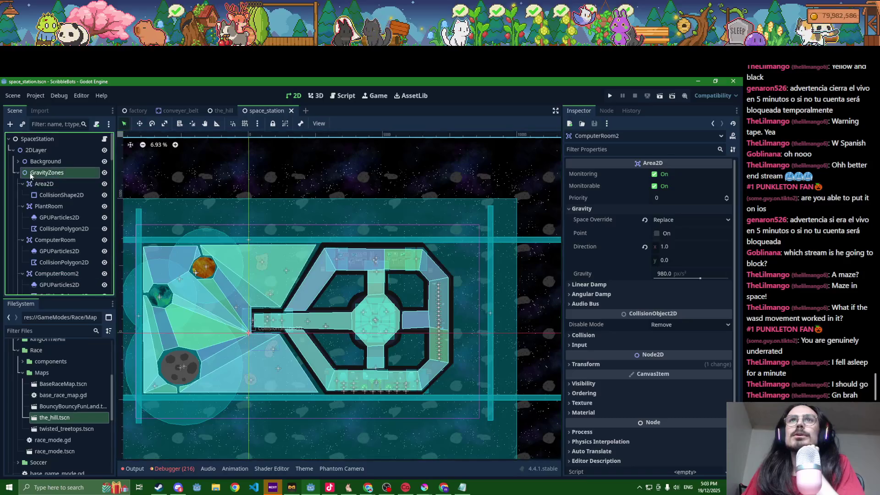
Add a new Area2D under GravityZones with a CollisionPolygon2D child.
{"action": "left_click", "coordinate": [10, 124]}
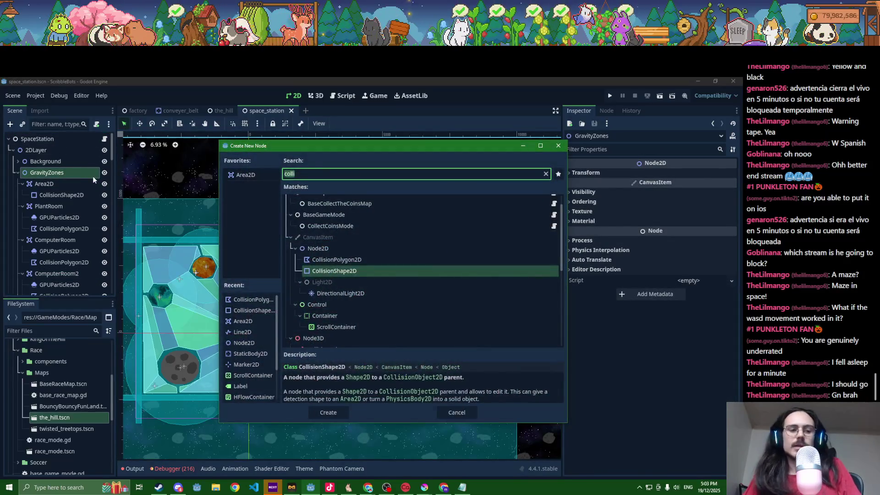
{"action": "type", "text": "area"}
{"action": "key", "text": "Return"}
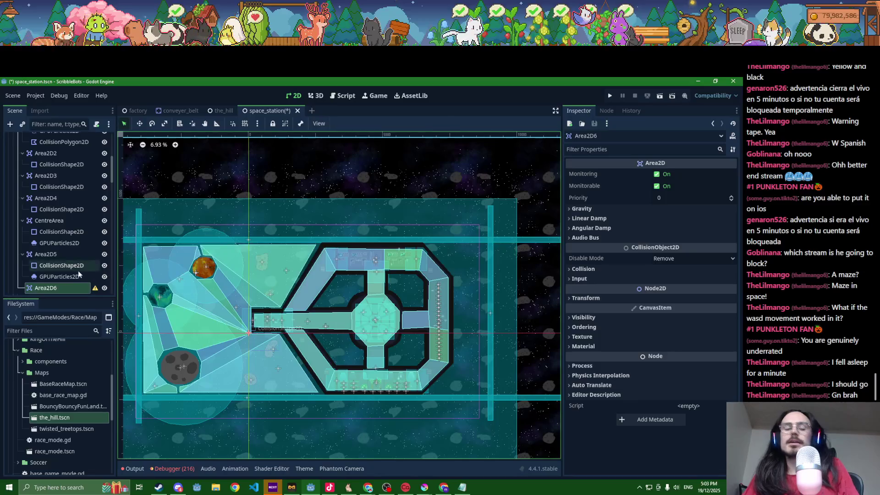
{"action": "key", "text": "ctrl+a"}
{"action": "type", "text": "coll"}
{"action": "key", "text": "Return"}
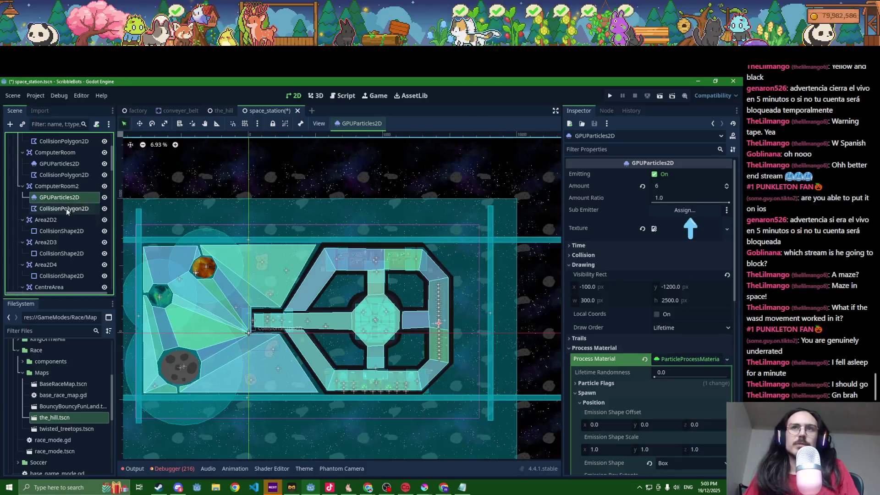
Duplicate Area2D5's arrow particles, move the copy elsewhere on the map, then hide Area2D5.
{"action": "scroll", "coordinate": [69, 229], "scroll_direction": "up", "scroll_amount": 1}
{"action": "left_click", "coordinate": [54, 265]}
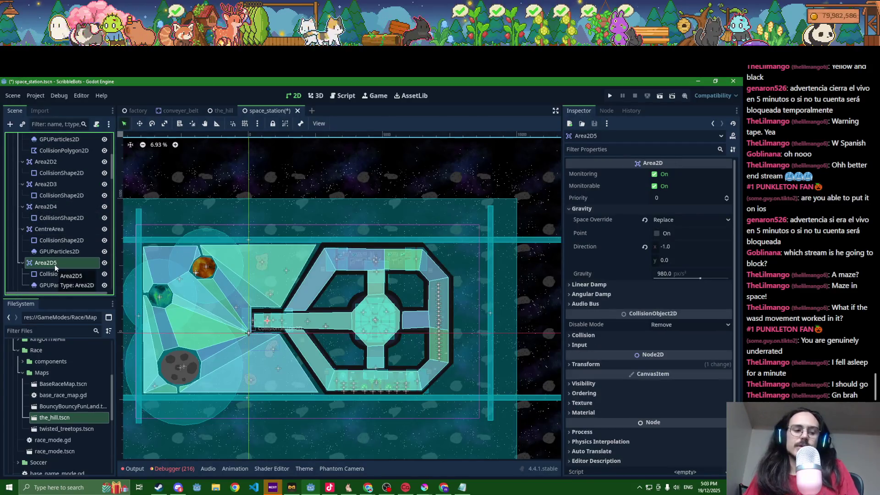
{"action": "key", "text": "ctrl+v"}
{"action": "key", "text": "w"}
{"action": "scroll", "coordinate": [282, 339], "scroll_direction": "up", "scroll_amount": 4}
{"action": "left_click_drag", "start_coordinate": [267, 299], "coordinate": [359, 378]}
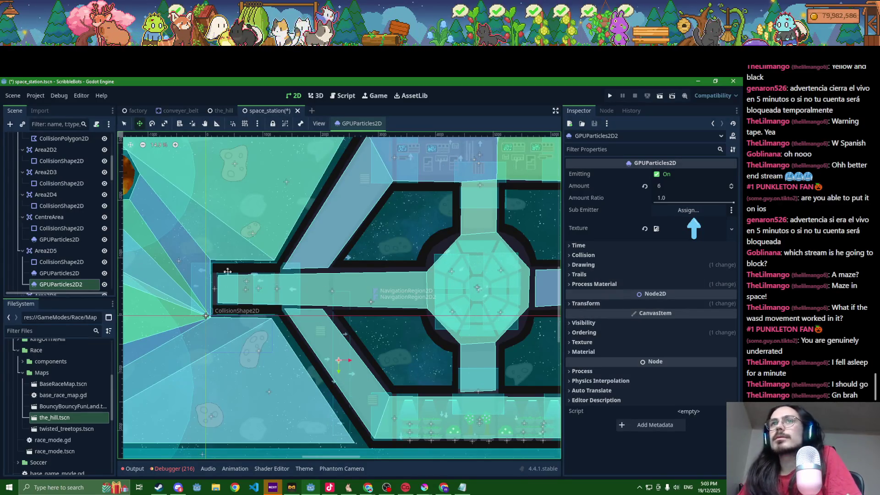
{"action": "scroll", "coordinate": [203, 313], "scroll_direction": "down", "scroll_amount": 2}
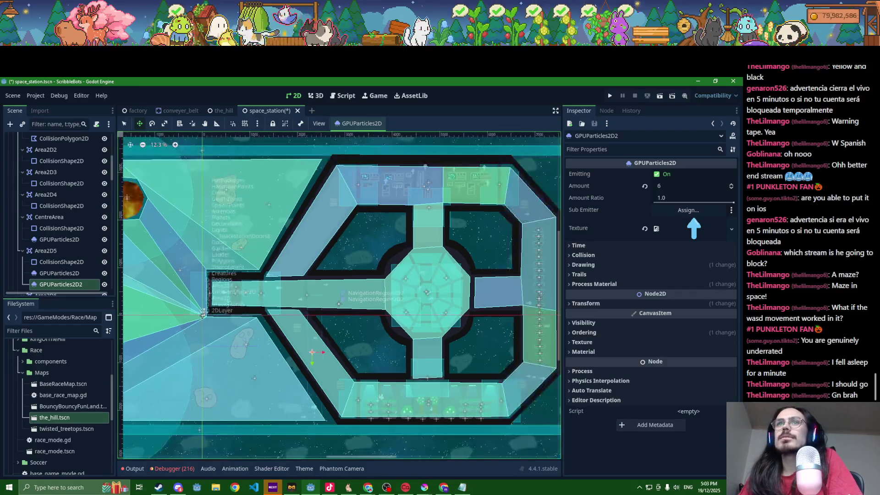
{"action": "scroll", "coordinate": [40, 272], "scroll_direction": "down", "scroll_amount": 3}
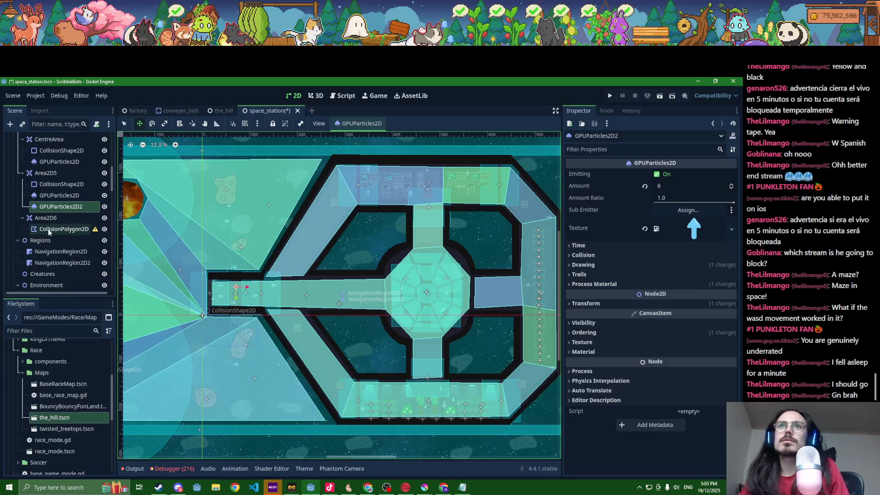
{"action": "left_click", "coordinate": [45, 173]}
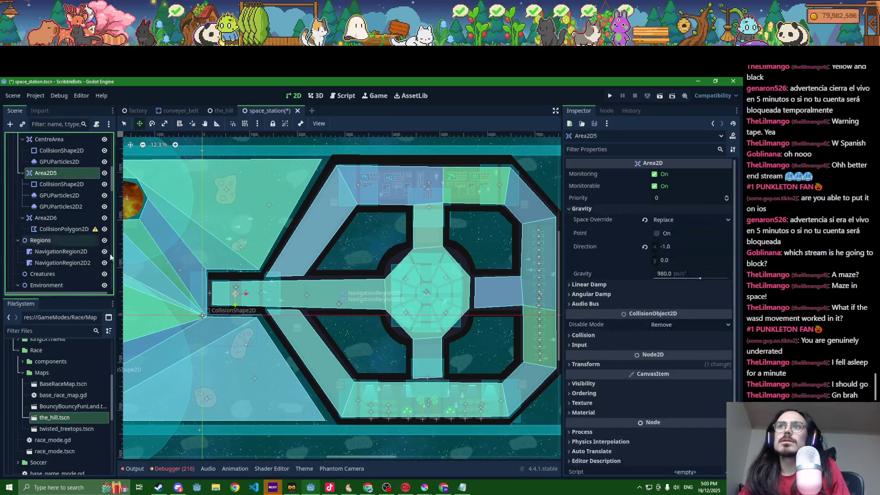
{"action": "left_click", "coordinate": [104, 173]}
Show Area2D5 again and reparent the copied GPUParticles2D2 under Area2D6.
{"action": "left_click", "coordinate": [104, 174]}
{"action": "left_click", "coordinate": [75, 195]}
{"action": "left_click", "coordinate": [67, 206]}
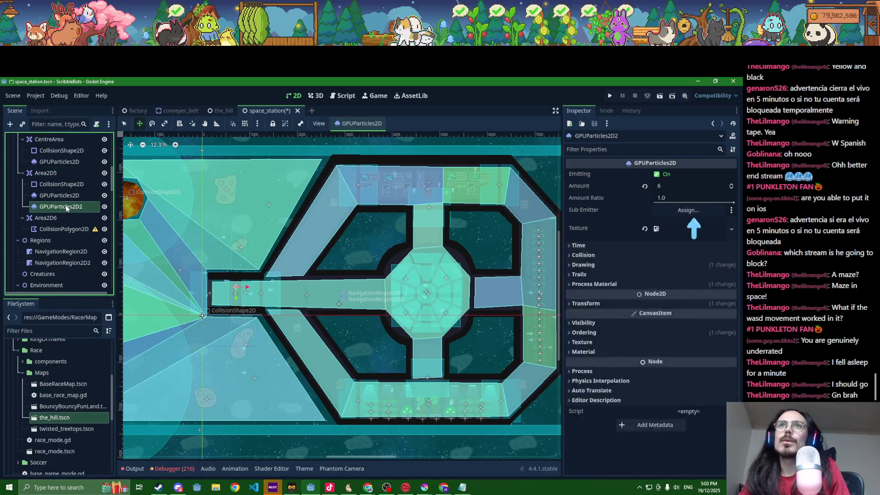
{"action": "left_click_drag", "start_coordinate": [57, 221], "coordinate": [57, 218]}
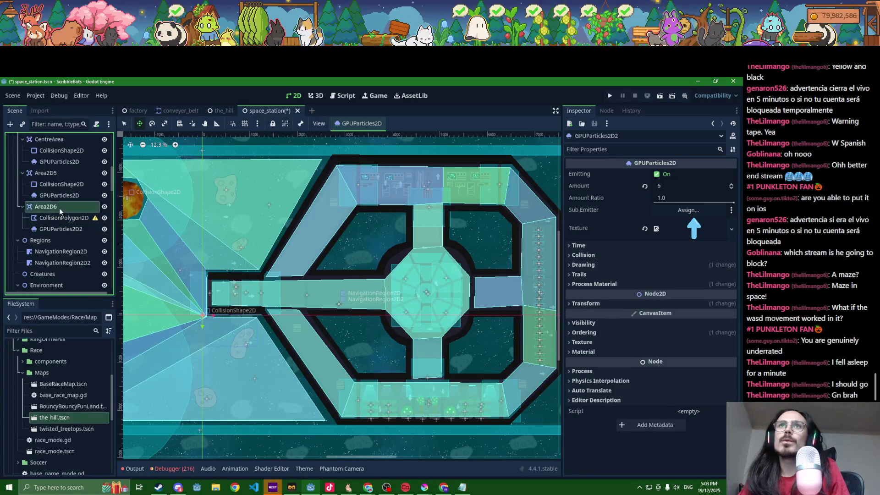
Move Area2D6 near the corridor below the central octagon and select its collision polygon.
{"action": "left_click", "coordinate": [59, 208]}
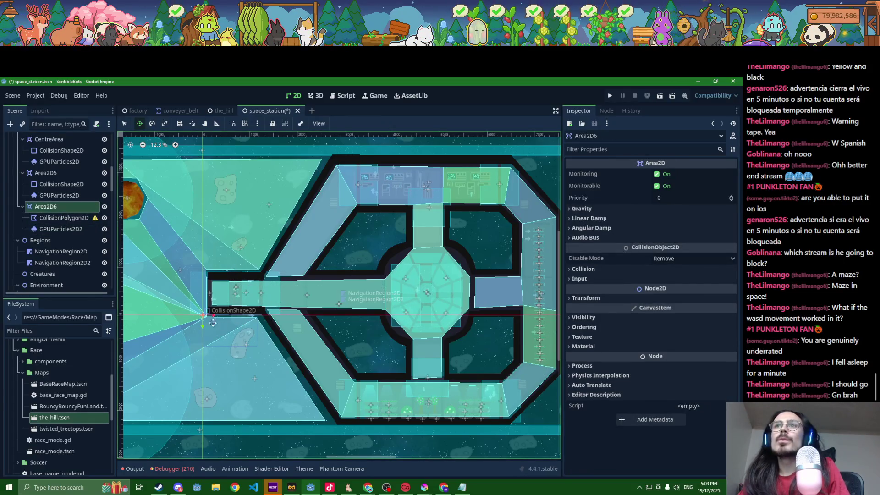
{"action": "left_click_drag", "start_coordinate": [203, 317], "coordinate": [320, 354]}
{"action": "left_click", "coordinate": [69, 225]}
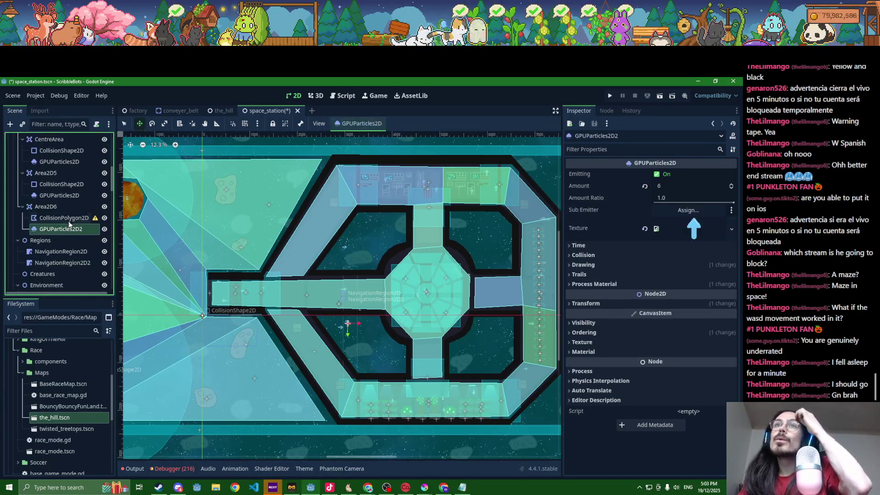
{"action": "left_click", "coordinate": [68, 222]}
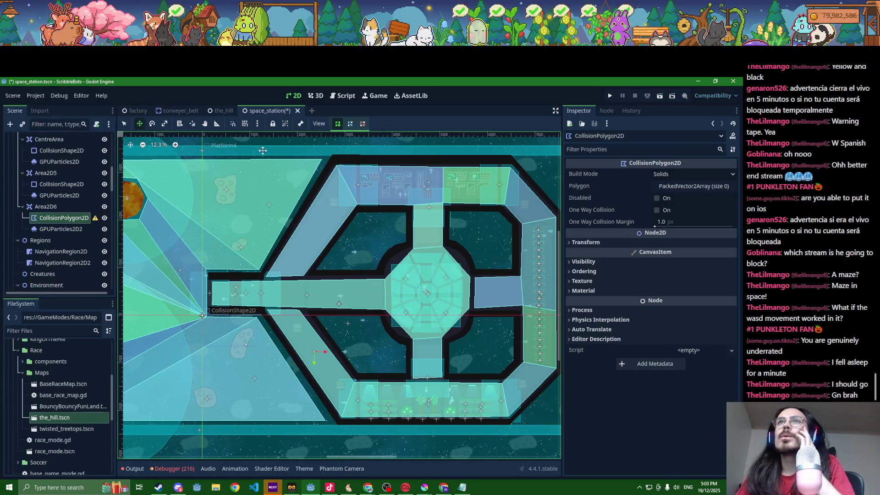
Draw Area2D6's four-point collision polygon along the slanted lower-left corridor toward the plant room.
{"action": "key", "text": "q"}
{"action": "scroll", "coordinate": [263, 323], "scroll_direction": "up", "scroll_amount": 3}
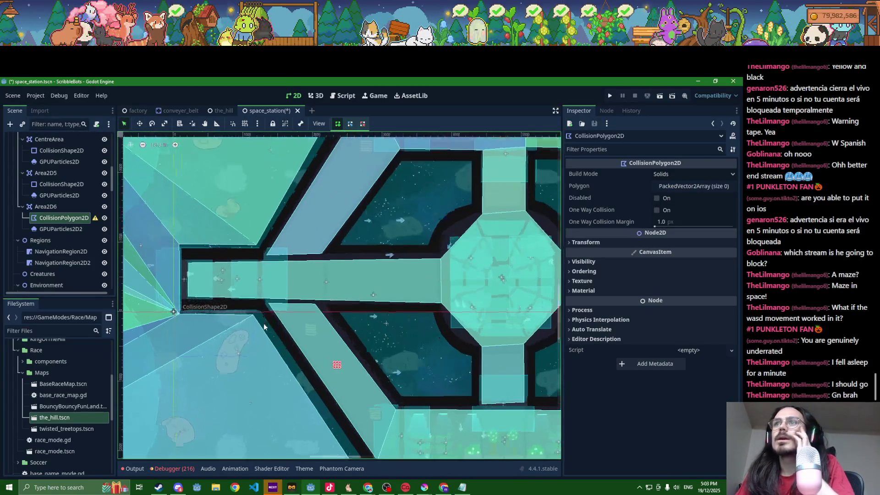
{"action": "scroll", "coordinate": [264, 322], "scroll_direction": "up", "scroll_amount": 2}
{"action": "left_click", "coordinate": [269, 296]}
{"action": "left_click", "coordinate": [354, 298]}
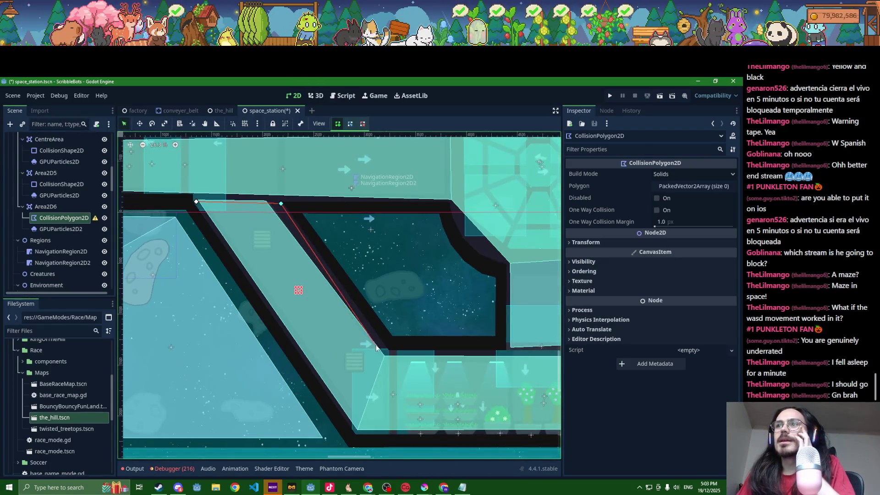
{"action": "left_click", "coordinate": [385, 349]}
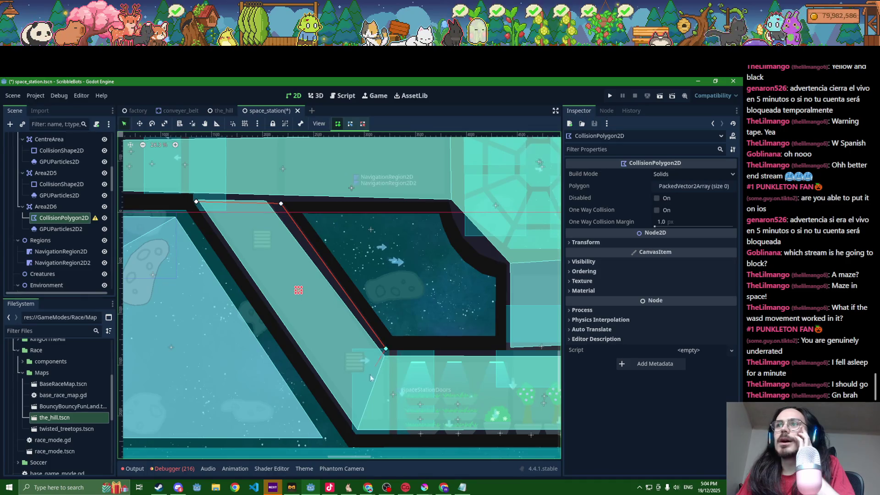
{"action": "left_click", "coordinate": [353, 425]}
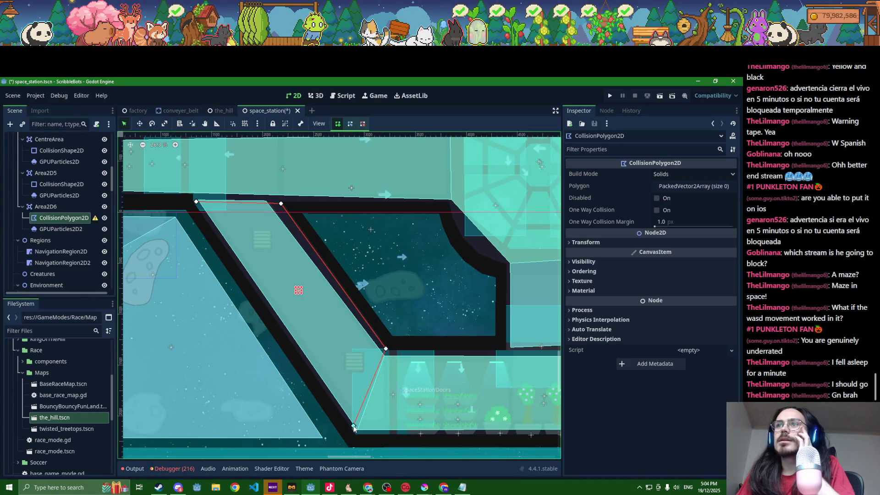
{"action": "left_click", "coordinate": [196, 203]}
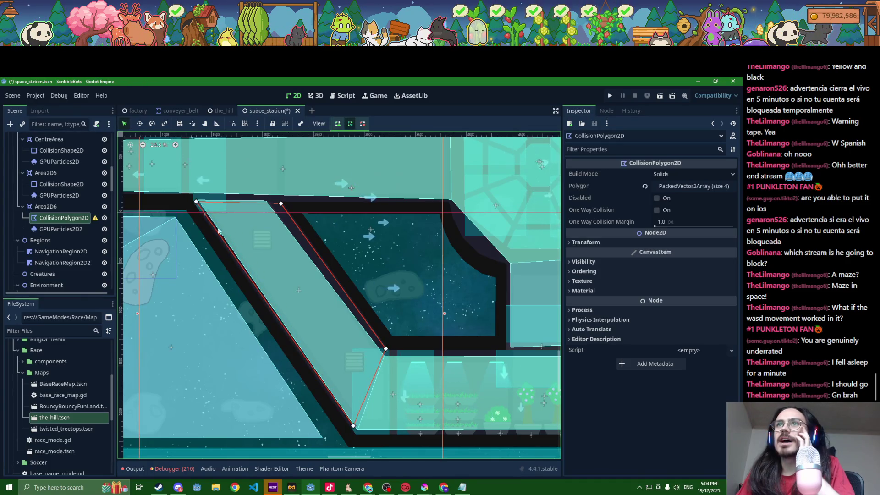
{"action": "left_click", "coordinate": [82, 230]}
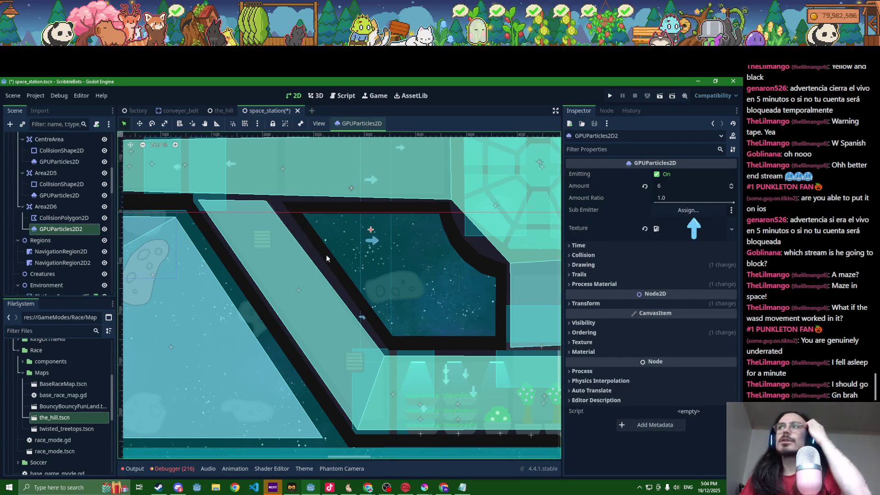
Expand GPUParticles2D2's Drawing settings, reset the Visibility Rect and enter trial values.
{"action": "scroll", "coordinate": [368, 329], "scroll_direction": "down", "scroll_amount": 2}
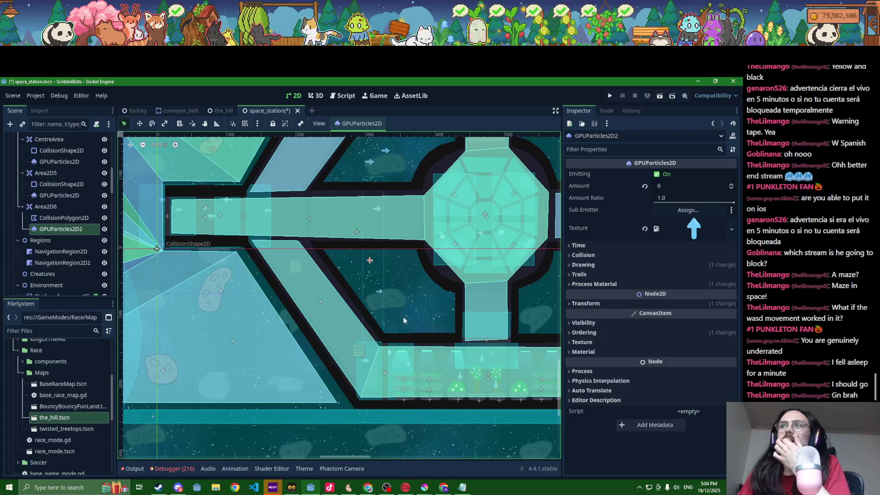
{"action": "left_click", "coordinate": [603, 254]}
{"action": "left_click", "coordinate": [593, 277]}
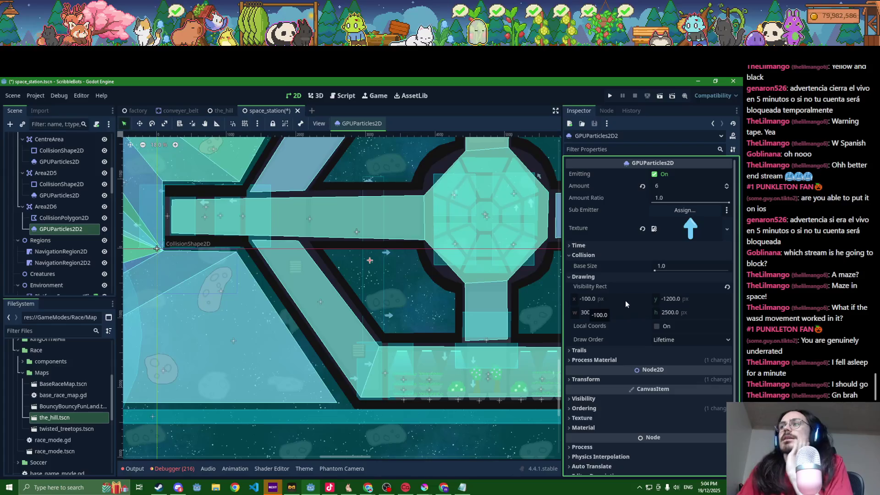
{"action": "left_click", "coordinate": [727, 287]}
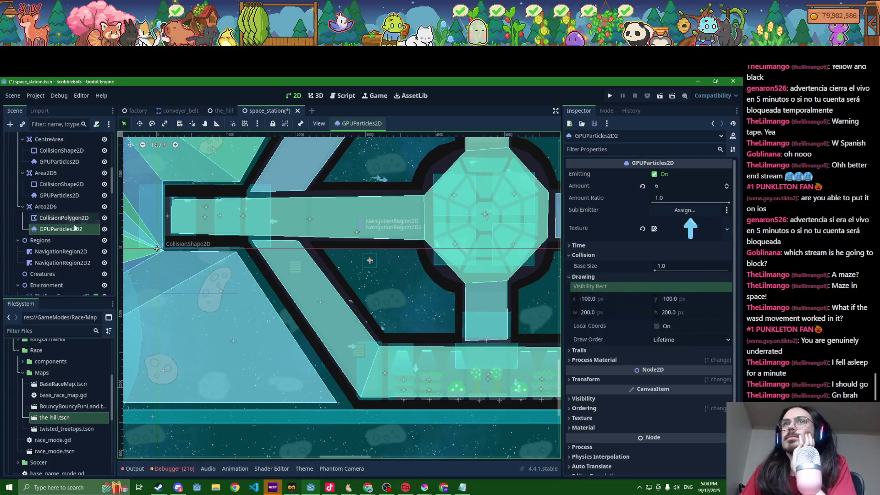
{"action": "left_click", "coordinate": [613, 378]}
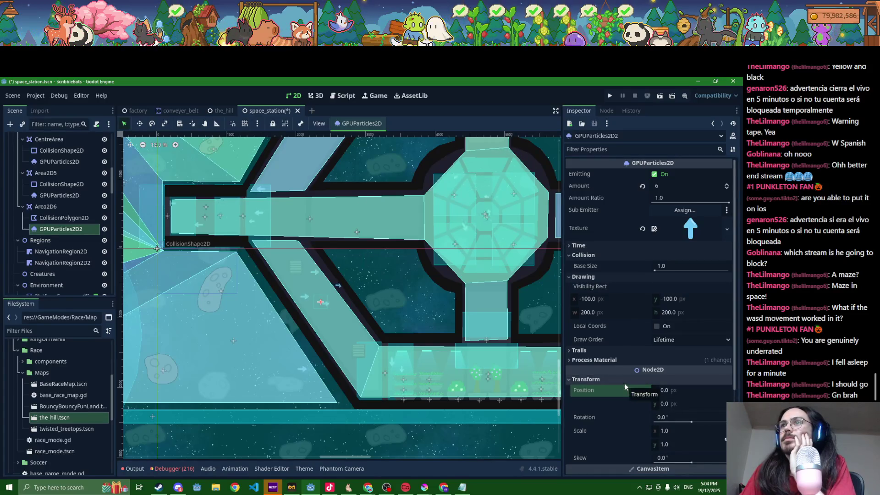
{"action": "left_click", "coordinate": [587, 300]}
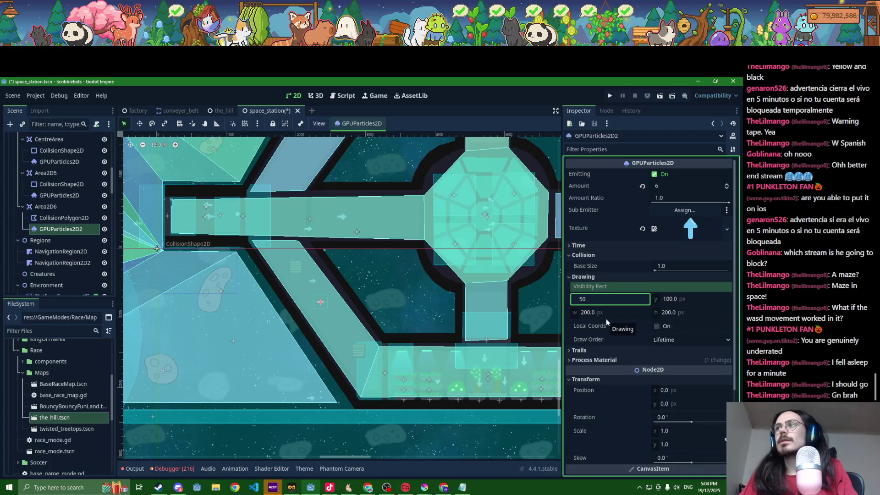
{"action": "type", "text": "50"}
{"action": "key", "text": "Tab"}
{"action": "key", "text": "Tab"}
{"action": "type", "text": "500"}
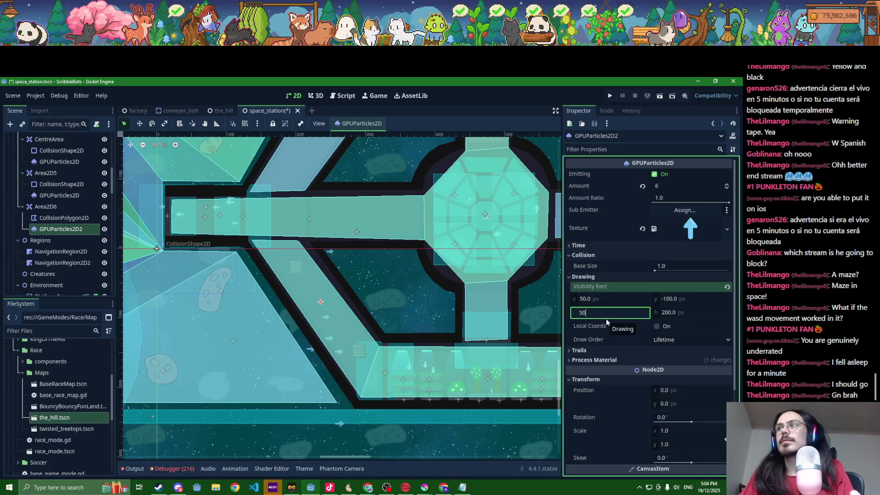
{"action": "key", "text": "Tab"}
{"action": "type", "text": "500"}
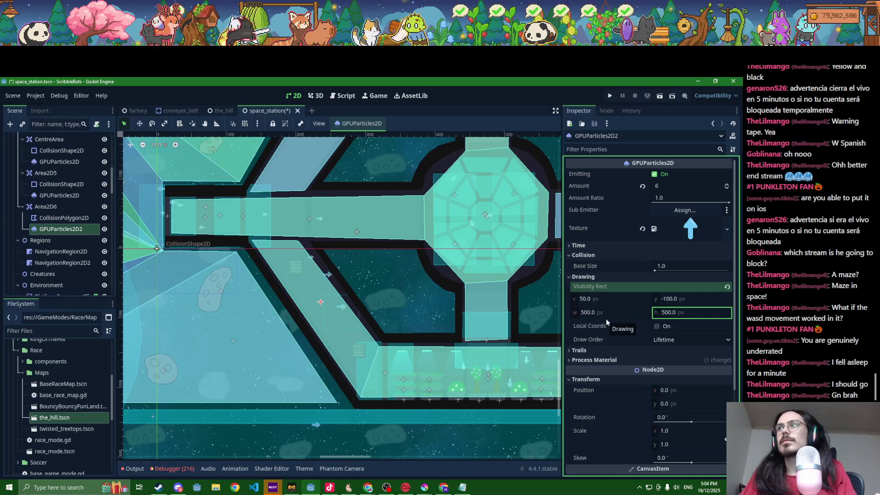
{"action": "left_click", "coordinate": [582, 302]}
{"action": "type", "text": "0"}
{"action": "key", "text": "Tab"}
{"action": "type", "text": "0"}
Set the Visibility Rect to 1000 × 1000 at -500, -500 and save the scene.
{"action": "left_click", "coordinate": [589, 313]}
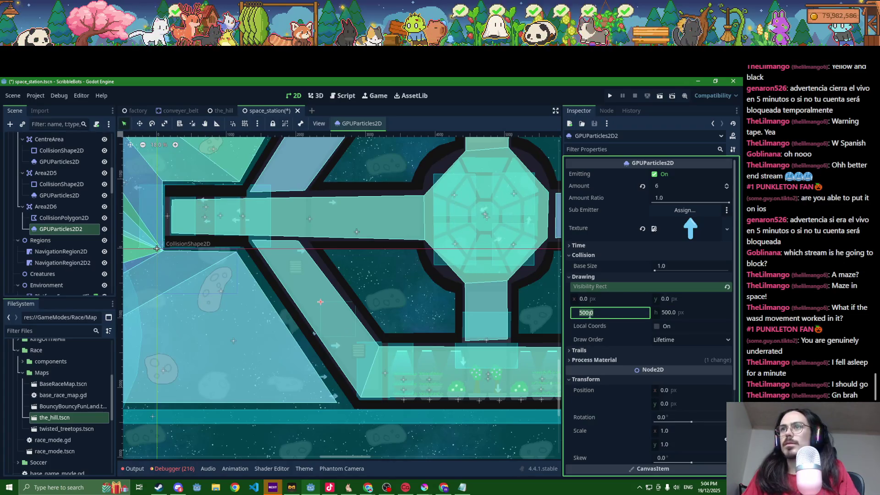
{"action": "type", "text": "1000"}
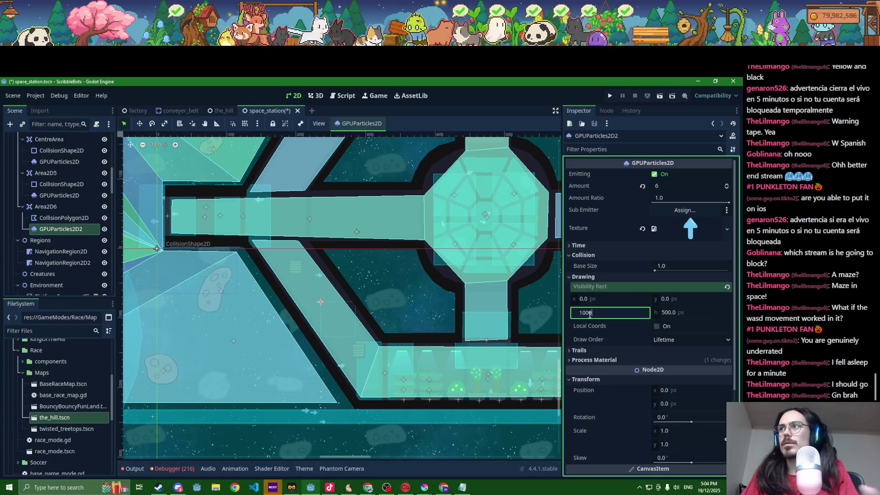
{"action": "key", "text": "Tab"}
{"action": "type", "text": "1000"}
{"action": "key", "text": "Return"}
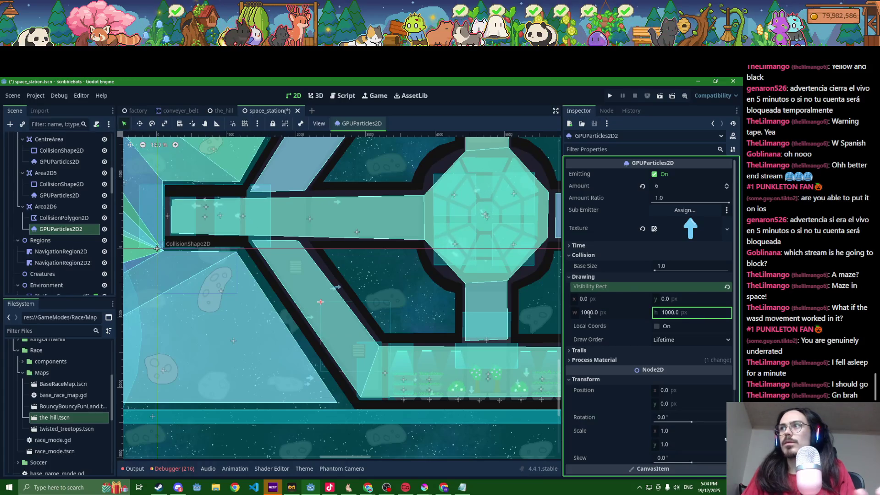
{"action": "left_click", "coordinate": [590, 298]}
{"action": "type", "text": "-50"}
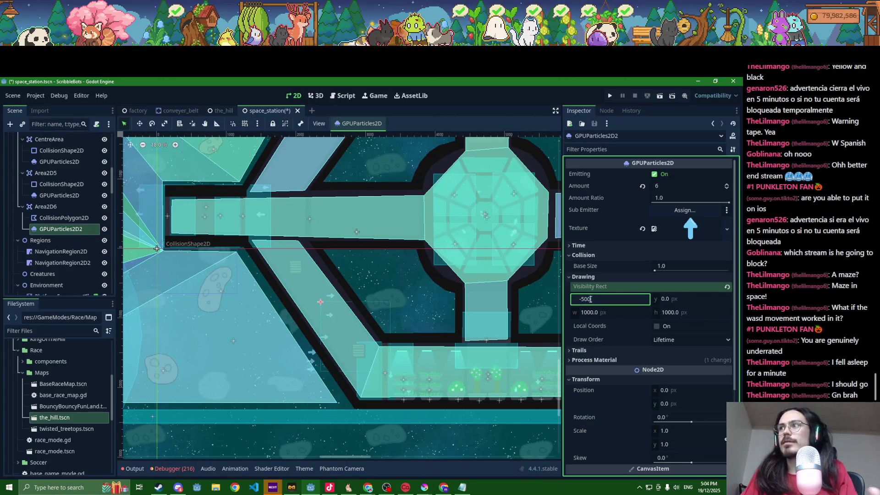
{"action": "type", "text": "0"}
{"action": "key", "text": "Tab"}
{"action": "key", "text": "Return"}
{"action": "key", "text": "ctrl+s"}
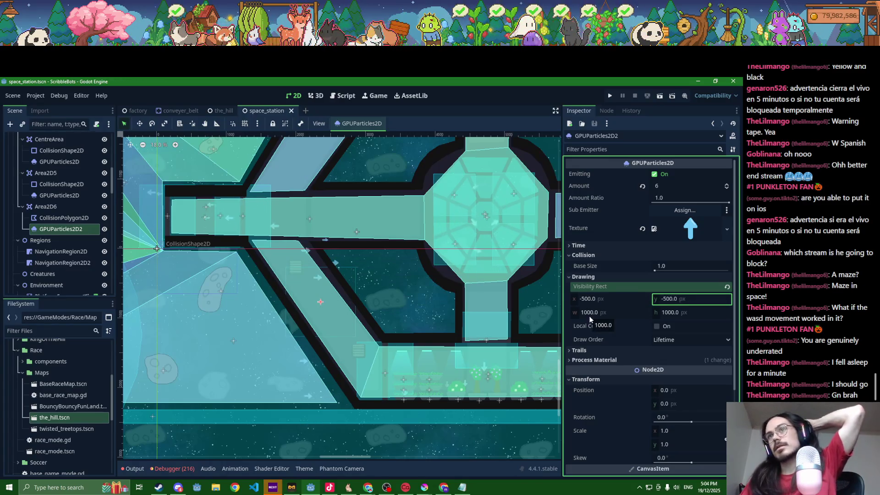
{"action": "scroll", "coordinate": [609, 353], "scroll_direction": "down", "scroll_amount": 3}
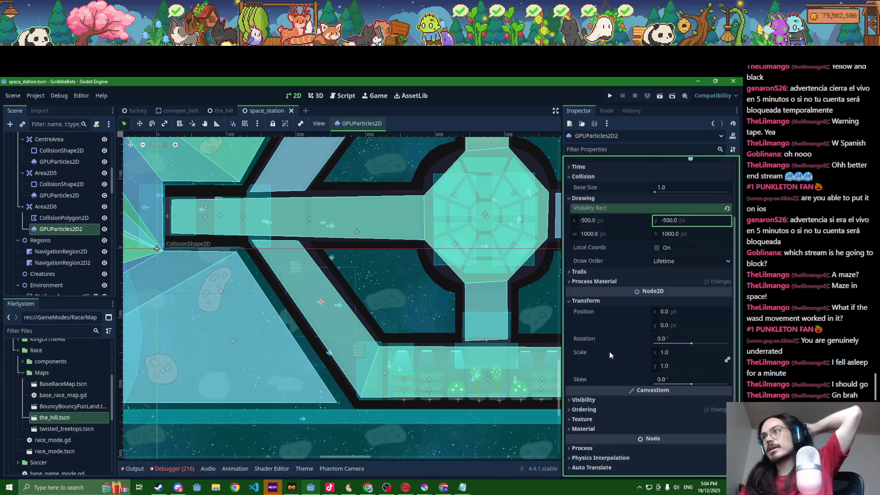
Make GPUParticles2D2's ParticleProcessMaterial unique to this emitter.
{"action": "left_click", "coordinate": [604, 282]}
{"action": "left_click", "coordinate": [672, 293]}
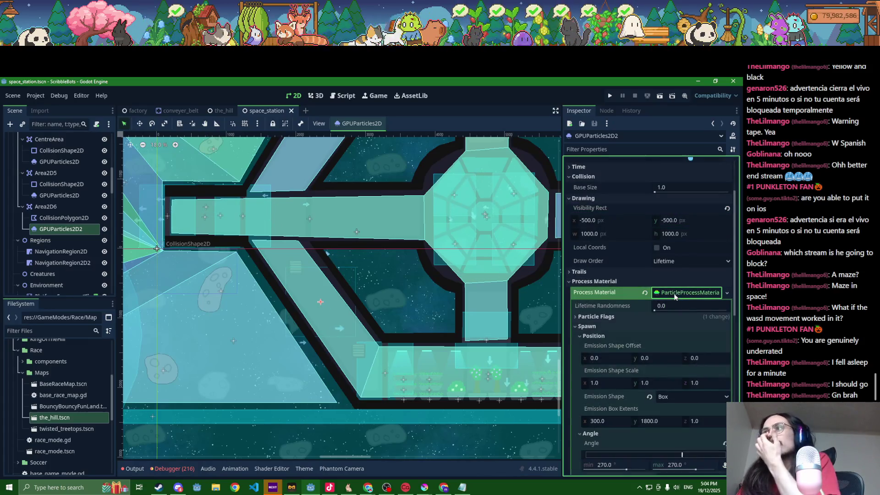
{"action": "left_click", "coordinate": [727, 293]}
{"action": "left_click", "coordinate": [667, 374]}
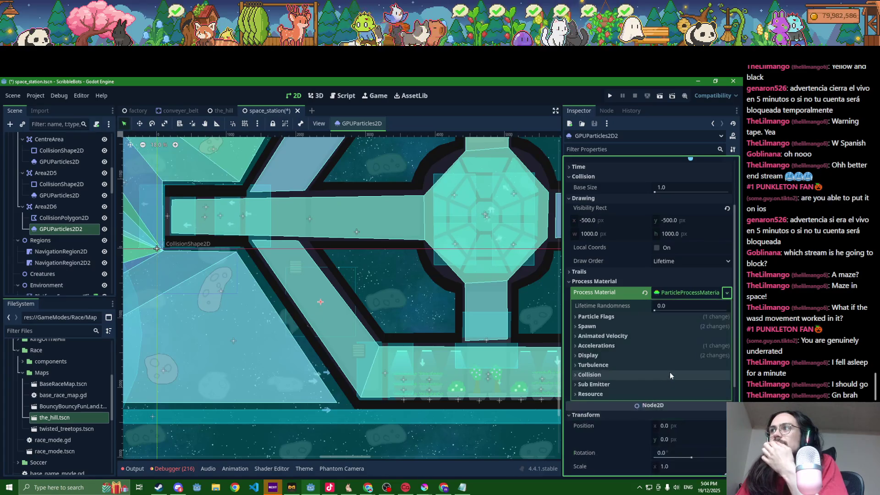
Reveal the material's Accelerations gravity vector, then inspect Area2D6 and Area2D5's gravity settings.
{"action": "left_click", "coordinate": [619, 336]}
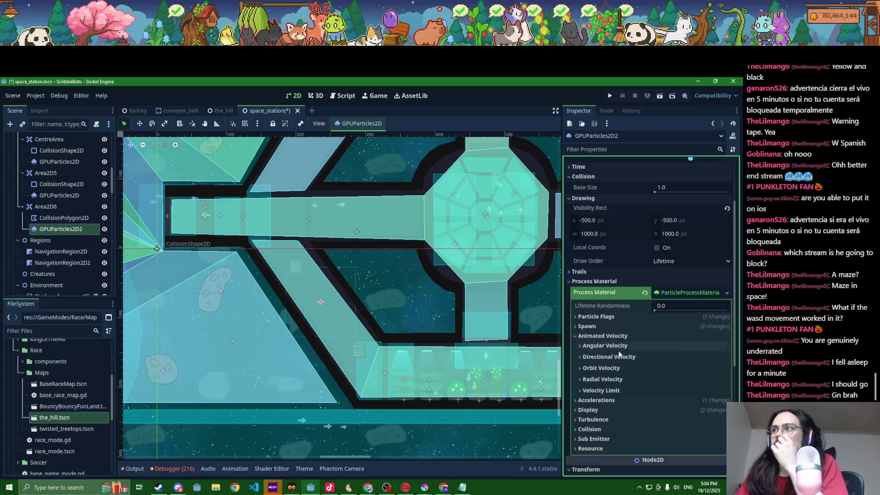
{"action": "left_click", "coordinate": [606, 399]}
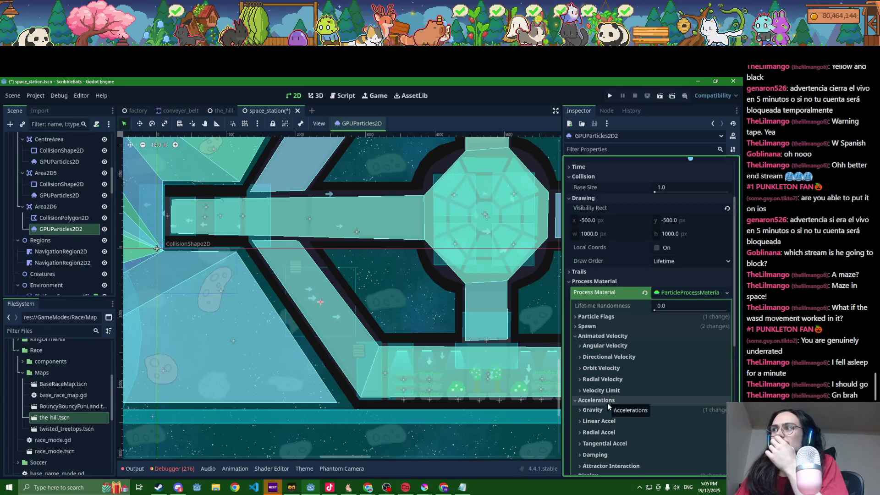
{"action": "left_click", "coordinate": [608, 407]}
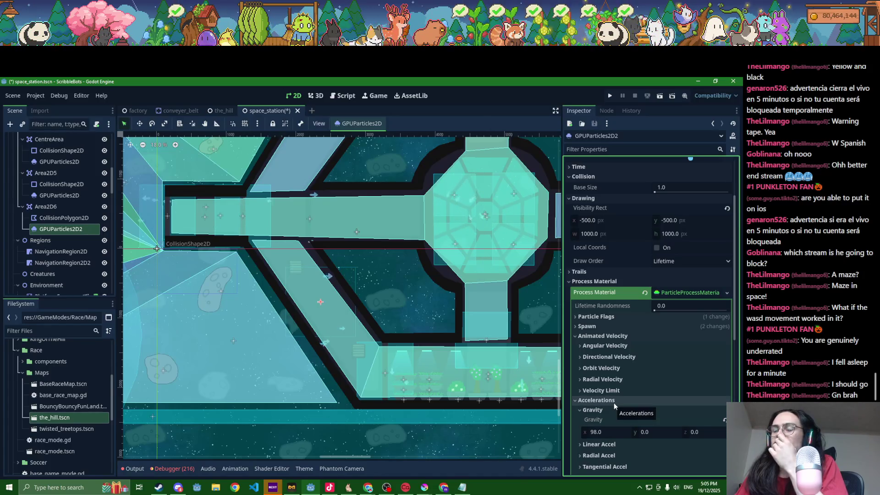
{"action": "scroll", "coordinate": [614, 402], "scroll_direction": "down", "scroll_amount": 3}
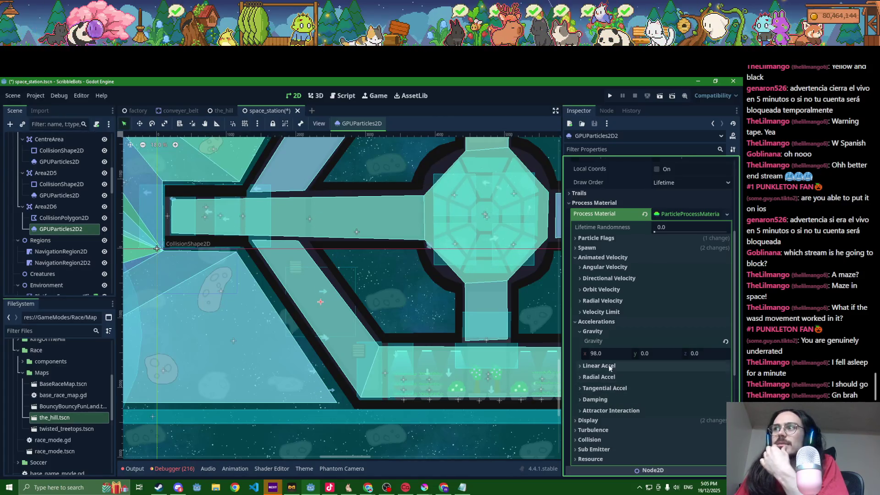
{"action": "left_click", "coordinate": [44, 202]}
{"action": "left_click", "coordinate": [50, 176]}
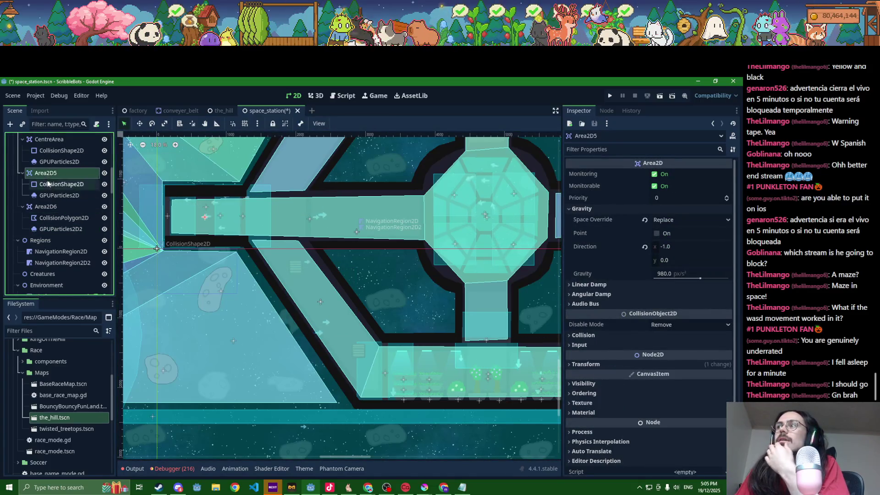
Set Area2D6's gravity space override to Replace.
{"action": "left_click", "coordinate": [48, 212]}
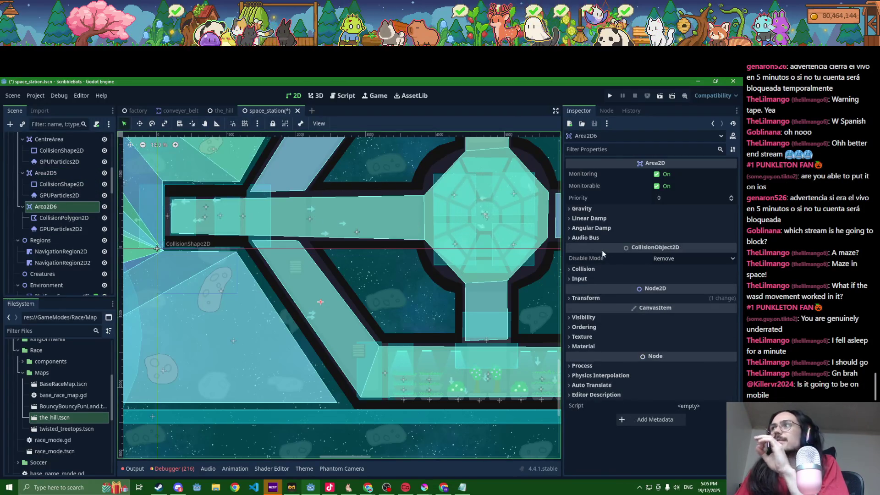
{"action": "left_click", "coordinate": [606, 208]}
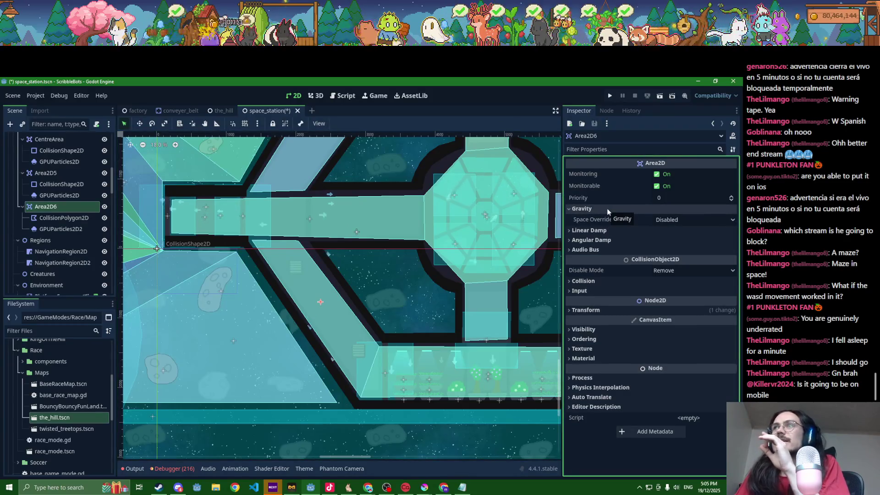
{"action": "left_click", "coordinate": [669, 219]}
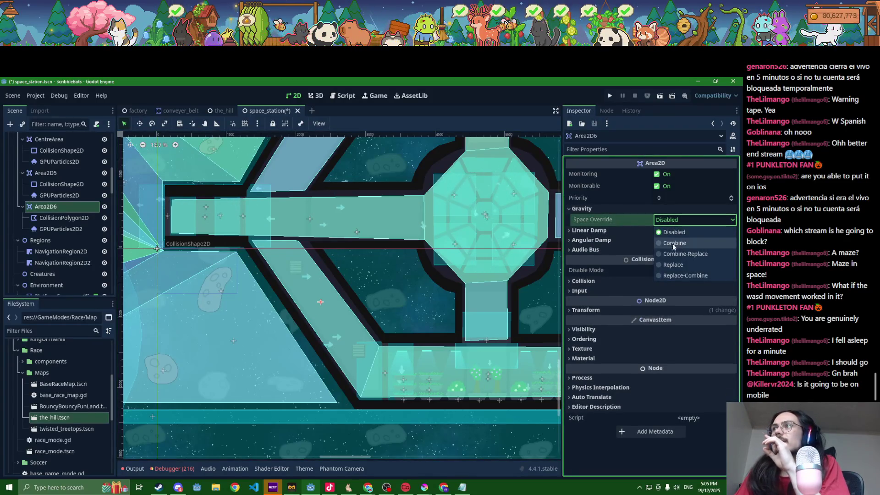
{"action": "left_click", "coordinate": [668, 267]}
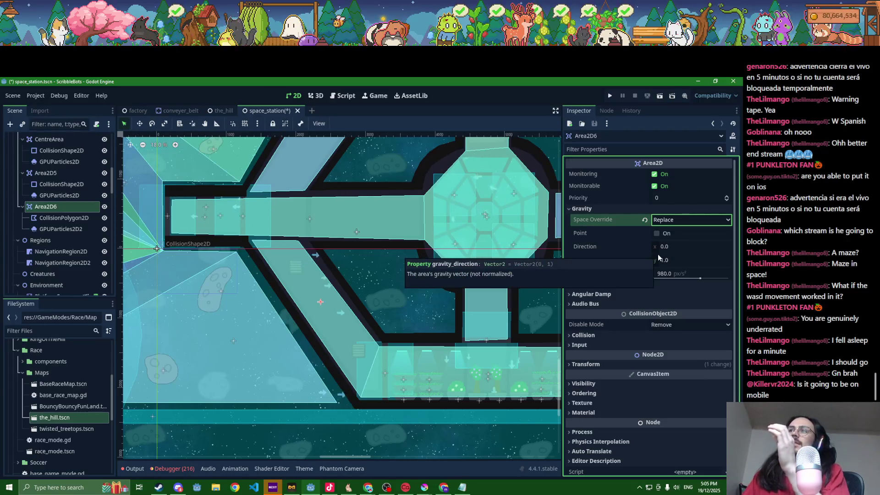
Set Area2D6's gravity direction x to -1.0 and save the scene.
{"action": "left_click", "coordinate": [664, 249]}
{"action": "type", "text": "1.0"}
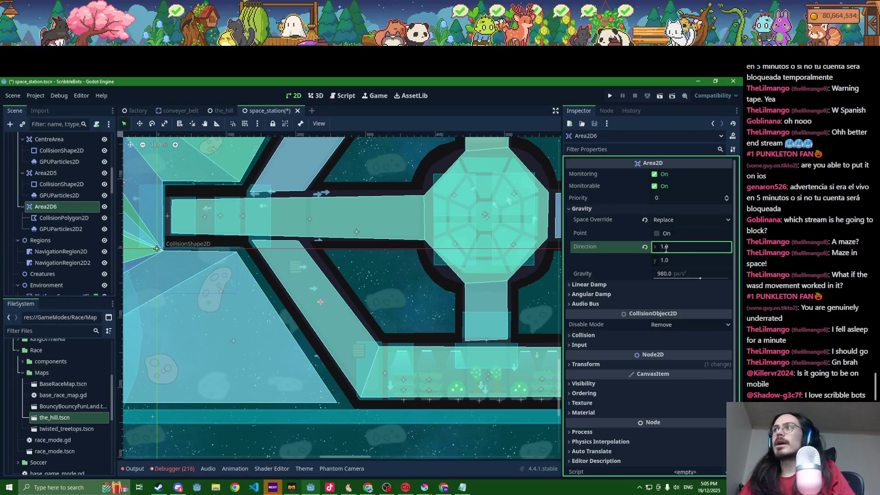
{"action": "key", "text": "ctrl+s"}
{"action": "type", "text": "-1.0"}
{"action": "key", "text": "ctrl+s"}
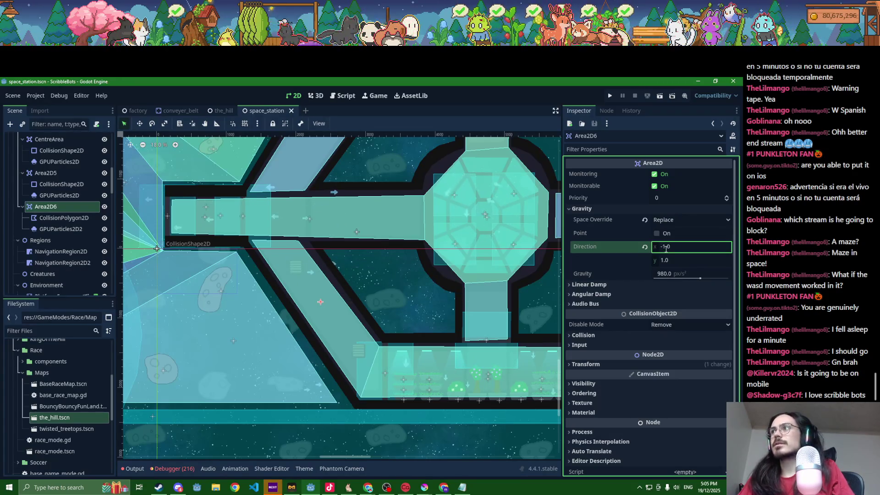
{"action": "left_click", "coordinate": [42, 229]}
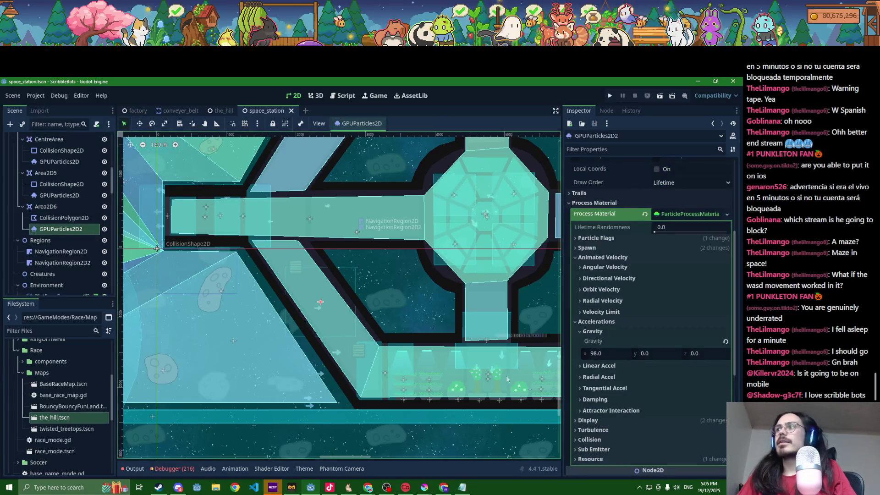
Set the Area2D6 particles' process material gravity to x -98, y 98.
{"action": "left_click", "coordinate": [653, 353]}
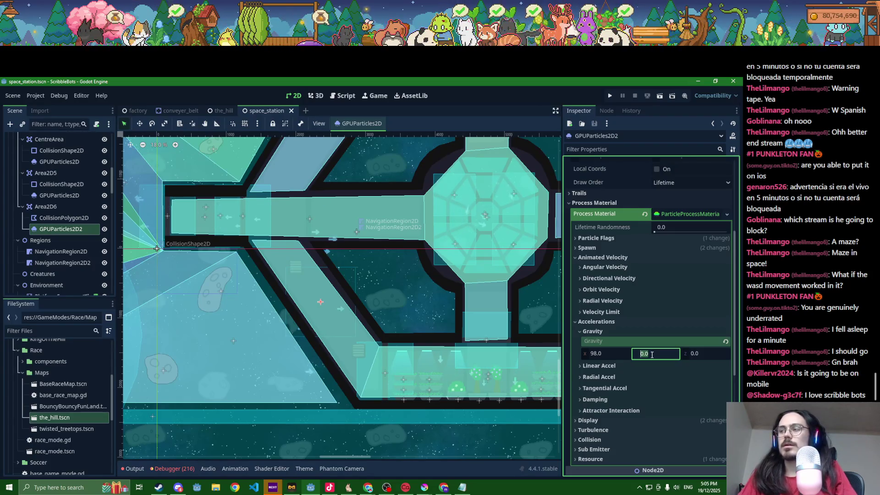
{"action": "key", "text": "Return"}
{"action": "left_click", "coordinate": [611, 354]}
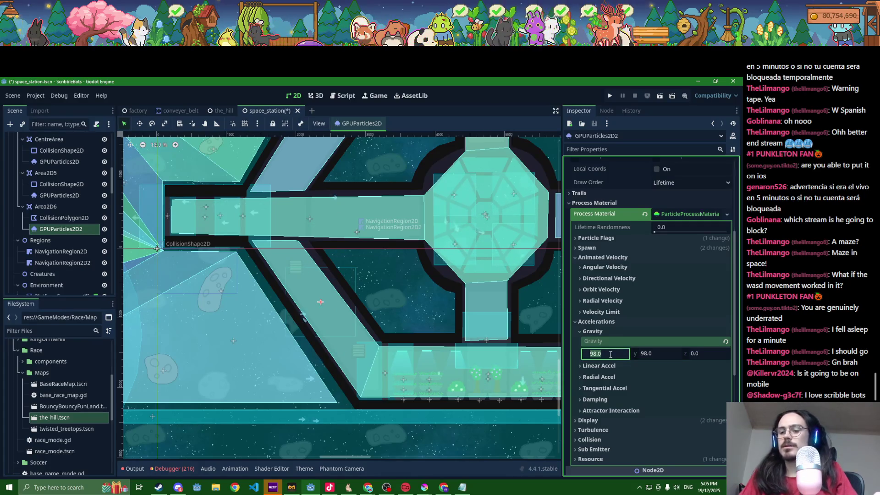
{"action": "type", "text": "-98.0"}
{"action": "key", "text": "Return"}
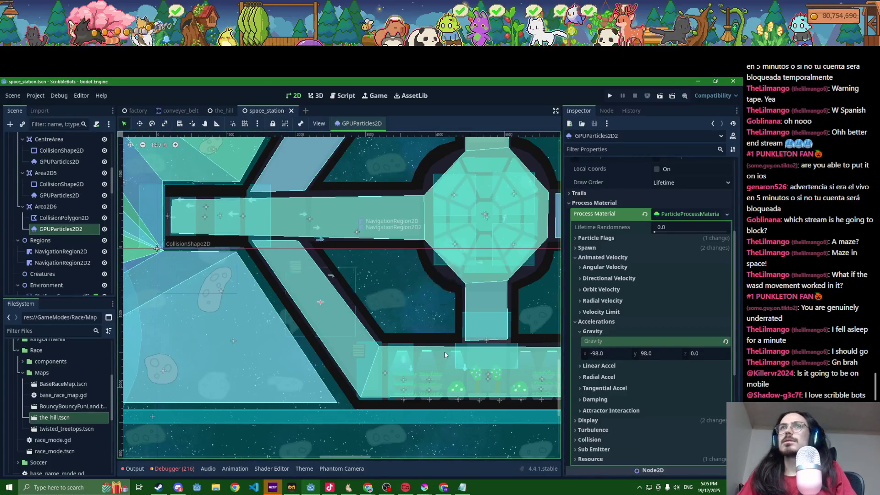
Delete the Area2D6 particle emitter (GPUParticles2D2) and save the scene.
{"action": "left_click", "coordinate": [92, 231]}
{"action": "key", "text": "Delete"}
{"action": "key", "text": "ctrl+s"}
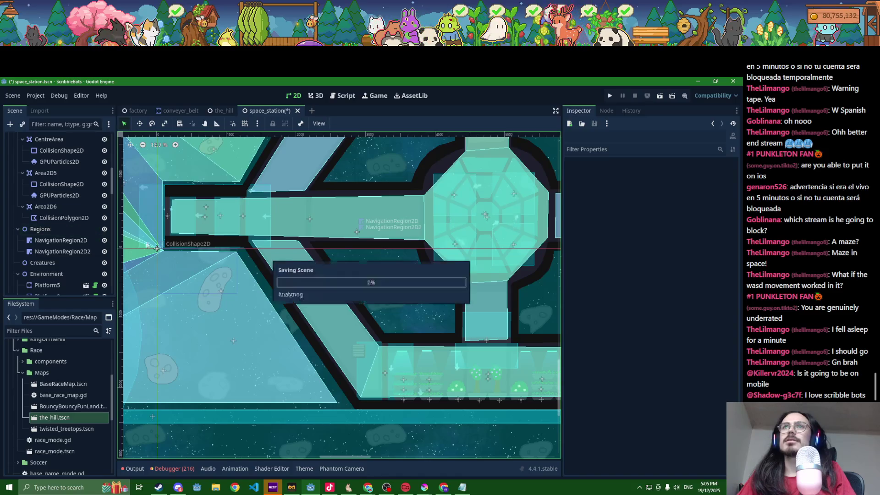
Inspect the CentreArea GPUParticles2D emitter, then reselect Area2D6.
{"action": "scroll", "coordinate": [39, 196], "scroll_direction": "up", "scroll_amount": 3}
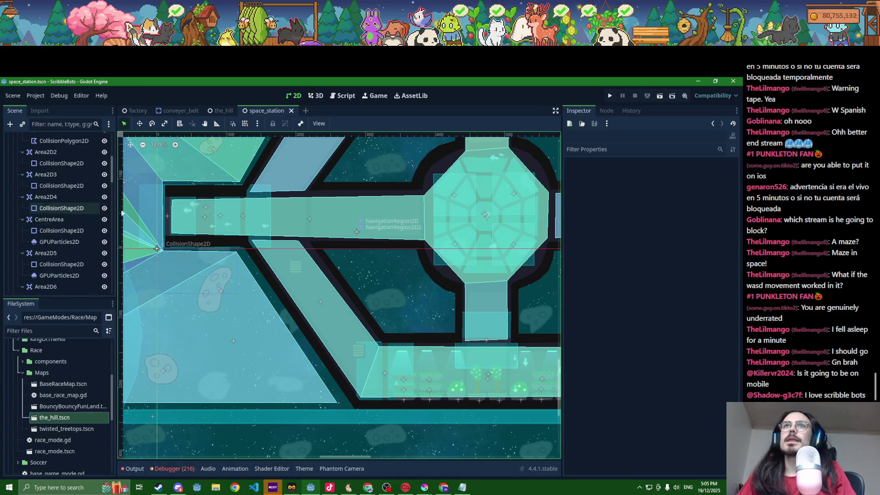
{"action": "left_click", "coordinate": [57, 241]}
{"action": "scroll", "coordinate": [58, 242], "scroll_direction": "down", "scroll_amount": 3}
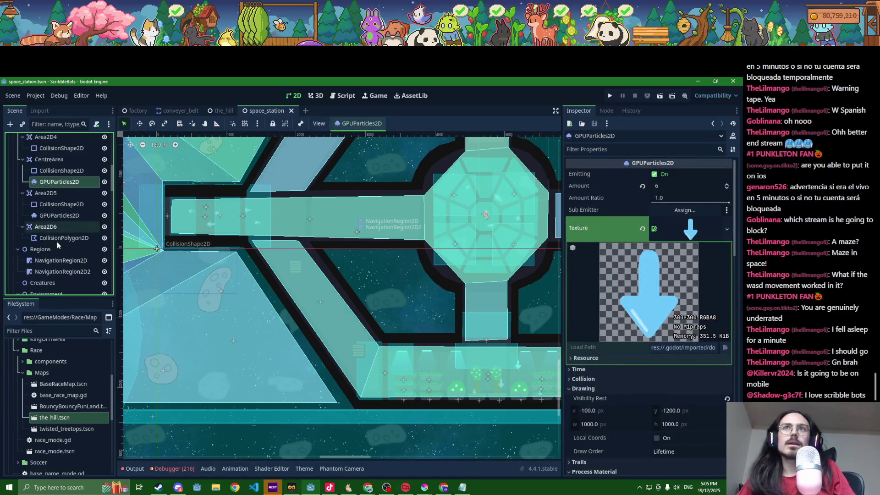
{"action": "left_click", "coordinate": [59, 227]}
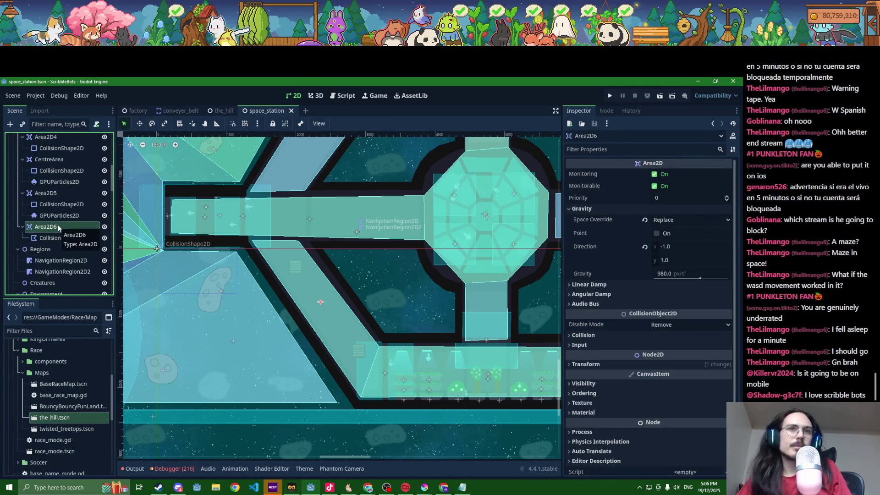
Paste a particle emitter under Area2D6 and make its process material unique.
{"action": "key", "text": "ctrl+v"}
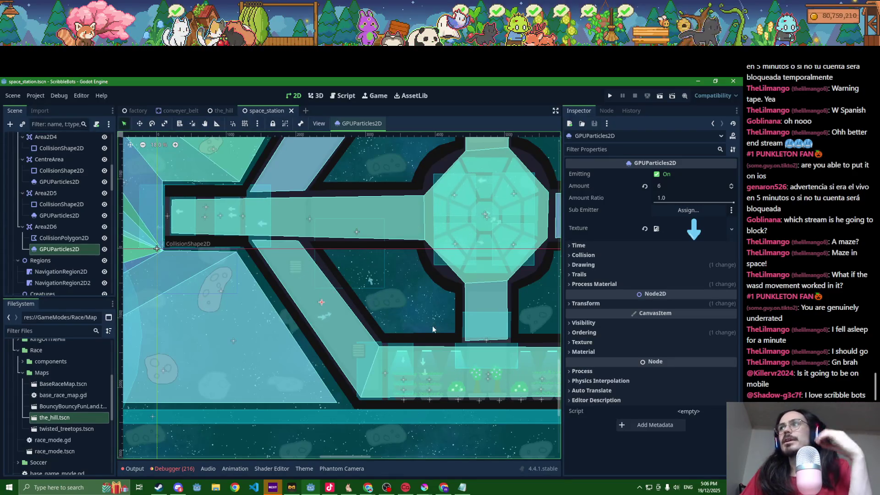
{"action": "left_click", "coordinate": [591, 287]}
{"action": "left_click", "coordinate": [687, 295]}
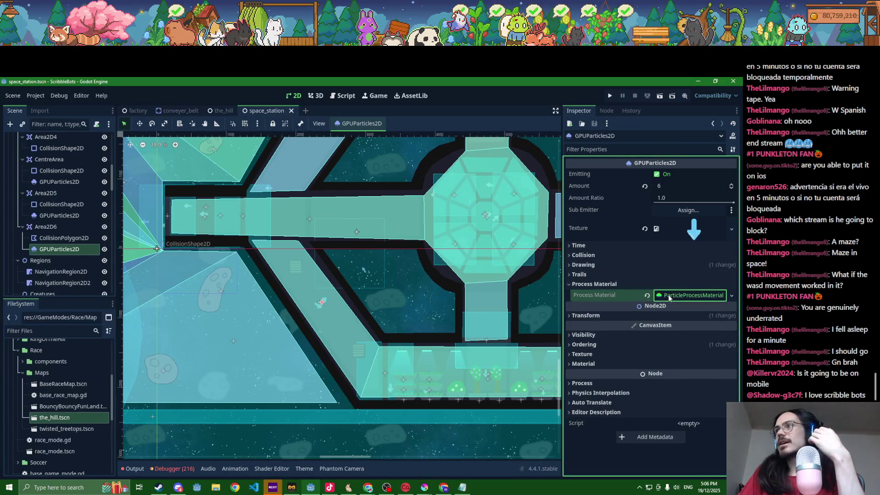
{"action": "left_click", "coordinate": [728, 294]}
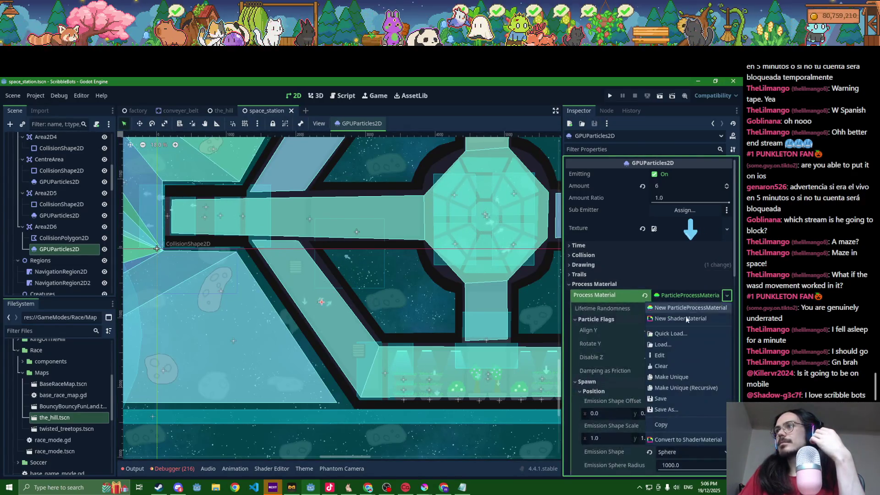
{"action": "left_click", "coordinate": [677, 378]}
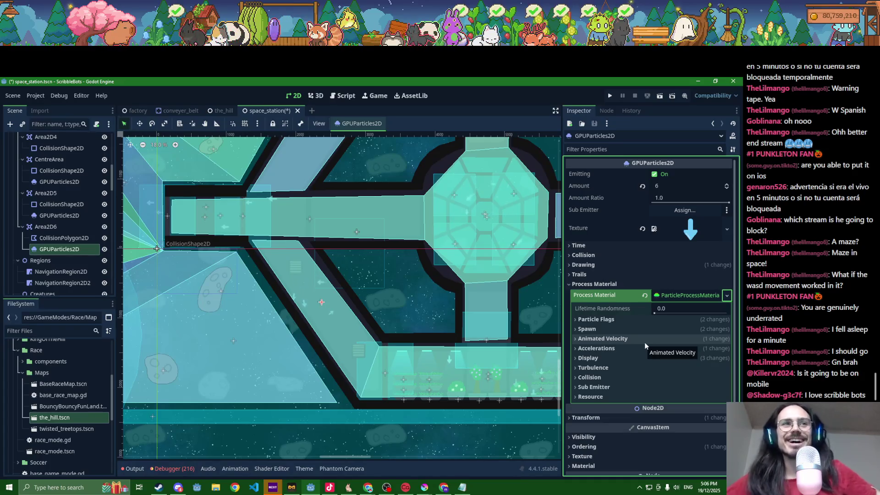
Set the new emitter's Accelerations gravity to -98, 98, 0 and save the scene.
{"action": "left_click", "coordinate": [630, 359]}
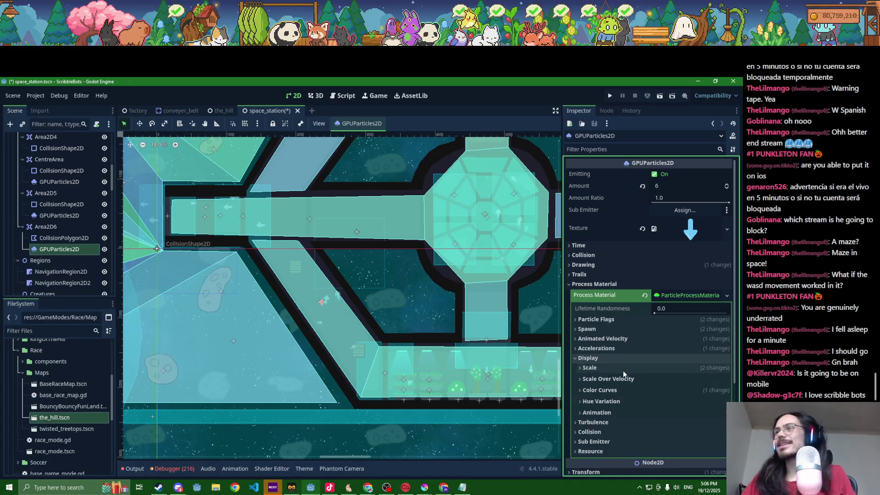
{"action": "left_click", "coordinate": [605, 348]}
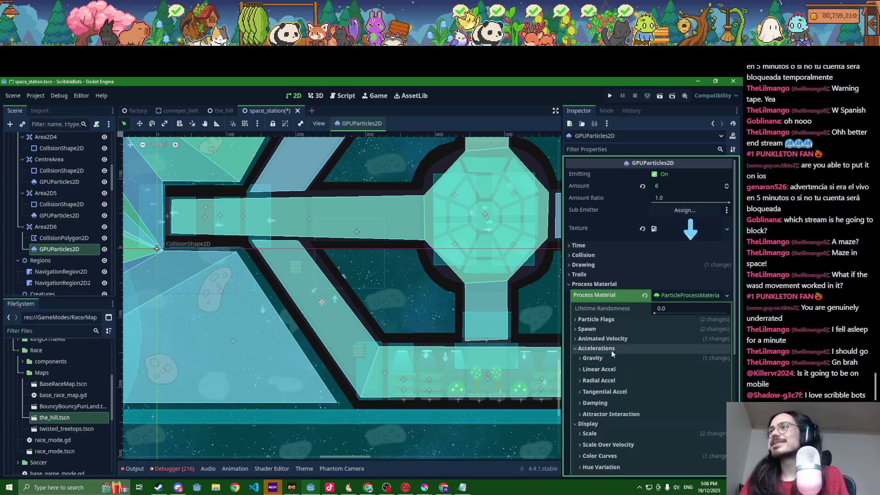
{"action": "left_click", "coordinate": [611, 358]}
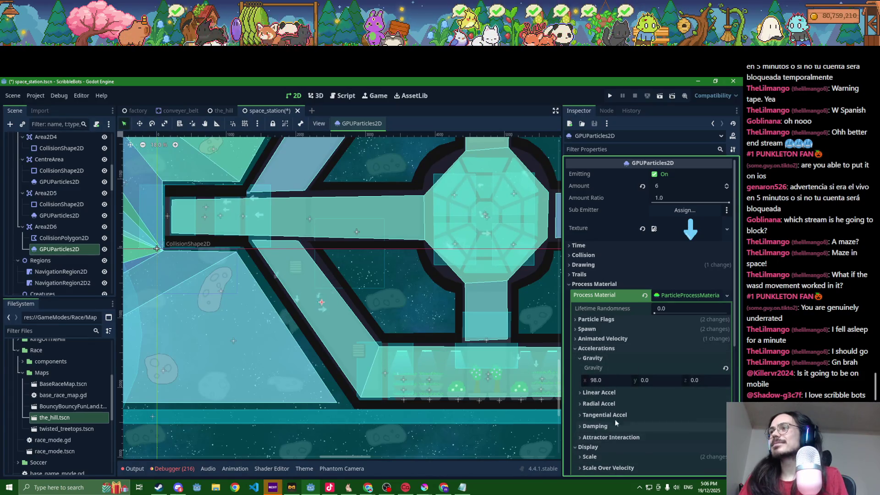
{"action": "left_click", "coordinate": [612, 339]}
{"action": "left_click", "coordinate": [614, 371]}
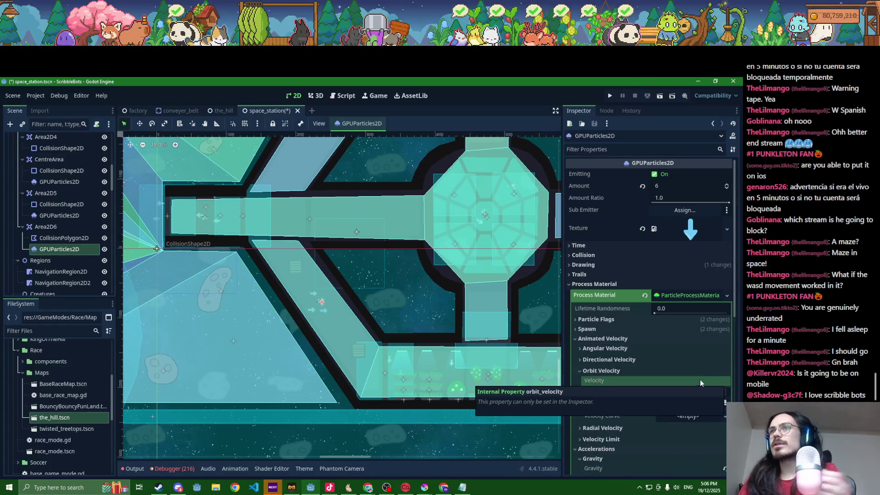
{"action": "key", "text": "ctrl+s"}
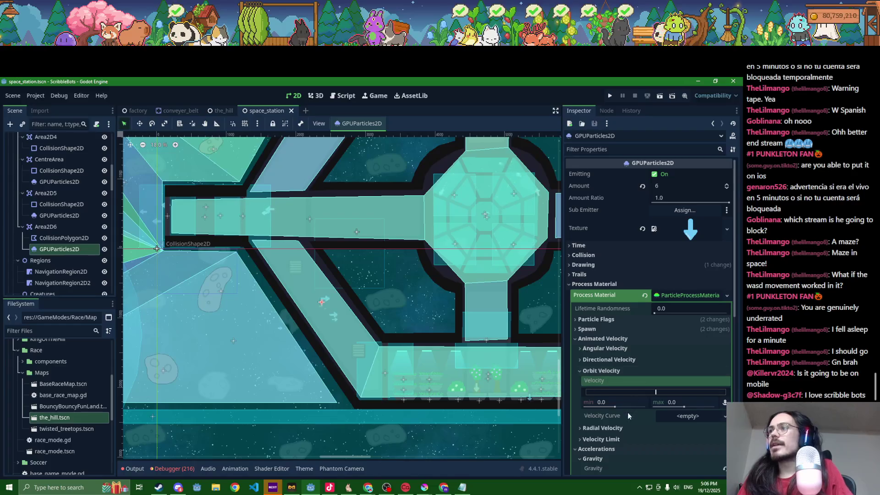
{"action": "scroll", "coordinate": [628, 412], "scroll_direction": "down", "scroll_amount": 5}
{"action": "left_click", "coordinate": [597, 363]}
{"action": "type", "text": "-98.0"}
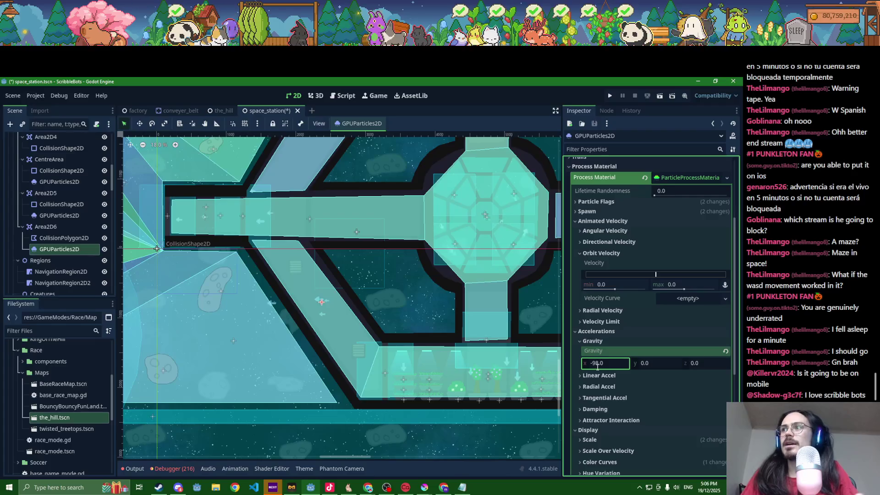
{"action": "left_click", "coordinate": [649, 365]}
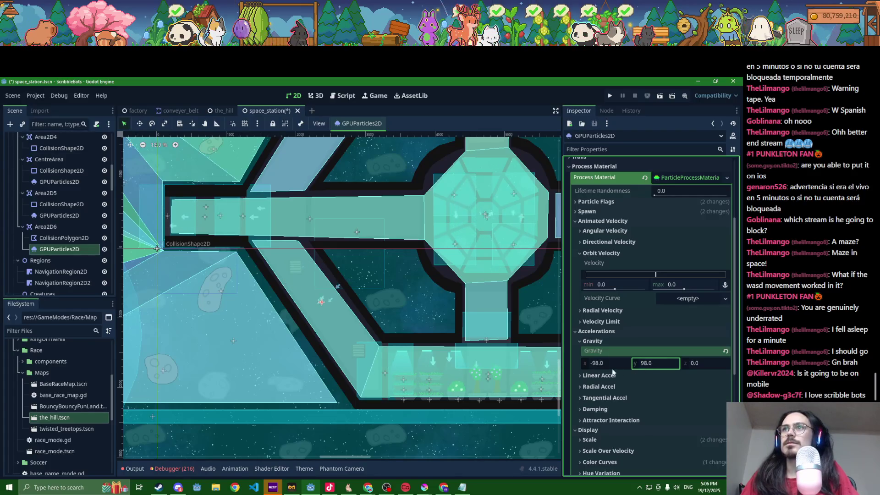
{"action": "key", "text": "ctrl+s"}
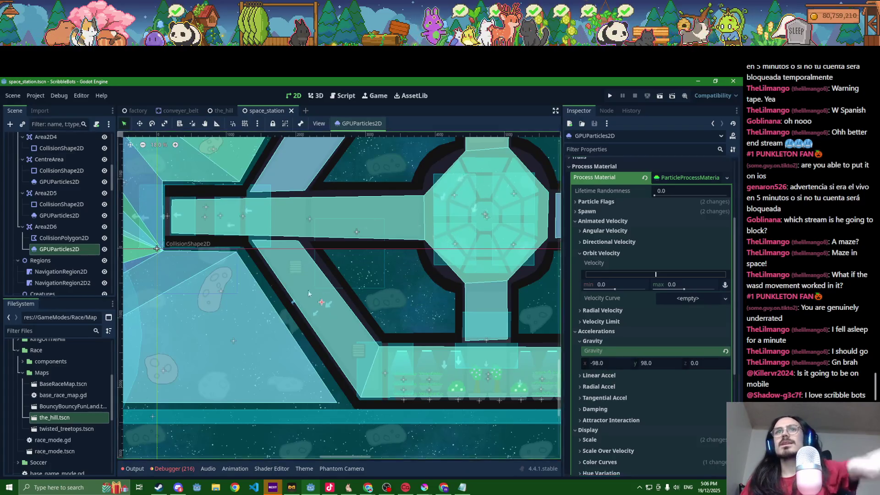
{"action": "scroll", "coordinate": [724, 254], "scroll_direction": "up", "scroll_amount": 5}
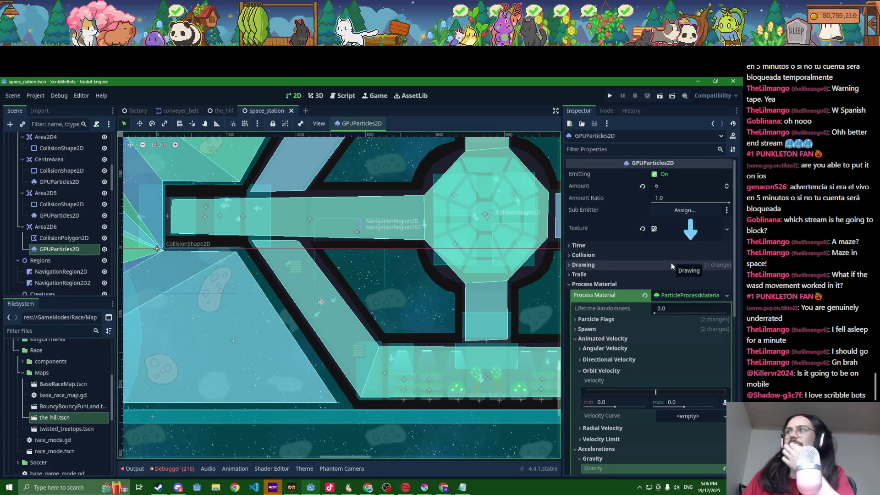
Change the particles' spawn emission shape to Box.
{"action": "left_click", "coordinate": [622, 328]}
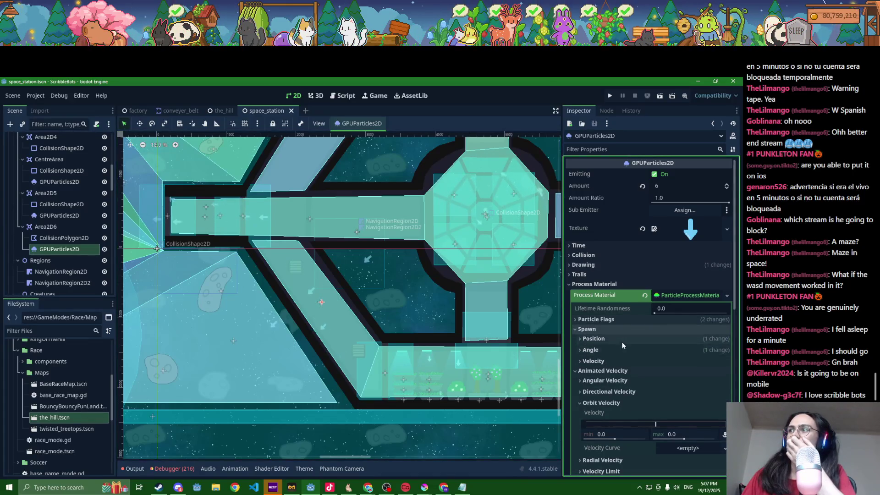
{"action": "left_click", "coordinate": [623, 339]}
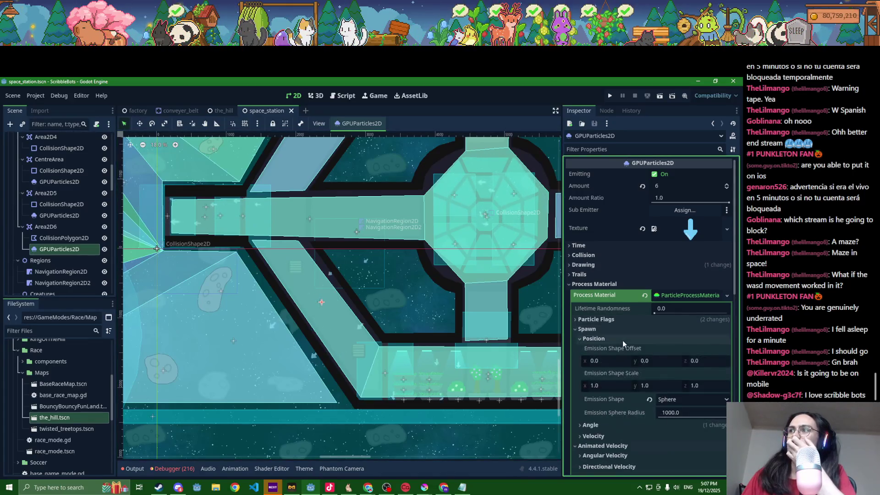
{"action": "left_click", "coordinate": [662, 398]}
{"action": "scroll", "coordinate": [609, 417], "scroll_direction": "down", "scroll_amount": 3}
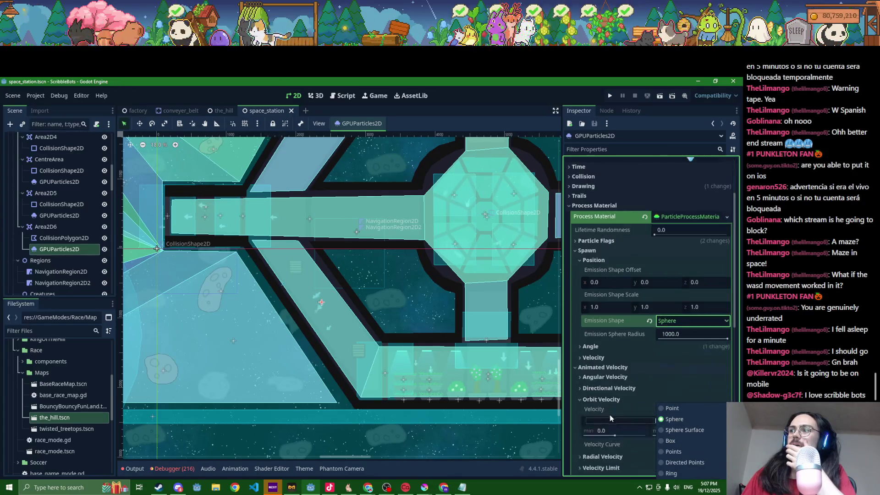
{"action": "left_click", "coordinate": [679, 452]}
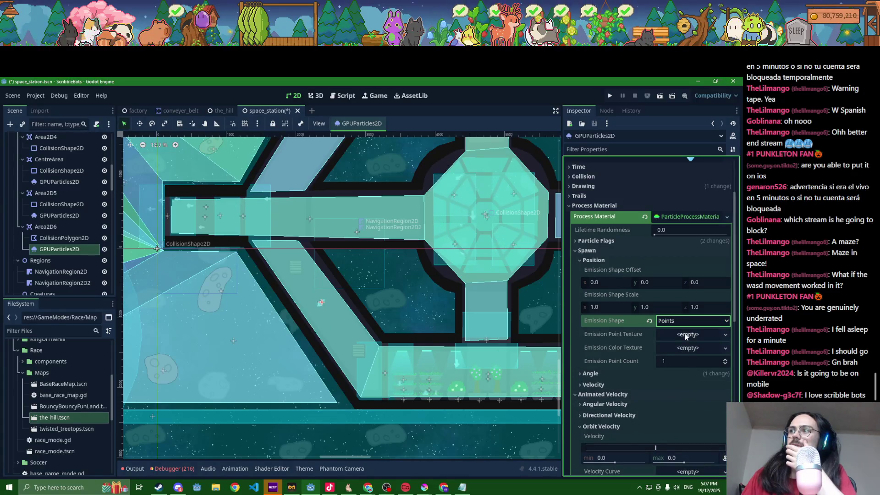
{"action": "left_click", "coordinate": [684, 334]}
{"action": "left_click", "coordinate": [602, 337]}
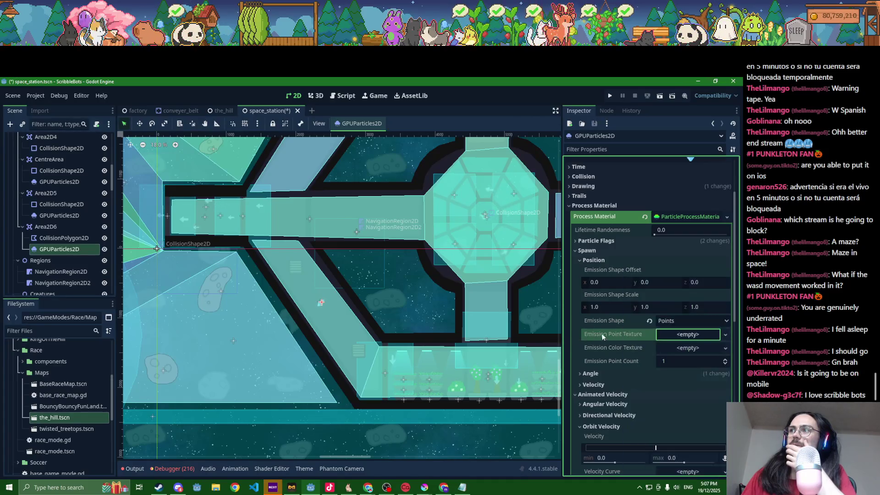
{"action": "left_click", "coordinate": [650, 320]}
{"action": "left_click", "coordinate": [667, 322]}
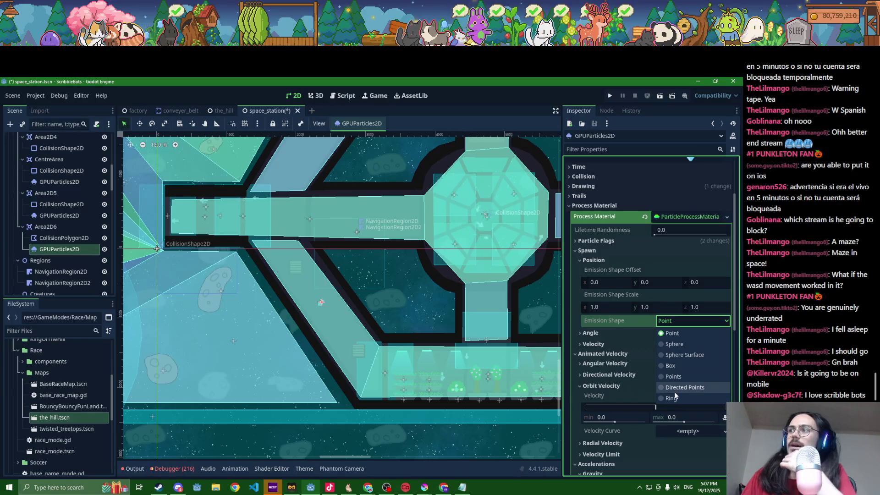
{"action": "left_click", "coordinate": [674, 366]}
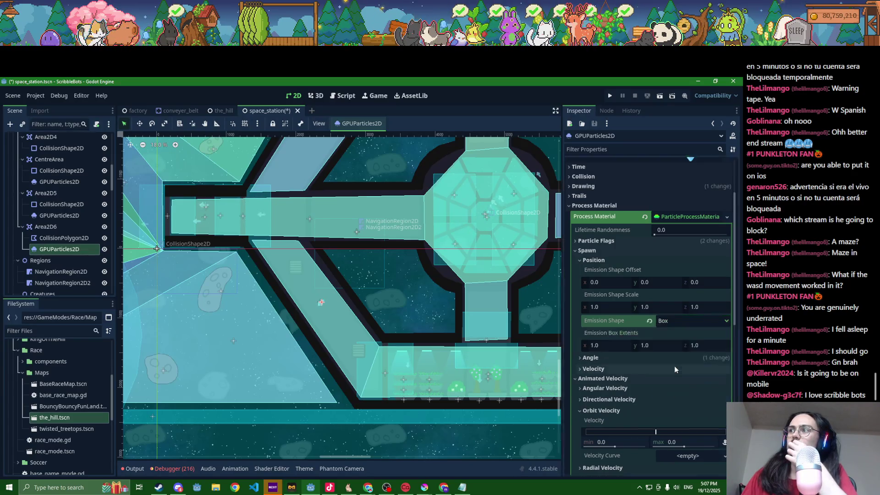
Set the emission box extents to 500 wide and 1000 tall.
{"action": "left_click", "coordinate": [605, 344]}
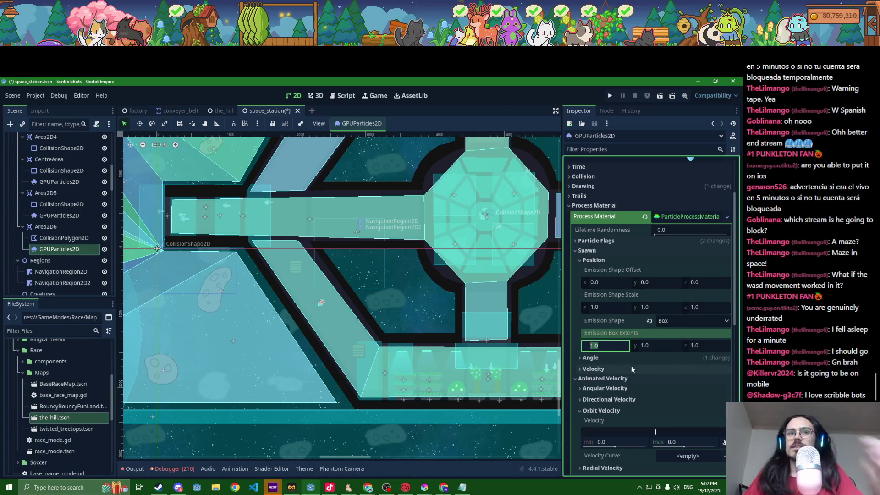
{"action": "type", "text": "500"}
{"action": "key", "text": "Return"}
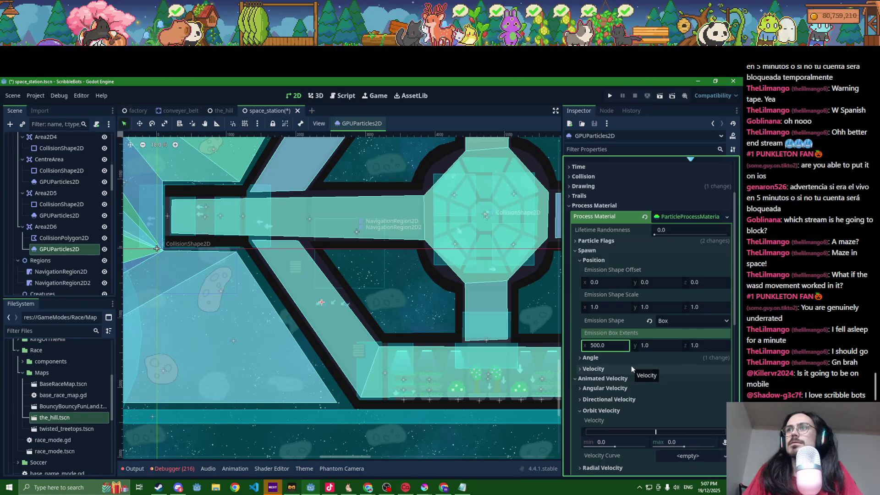
{"action": "key", "text": "Tab"}
{"action": "type", "text": "1000"}
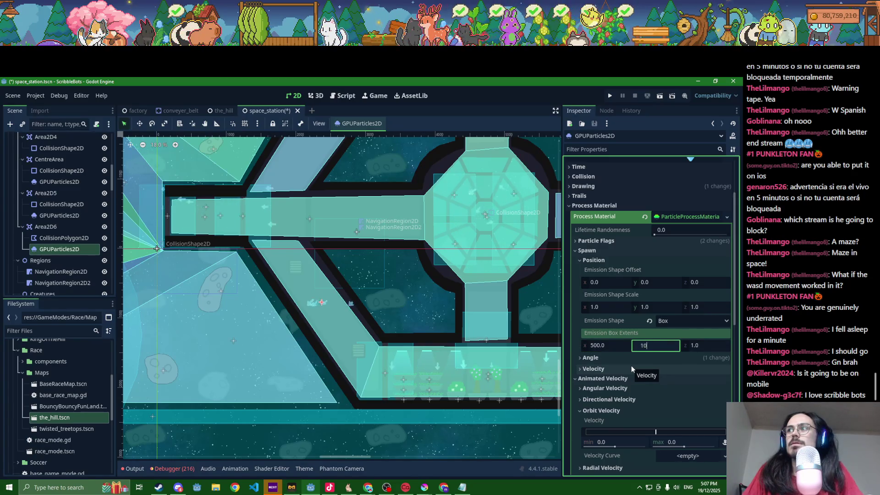
{"action": "key", "text": "Return"}
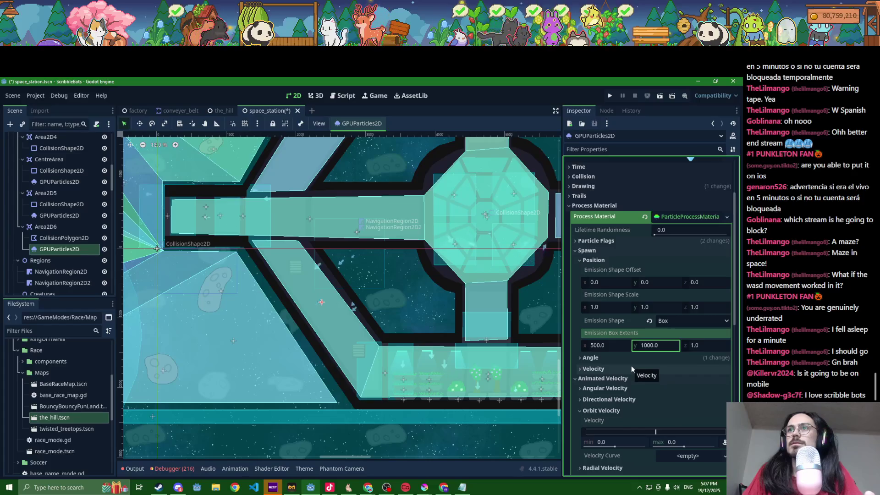
Correct the emission box height to 700 and save the scene.
{"action": "left_click", "coordinate": [630, 364]}
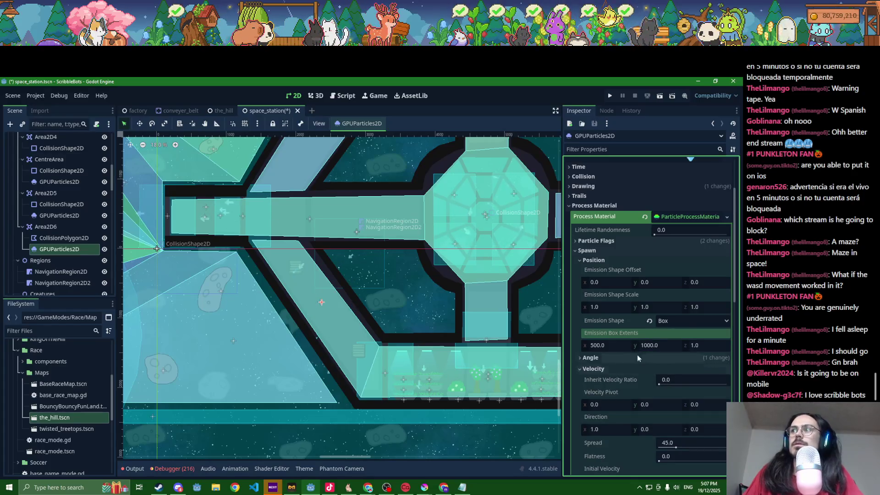
{"action": "left_click", "coordinate": [649, 345]}
{"action": "type", "text": "80"}
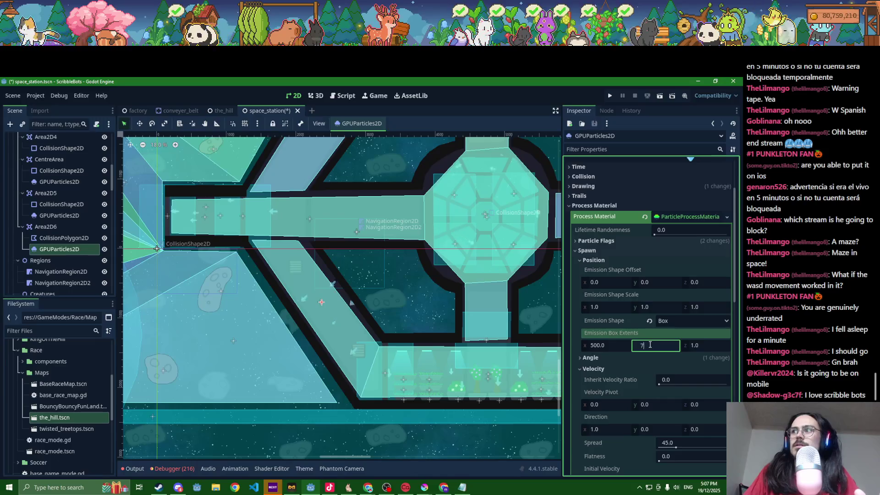
{"action": "key", "text": "Return"}
{"action": "key", "text": "ctrl+s"}
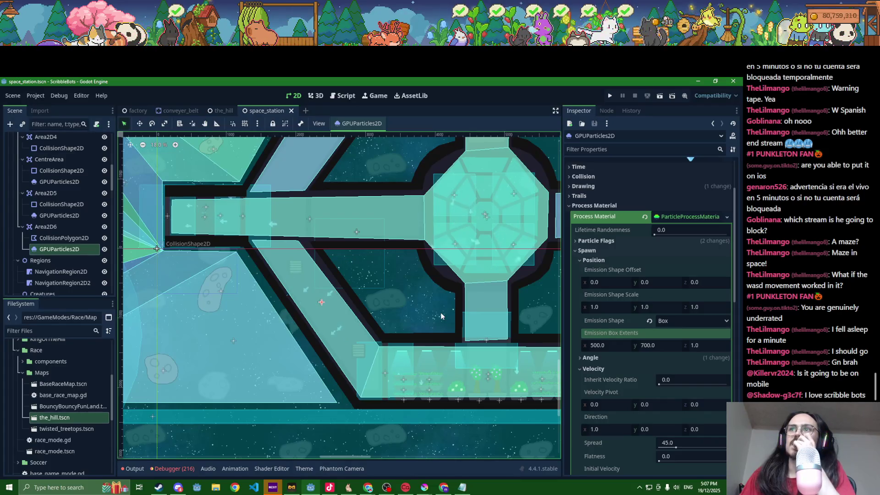
{"action": "scroll", "coordinate": [433, 328], "scroll_direction": "down", "scroll_amount": 2}
{"action": "left_click", "coordinate": [46, 226]}
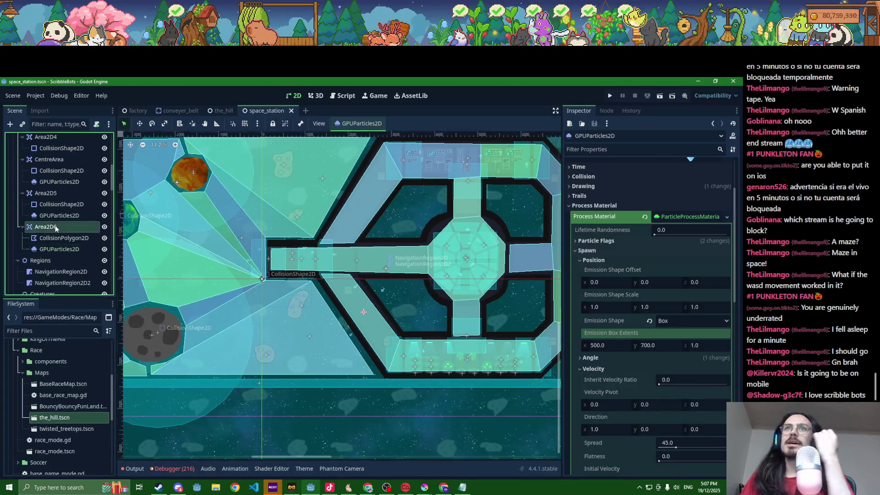
Duplicate Area2D6 as Area2D7, move it up to the upper corridor, and clear its polygon points.
{"action": "key", "text": "ctrl+d"}
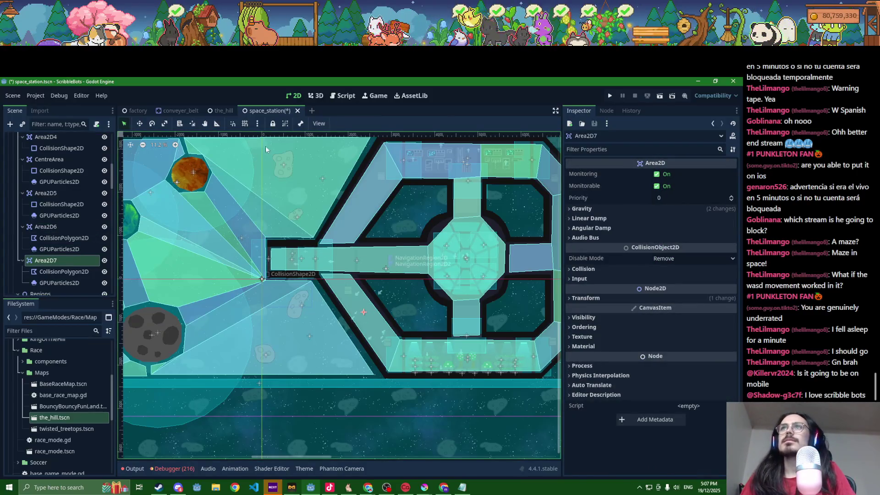
{"action": "left_click", "coordinate": [139, 123]}
{"action": "left_click_drag", "start_coordinate": [356, 338], "coordinate": [350, 202]}
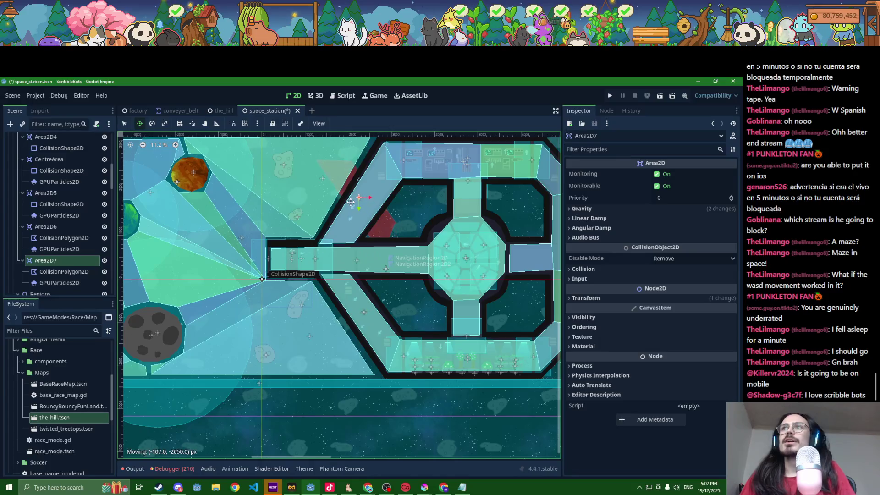
{"action": "left_click", "coordinate": [48, 272]}
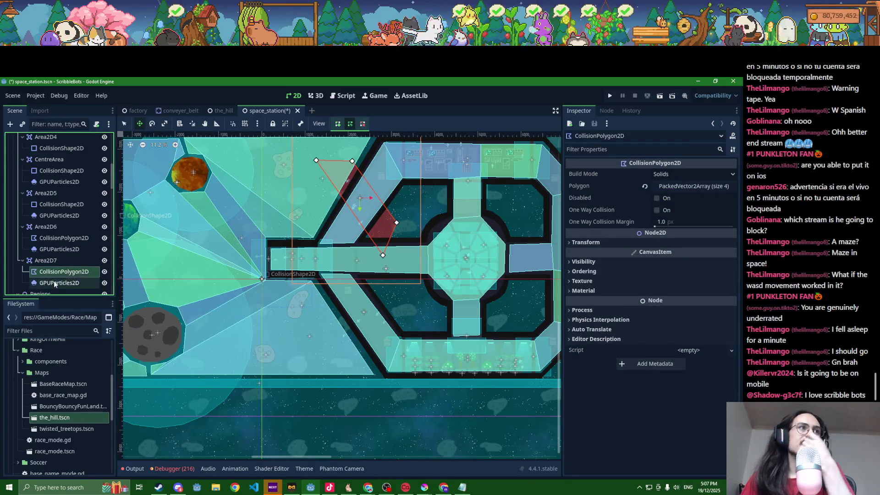
{"action": "left_click", "coordinate": [645, 187]}
Draw Area2D7's collision polygon around the diagonal upper corridor and save the scene.
{"action": "scroll", "coordinate": [366, 220], "scroll_direction": "up", "scroll_amount": 2}
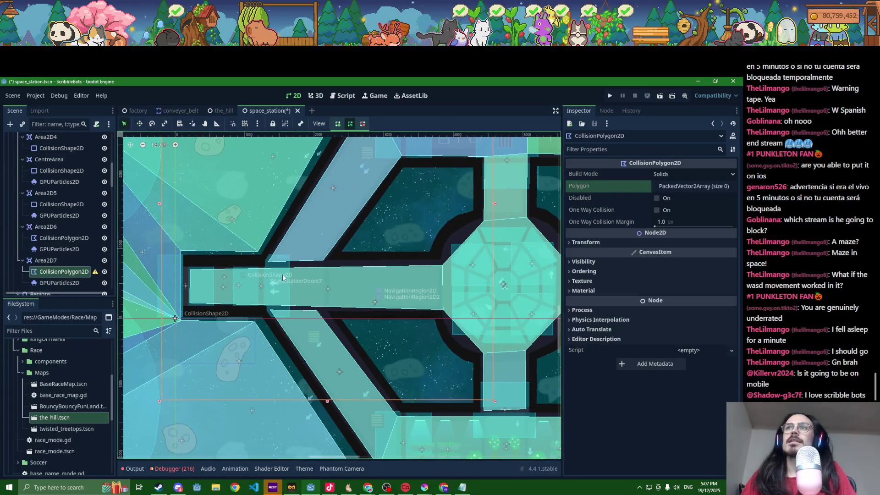
{"action": "left_click", "coordinate": [269, 263]}
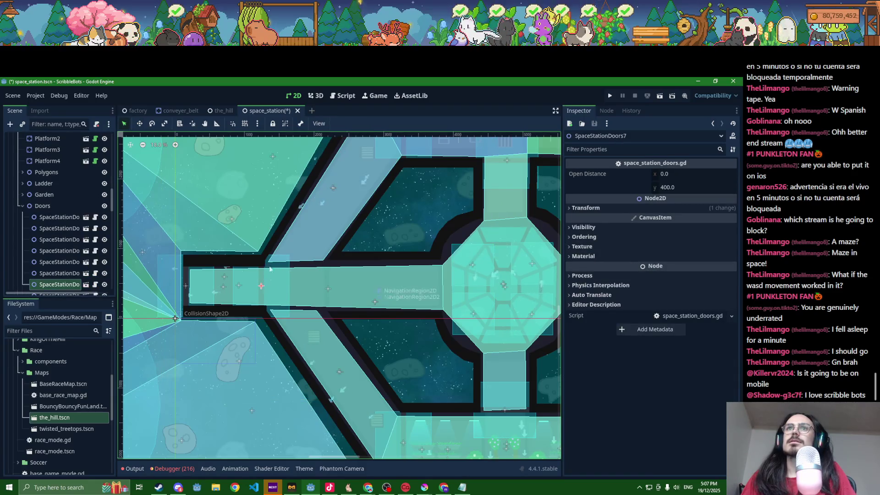
{"action": "scroll", "coordinate": [42, 238], "scroll_direction": "down", "scroll_amount": 5}
{"action": "left_click", "coordinate": [42, 240]}
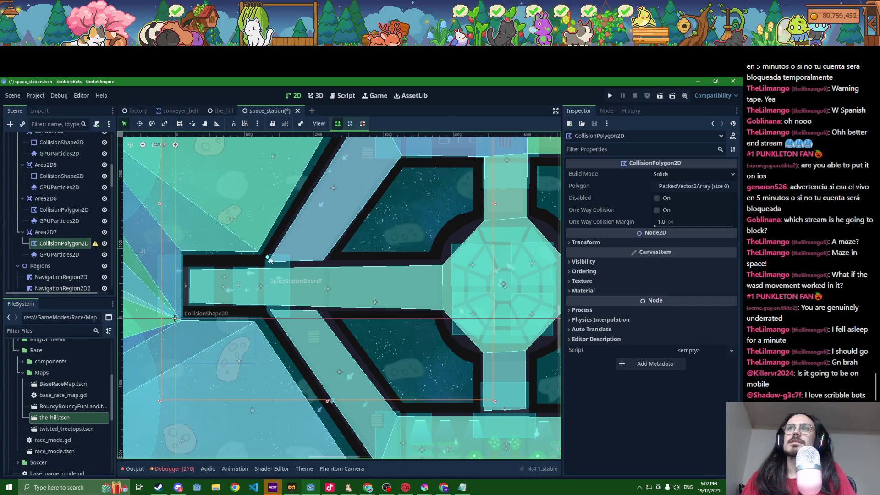
{"action": "left_click", "coordinate": [325, 258]}
{"action": "left_click", "coordinate": [398, 157]}
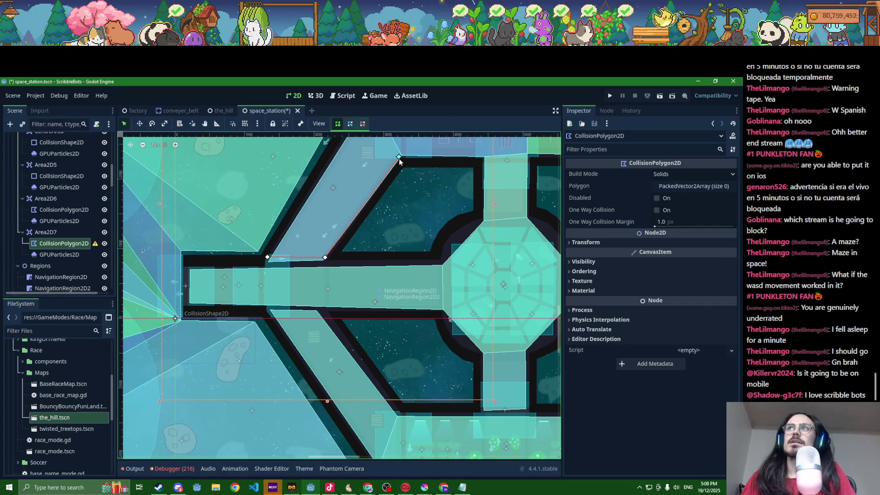
{"action": "scroll", "coordinate": [390, 165], "scroll_direction": "up", "scroll_amount": 3}
{"action": "left_click", "coordinate": [271, 317]}
{"action": "key", "text": "ctrl+s"}
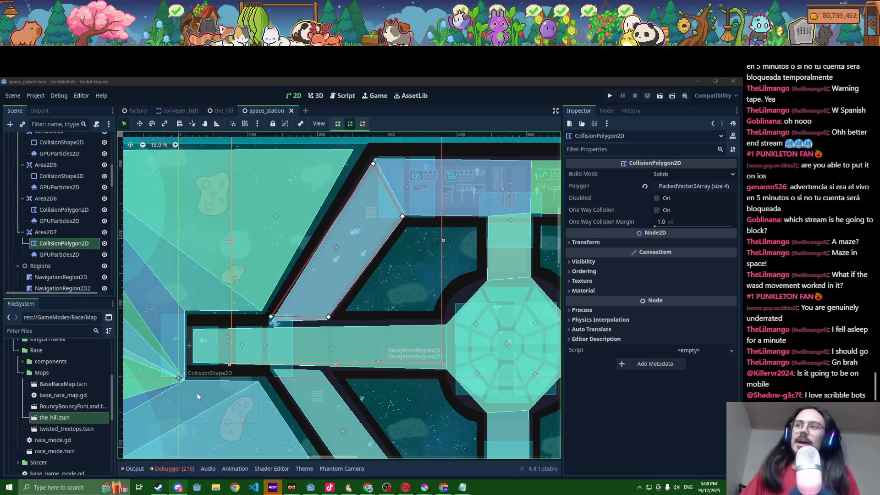
{"action": "scroll", "coordinate": [320, 343], "scroll_direction": "down", "scroll_amount": 1}
{"action": "scroll", "coordinate": [319, 343], "scroll_direction": "down", "scroll_amount": 2}
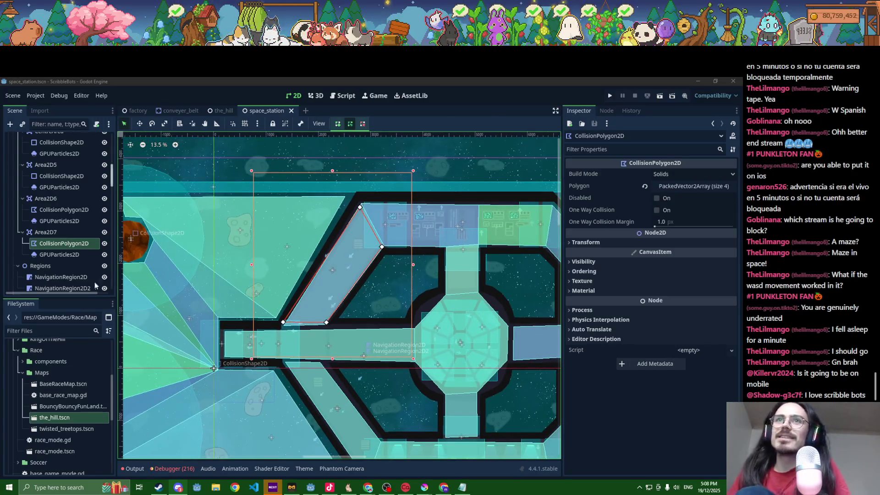
Set Area2D7's gravity direction to -1, -1 and save the scene.
{"action": "left_click", "coordinate": [58, 236]}
{"action": "left_click", "coordinate": [666, 210]}
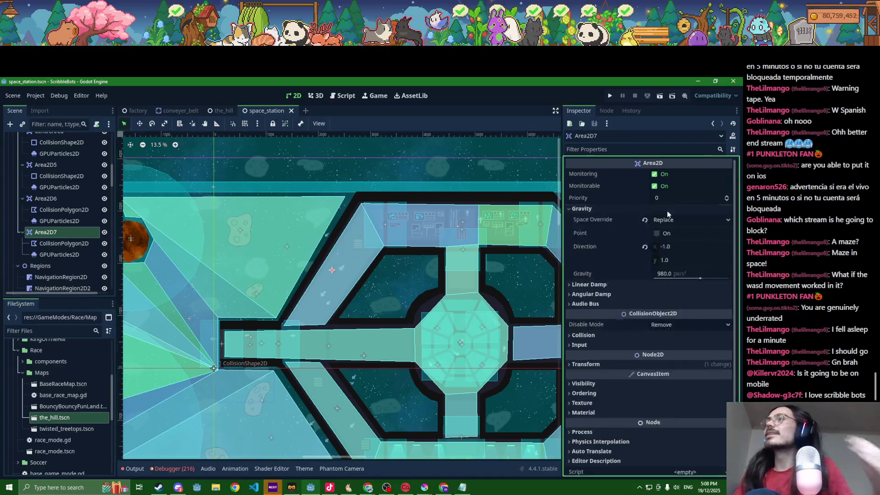
{"action": "left_click", "coordinate": [663, 248]}
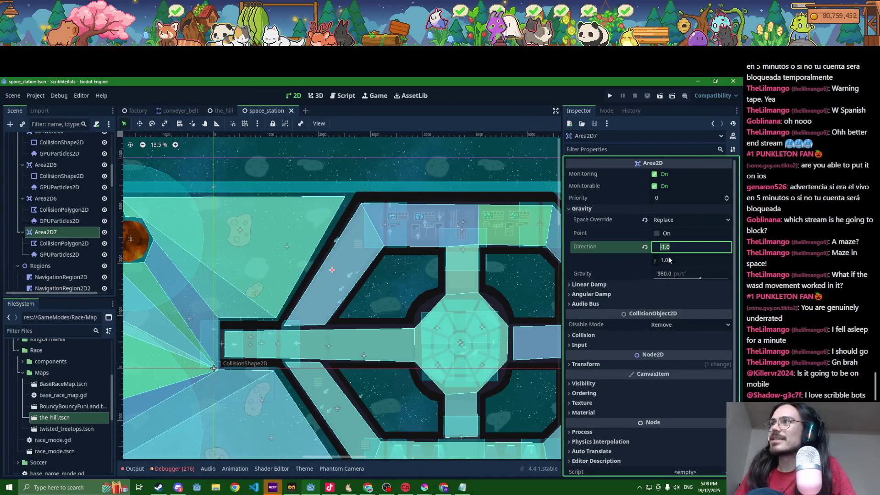
{"action": "key", "text": "Return"}
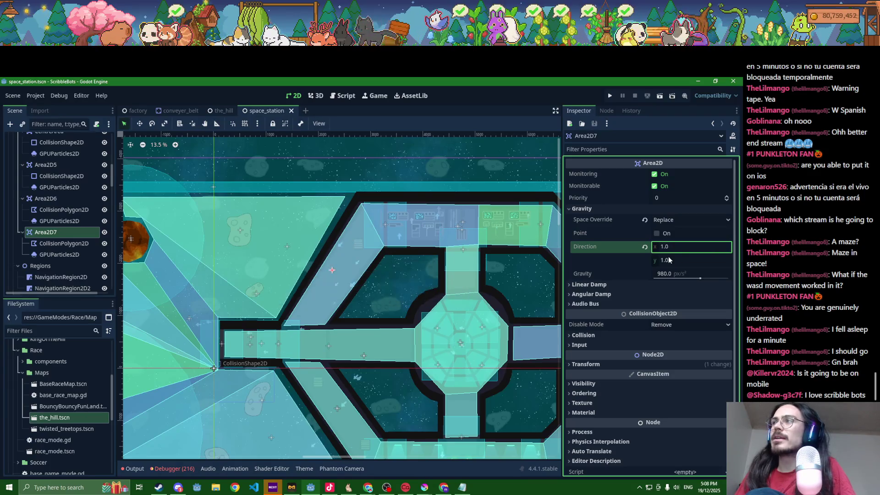
{"action": "left_click", "coordinate": [668, 259]}
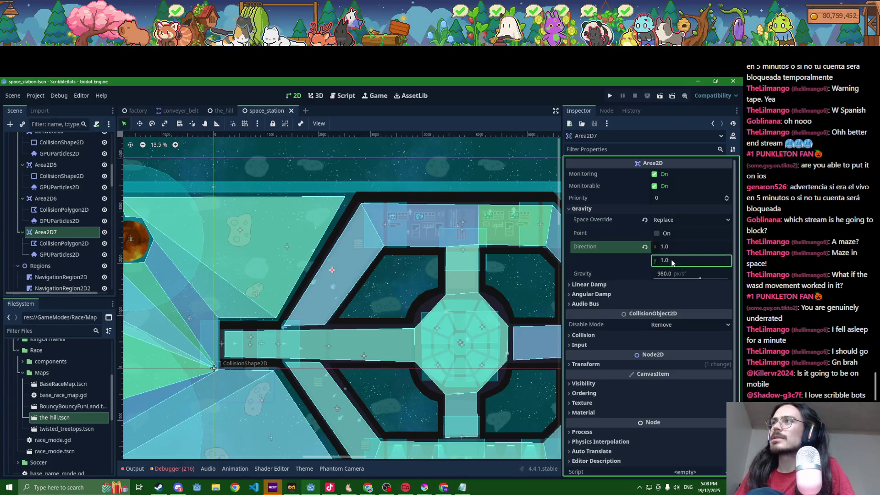
{"action": "left_click", "coordinate": [682, 245]}
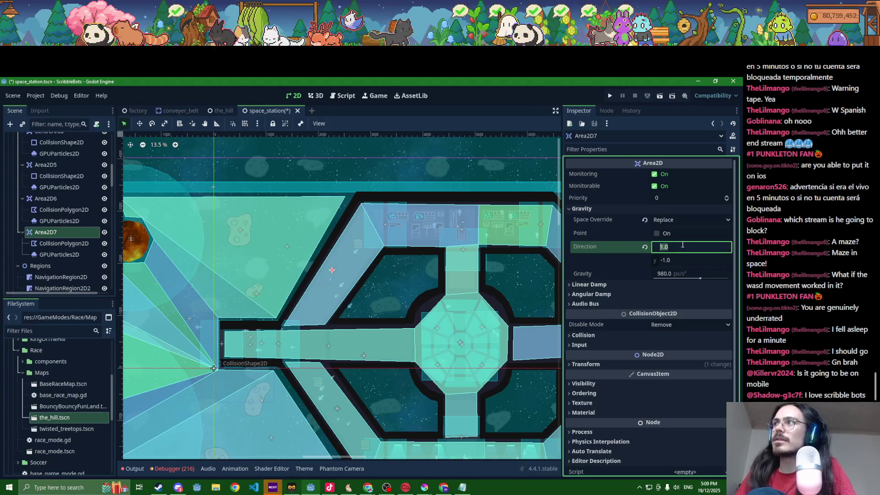
{"action": "key", "text": "ctrl+s"}
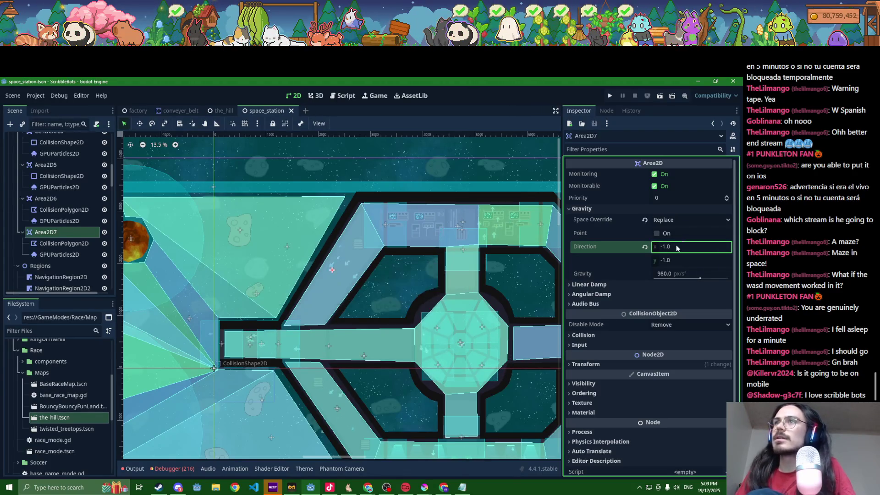
{"action": "scroll", "coordinate": [72, 259], "scroll_direction": "down", "scroll_amount": 1}
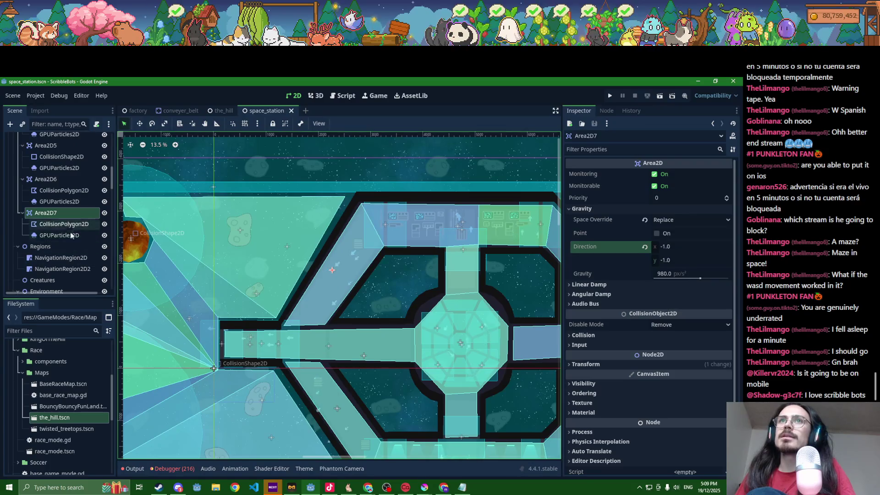
Select Area2D7's arrow particles and open their ParticleProcessMaterial.
{"action": "left_click", "coordinate": [64, 235]}
{"action": "left_click", "coordinate": [571, 256]}
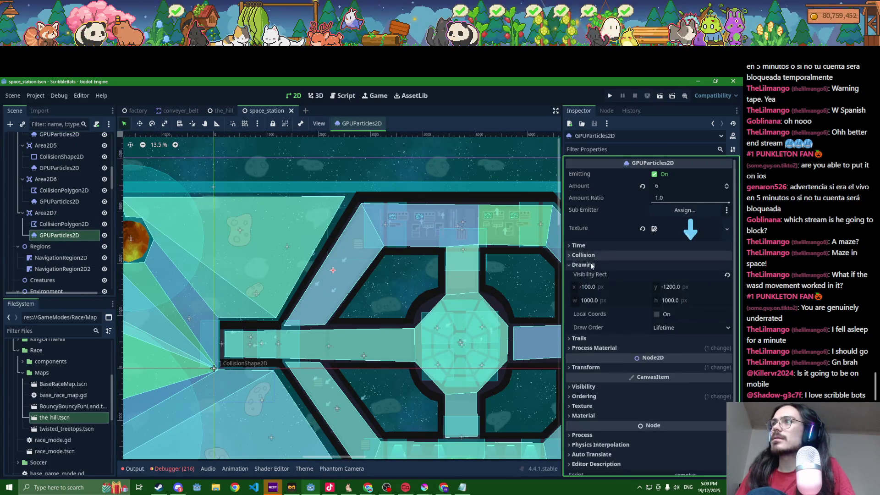
{"action": "left_click", "coordinate": [591, 276]}
{"action": "left_click", "coordinate": [601, 246]}
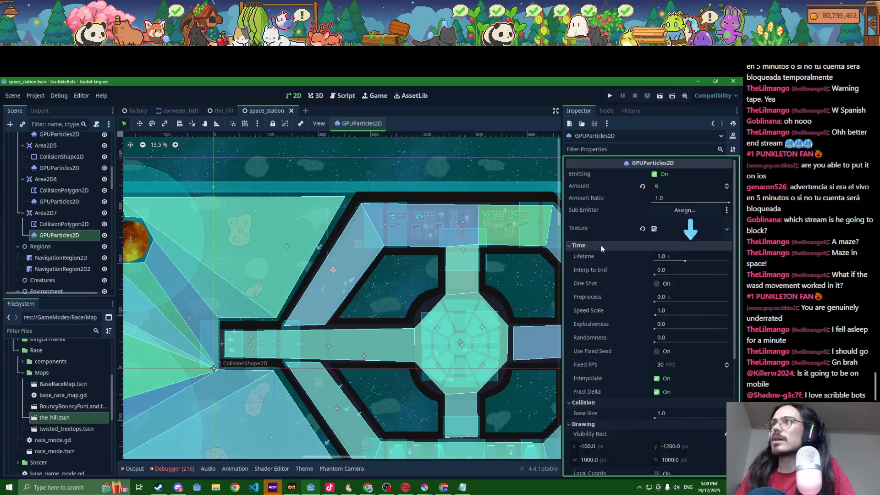
{"action": "left_click", "coordinate": [601, 245]}
{"action": "left_click", "coordinate": [641, 360]}
{"action": "left_click", "coordinate": [680, 371]}
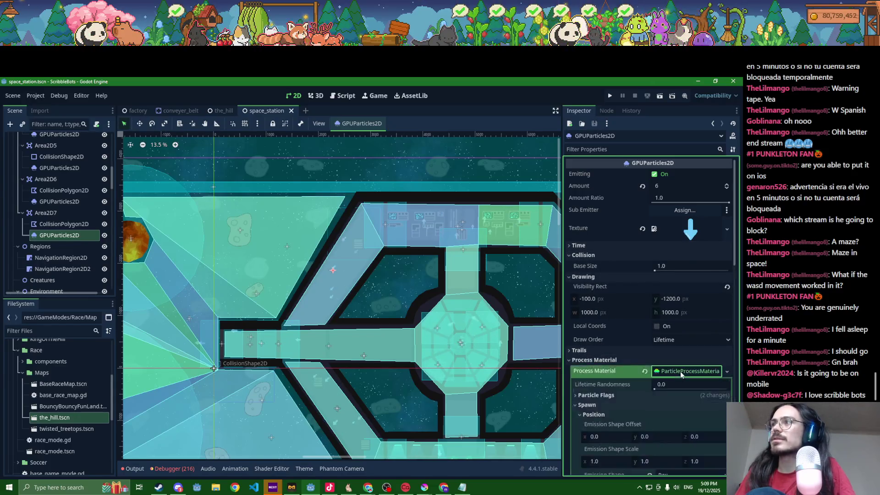
{"action": "scroll", "coordinate": [680, 371], "scroll_direction": "down", "scroll_amount": 4}
{"action": "scroll", "coordinate": [661, 360], "scroll_direction": "down", "scroll_amount": 2}
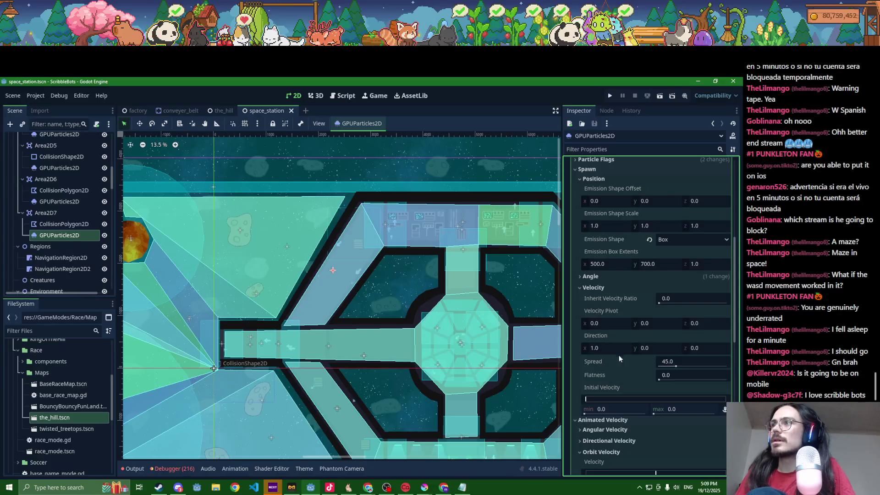
{"action": "scroll", "coordinate": [623, 312], "scroll_direction": "up", "scroll_amount": 2}
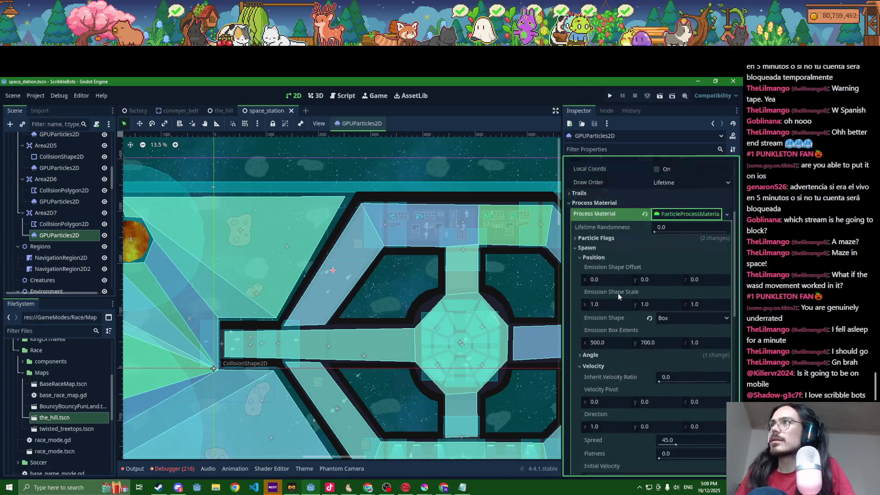
Set the particle gravity y to -98 so the arrows drift up-left.
{"action": "left_click", "coordinate": [595, 237]}
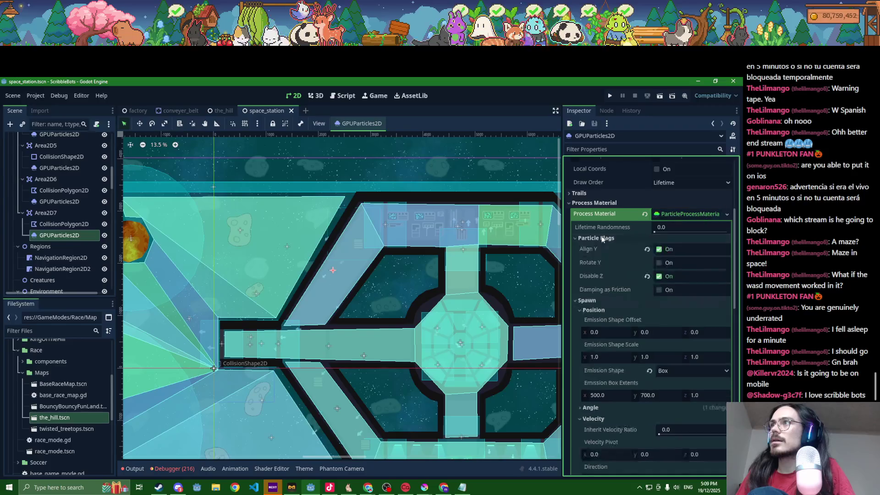
{"action": "left_click", "coordinate": [595, 238]}
{"action": "left_click", "coordinate": [587, 247]}
{"action": "left_click", "coordinate": [595, 289]}
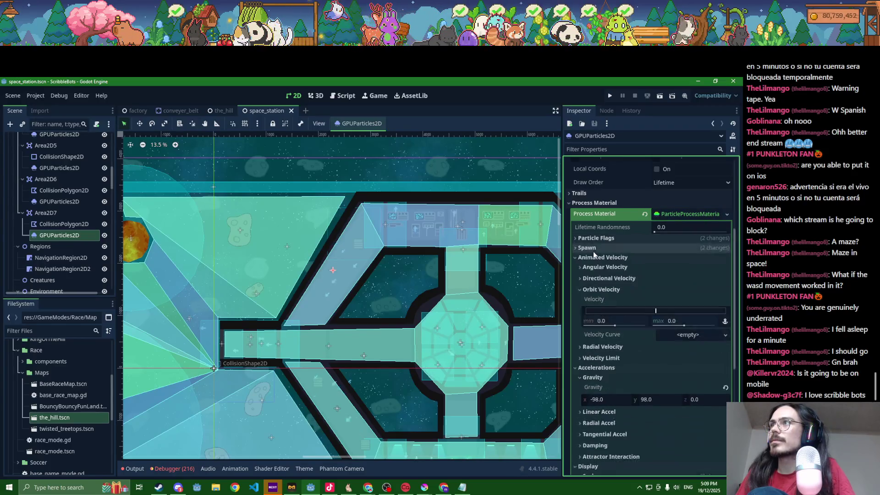
{"action": "left_click", "coordinate": [595, 290]}
{"action": "left_click", "coordinate": [593, 257]}
{"action": "left_click", "coordinate": [651, 299]}
{"action": "type", "text": "-98"}
{"action": "key", "text": "Return"}
{"action": "scroll", "coordinate": [356, 282], "scroll_direction": "up", "scroll_amount": 1}
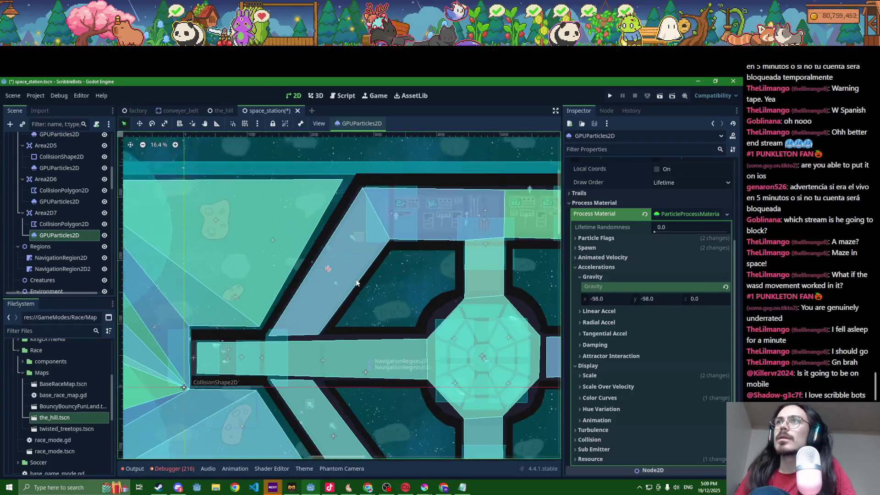
Set the emission box extents to 700 wide by 500 tall.
{"action": "scroll", "coordinate": [367, 290], "scroll_direction": "up", "scroll_amount": 1}
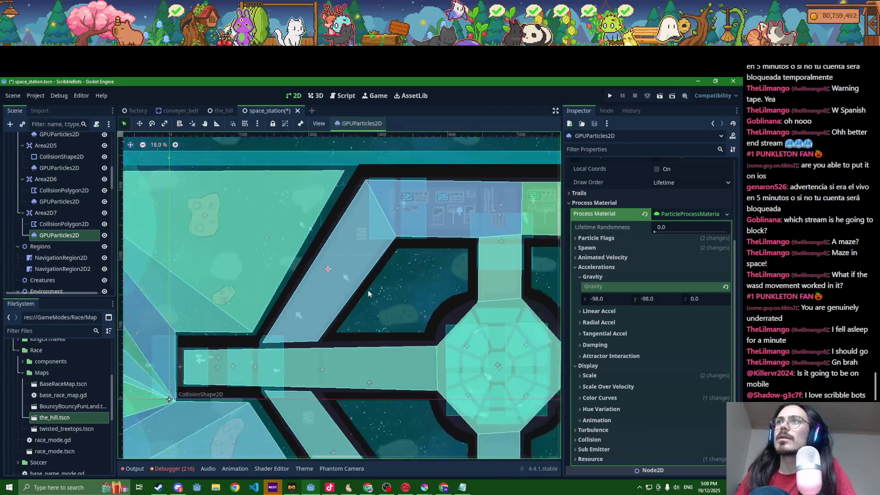
{"action": "scroll", "coordinate": [368, 290], "scroll_direction": "down", "scroll_amount": 2}
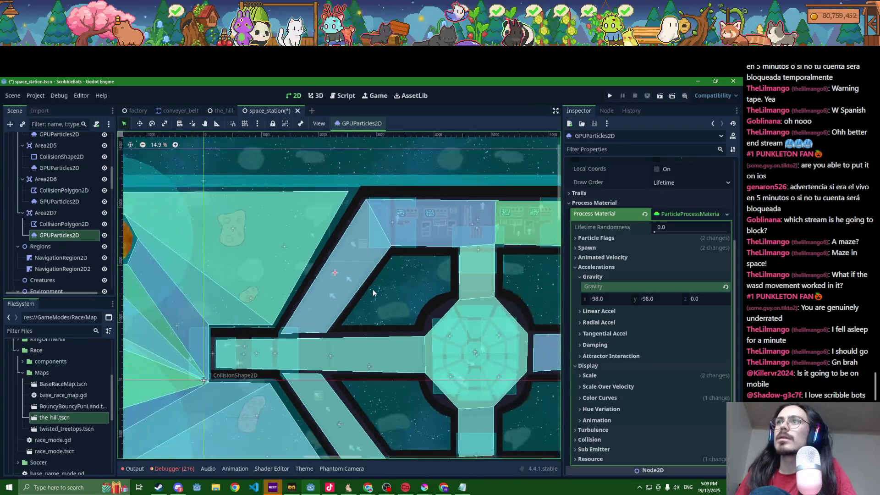
{"action": "left_click", "coordinate": [615, 249]}
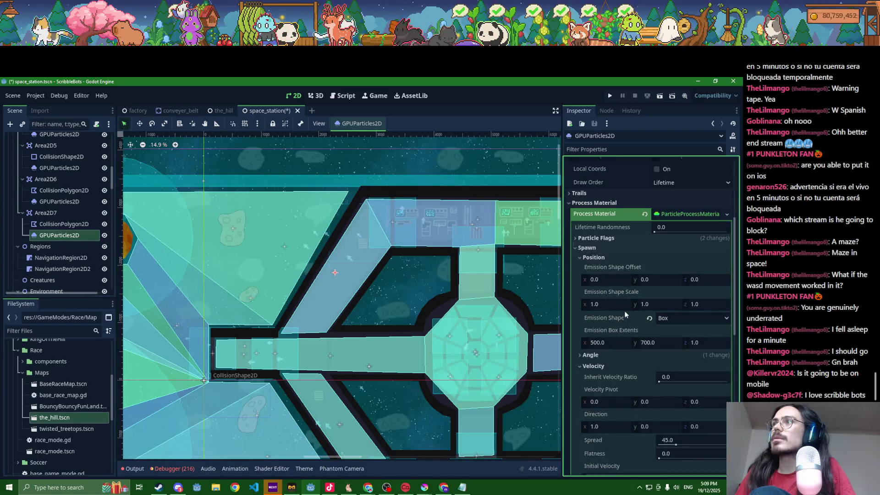
{"action": "left_click", "coordinate": [645, 343]}
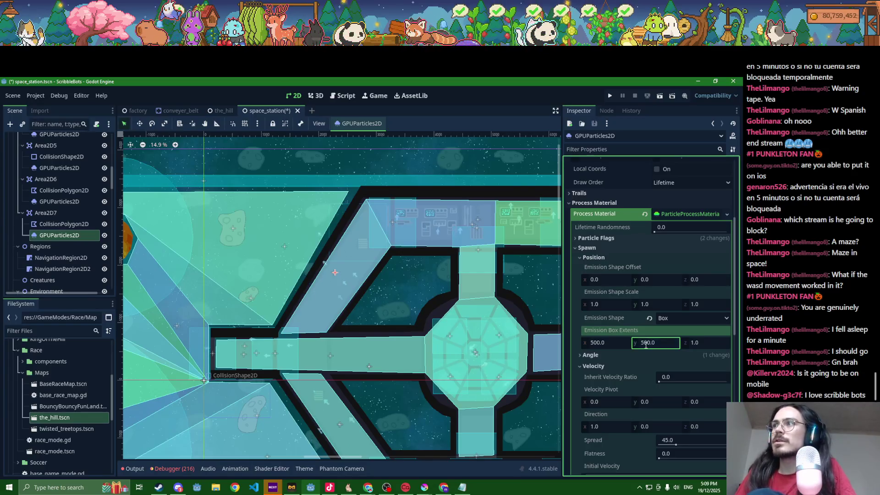
{"action": "left_click", "coordinate": [605, 344]}
{"action": "type", "text": "700"}
{"action": "key", "text": "Return"}
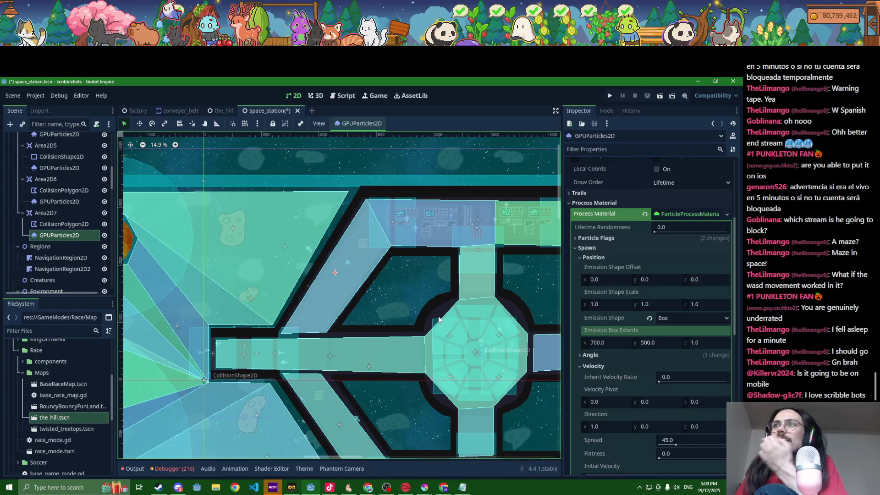
{"action": "scroll", "coordinate": [436, 323], "scroll_direction": "down", "scroll_amount": 3}
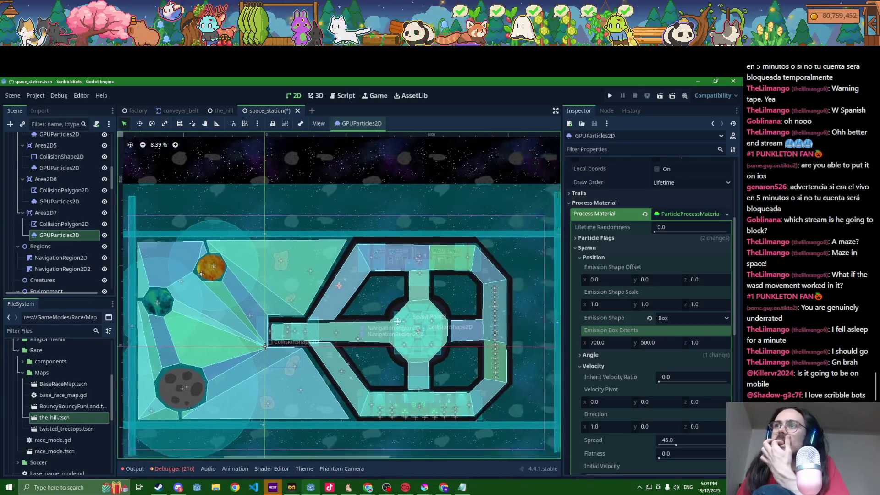
Check Area2D7's gravity direction, then reselect its arrow particles.
{"action": "left_click", "coordinate": [51, 213]}
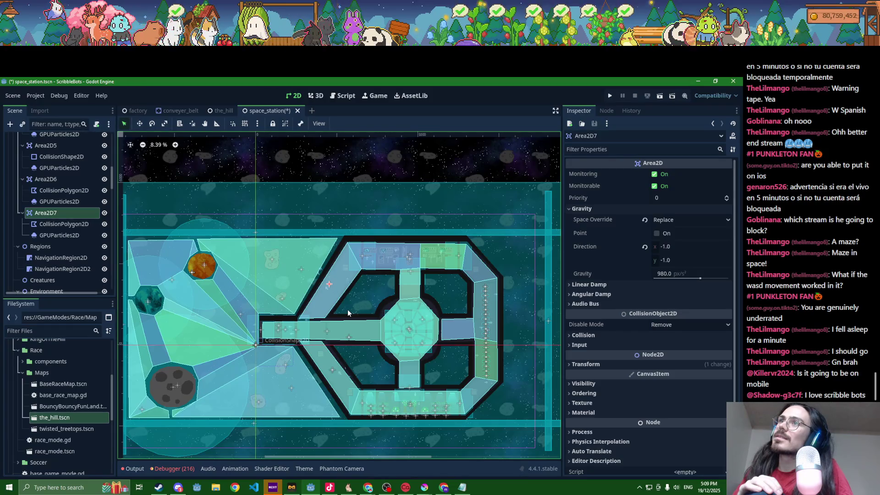
{"action": "left_click", "coordinate": [59, 235]}
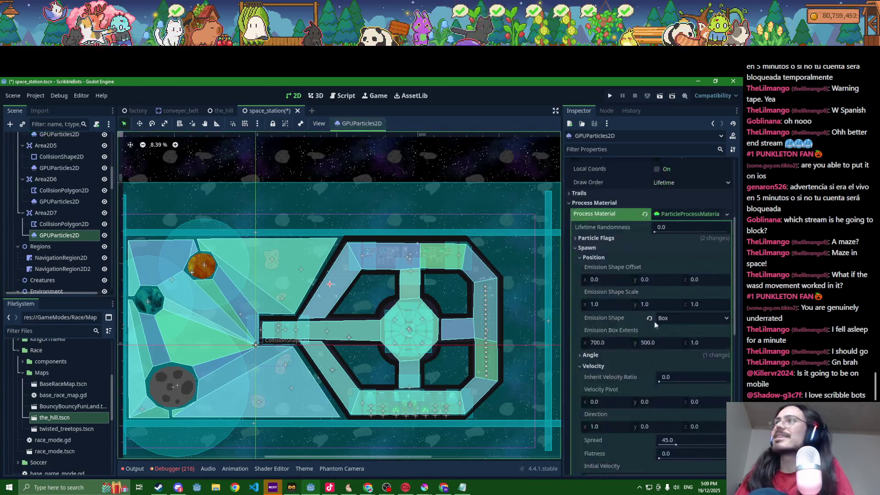
{"action": "scroll", "coordinate": [337, 295], "scroll_direction": "up", "scroll_amount": 4}
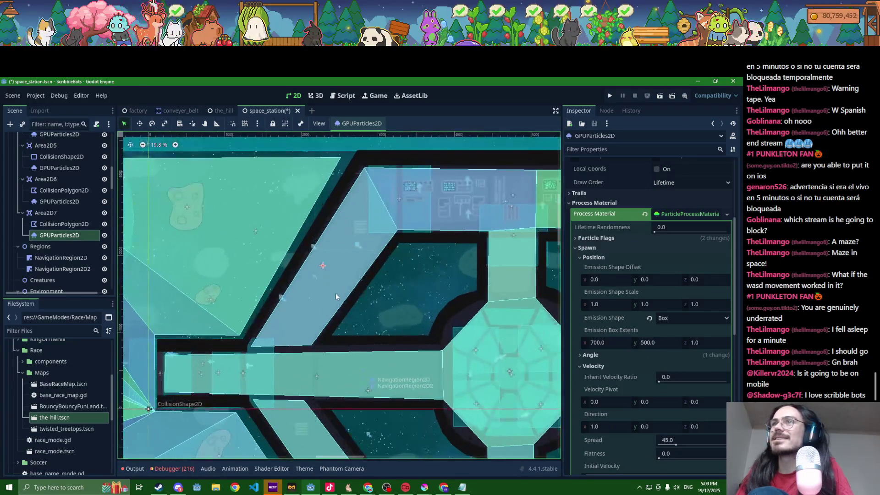
{"action": "left_click", "coordinate": [624, 355]}
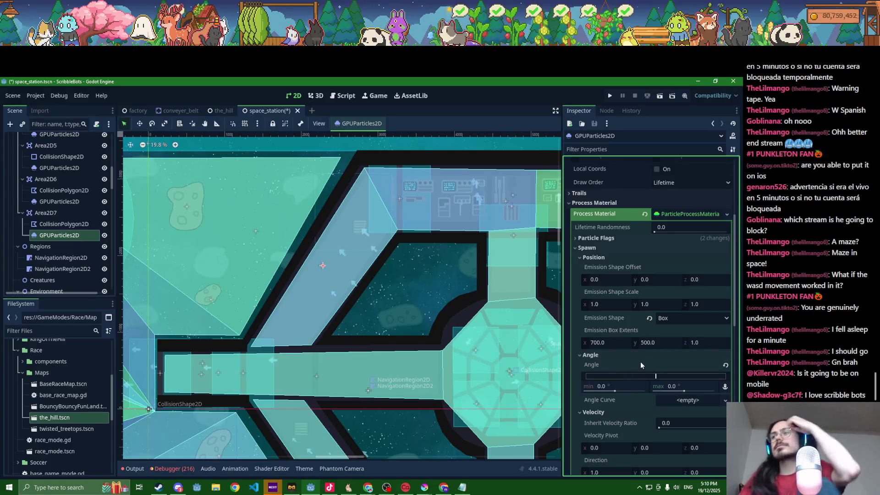
Change the emission box height to 200 and reset the particle angle from 90 back to 0.
{"action": "left_click", "coordinate": [624, 387]}
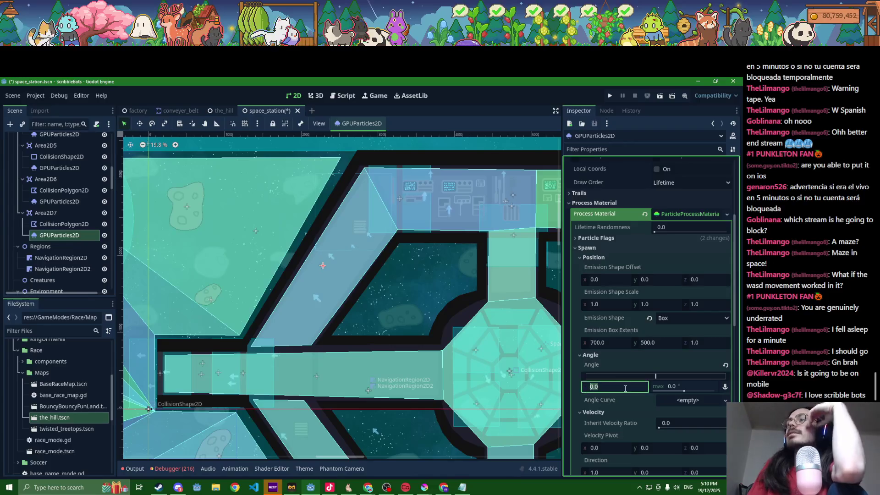
{"action": "type", "text": "90"}
{"action": "key", "text": "Return"}
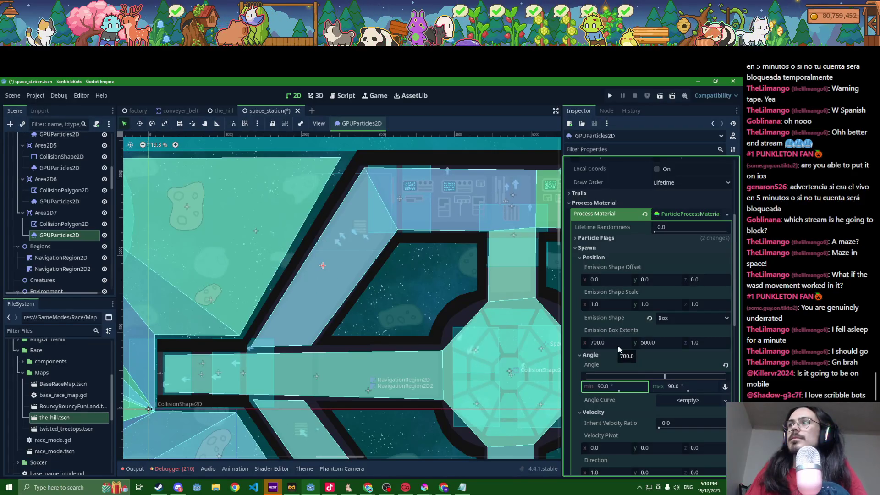
{"action": "left_click", "coordinate": [656, 342]}
{"action": "type", "text": "200.0"}
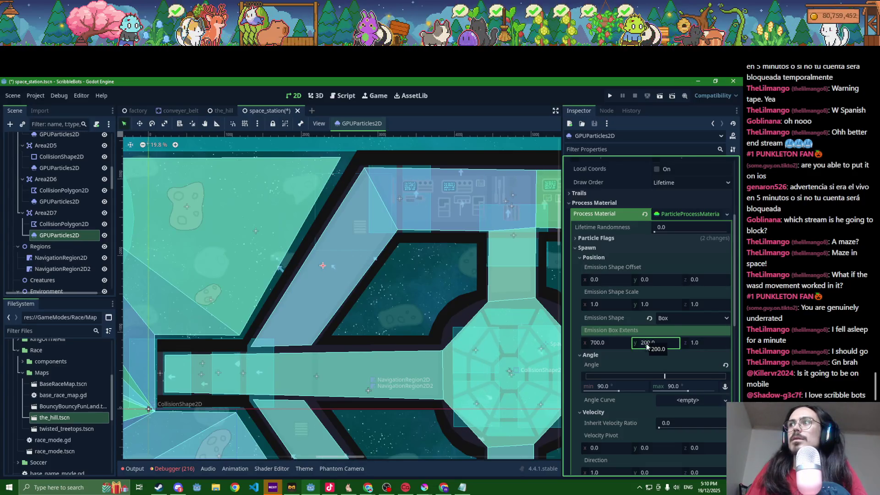
{"action": "left_click", "coordinate": [726, 364]}
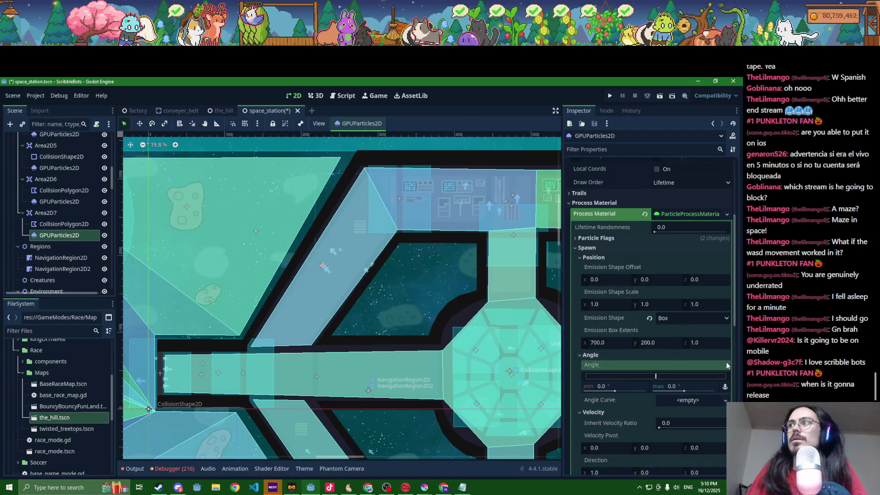
{"action": "left_click", "coordinate": [681, 317]}
{"action": "left_click", "coordinate": [682, 317]}
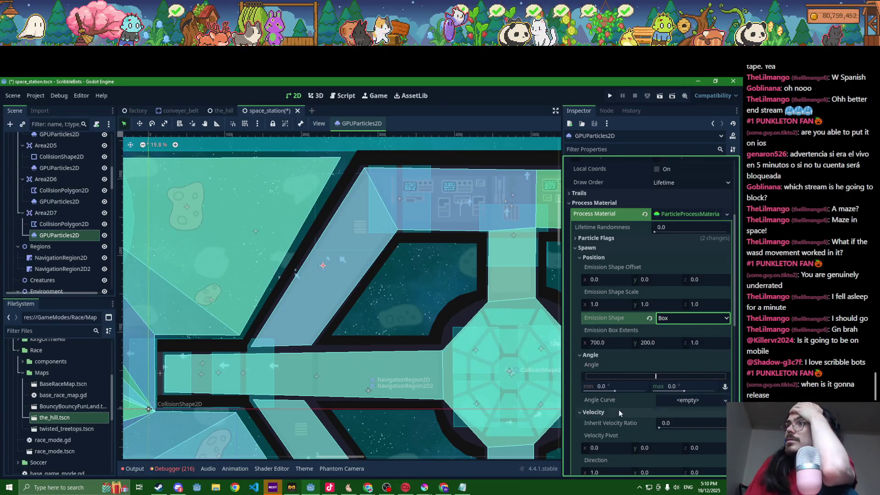
{"action": "scroll", "coordinate": [609, 421], "scroll_direction": "down", "scroll_amount": 3}
{"action": "scroll", "coordinate": [608, 420], "scroll_direction": "up", "scroll_amount": 3}
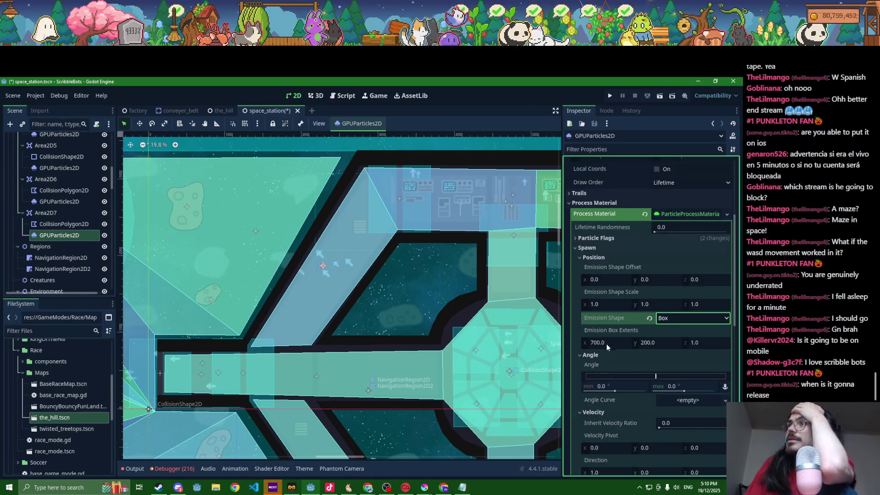
Try Points and then Ring as the arrow particles' emission shape, resetting after each.
{"action": "left_click", "coordinate": [668, 322]}
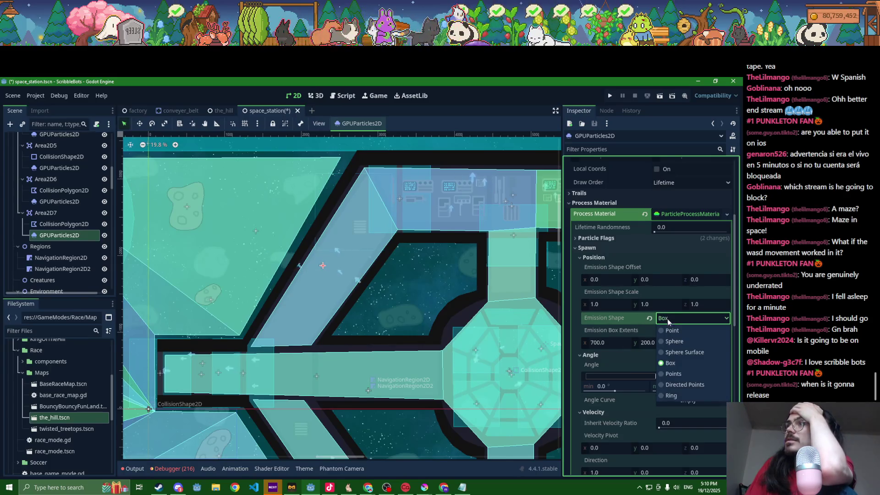
{"action": "left_click", "coordinate": [670, 374]}
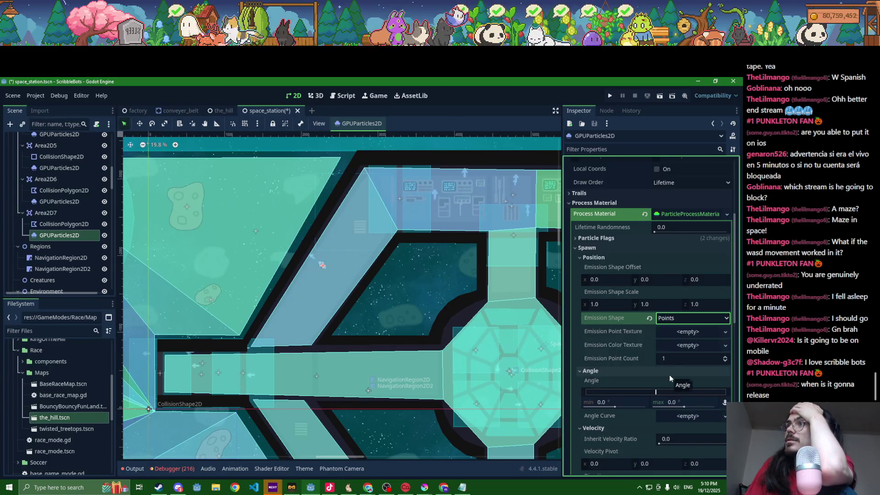
{"action": "left_click", "coordinate": [649, 318]}
{"action": "left_click", "coordinate": [669, 318]}
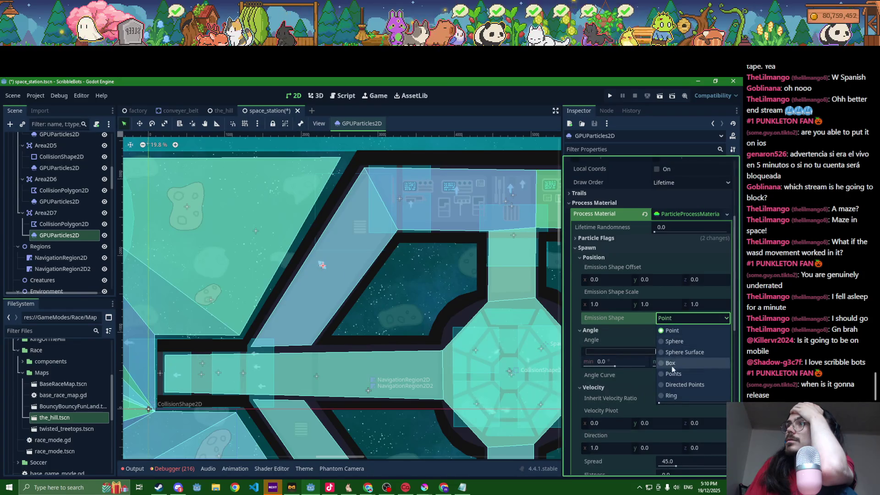
{"action": "left_click", "coordinate": [666, 395]}
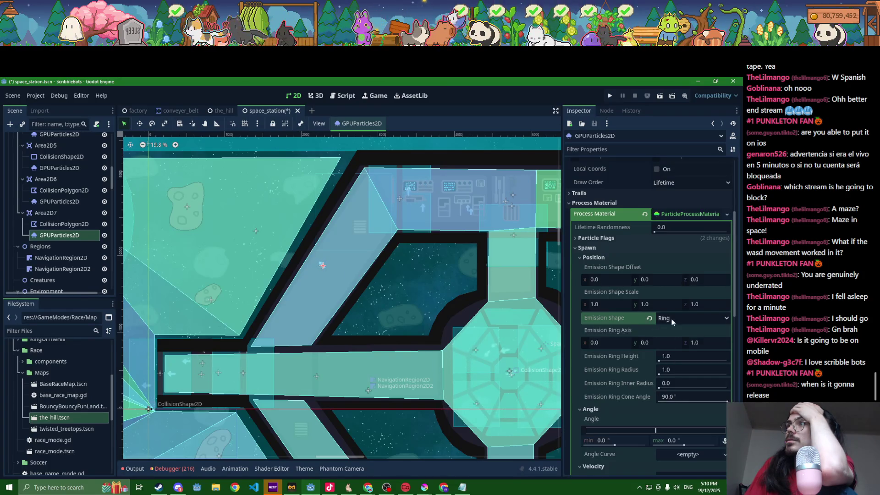
{"action": "left_click", "coordinate": [650, 318]}
Switch the emission shape back to Box with 600 x 500 extents and save space_station.tscn.
{"action": "left_click", "coordinate": [661, 318]}
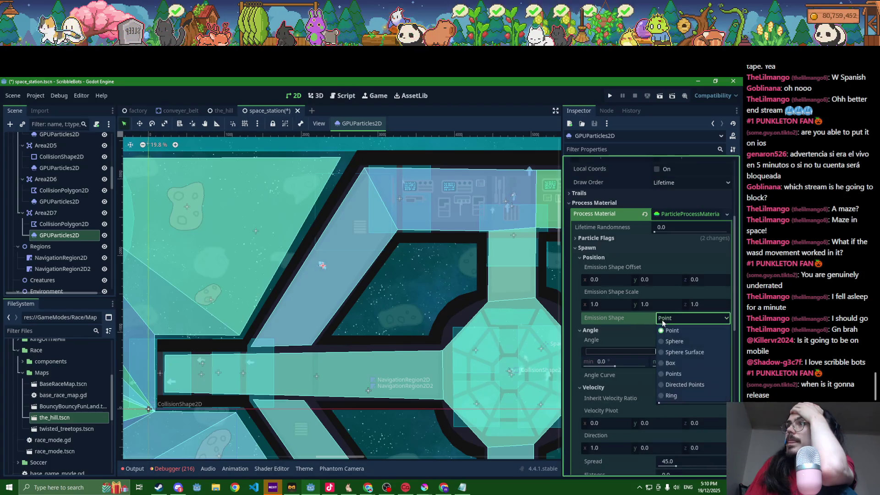
{"action": "left_click", "coordinate": [670, 363]}
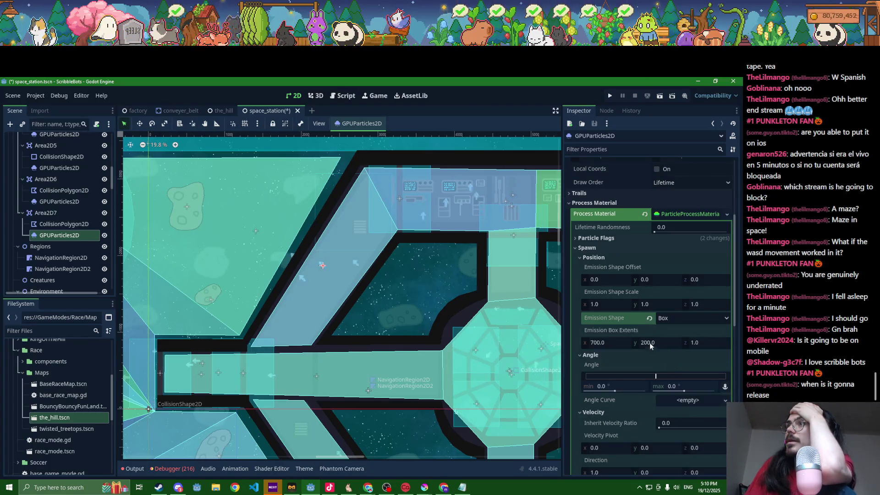
{"action": "left_click", "coordinate": [617, 345]}
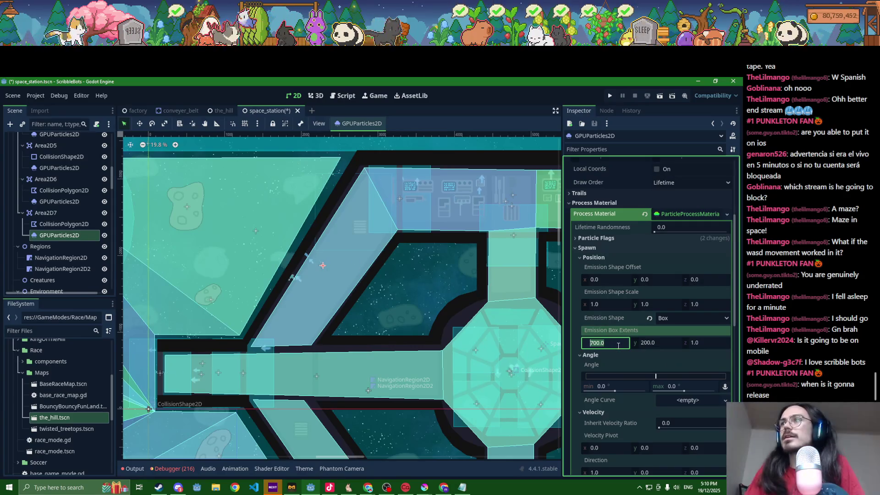
{"action": "left_click", "coordinate": [656, 343]}
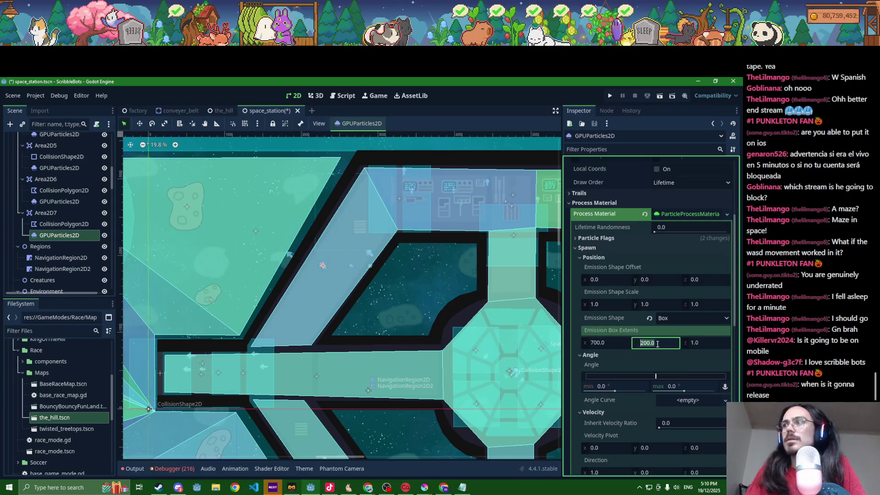
{"action": "left_click", "coordinate": [604, 344]}
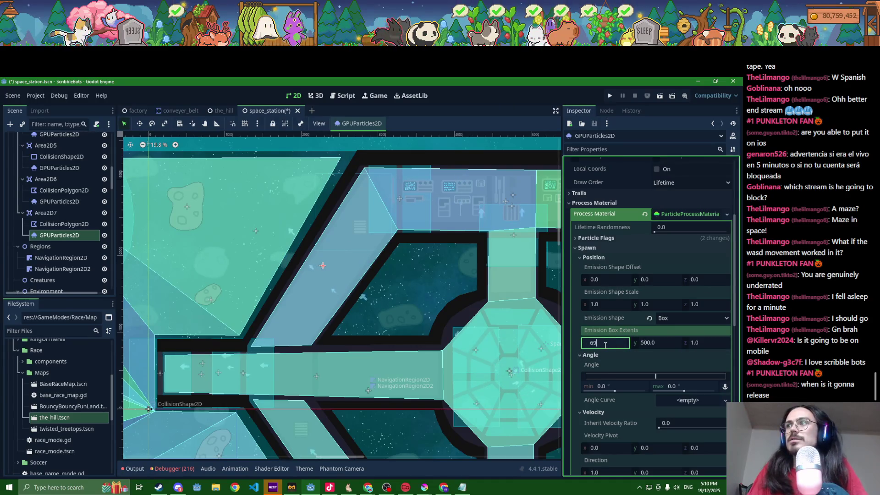
{"action": "key", "text": "ctrl+s"}
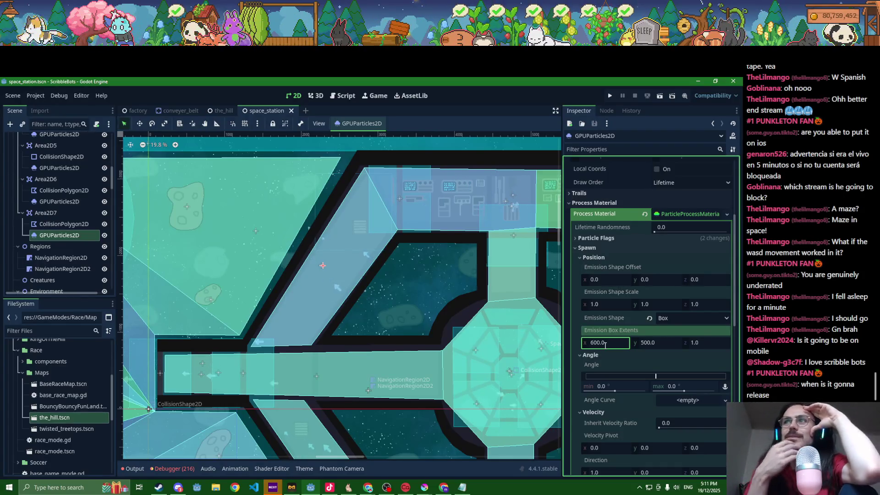
Duplicate Area2D7 with its polygon and arrow particles into Area2D8, dragged to the upper-right corridor.
{"action": "scroll", "coordinate": [462, 342], "scroll_direction": "down", "scroll_amount": 6}
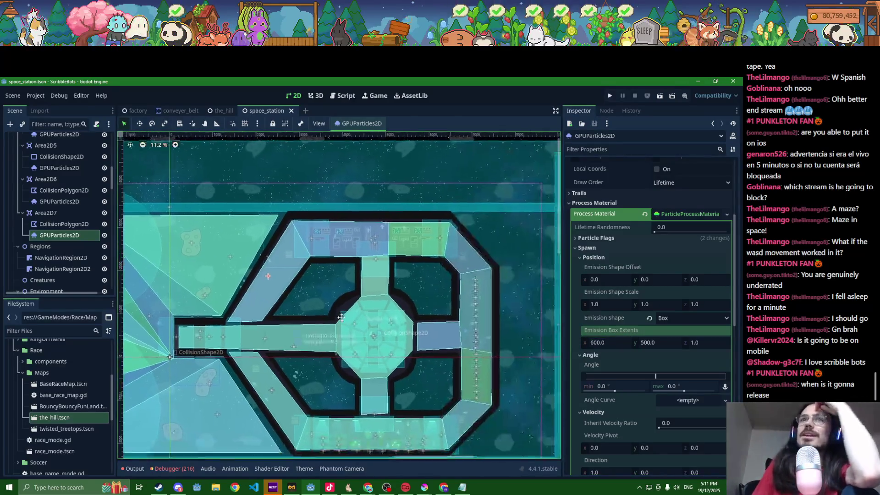
{"action": "left_click", "coordinate": [54, 213]}
{"action": "key", "text": "ctrl+d"}
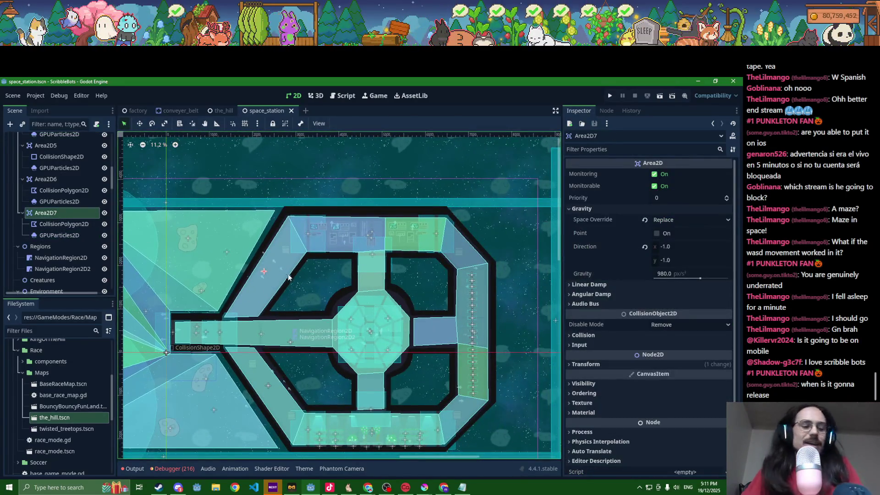
{"action": "key", "text": "w"}
{"action": "mouse_move", "coordinate": [230, 289]}
{"action": "left_mouse_down"}
{"action": "mouse_move", "coordinate": [468, 247]}
{"action": "mouse_move", "coordinate": [465, 260]}
{"action": "left_mouse_up"}
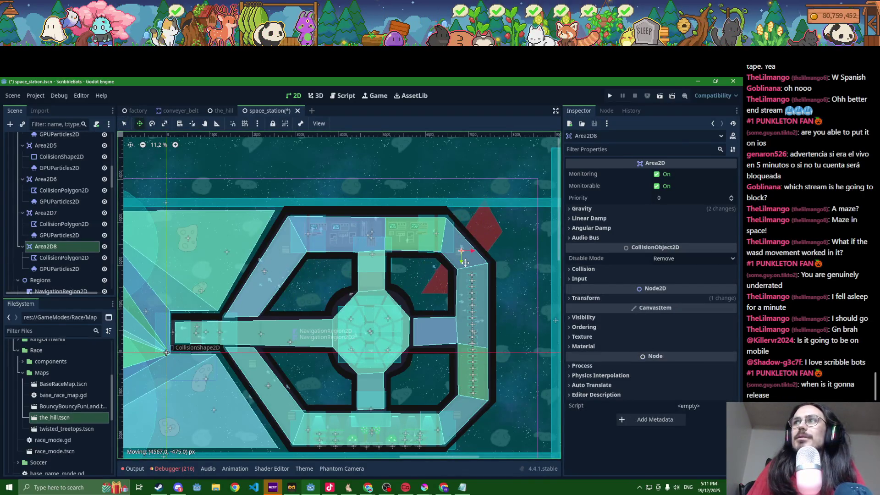
{"action": "scroll", "coordinate": [476, 271], "scroll_direction": "up", "scroll_amount": 5}
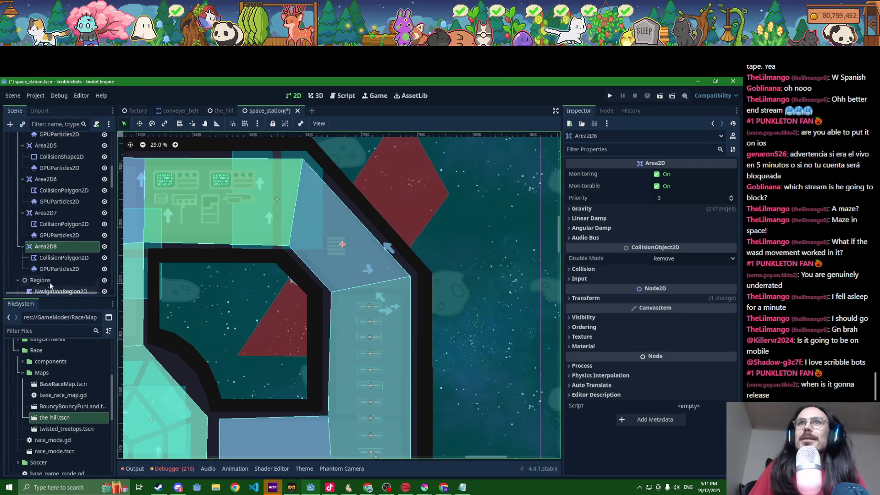
Redraw Area2D8's CollisionPolygon2D as a closed four-point shape over the upper-right diagonal corridor.
{"action": "left_click", "coordinate": [81, 259]}
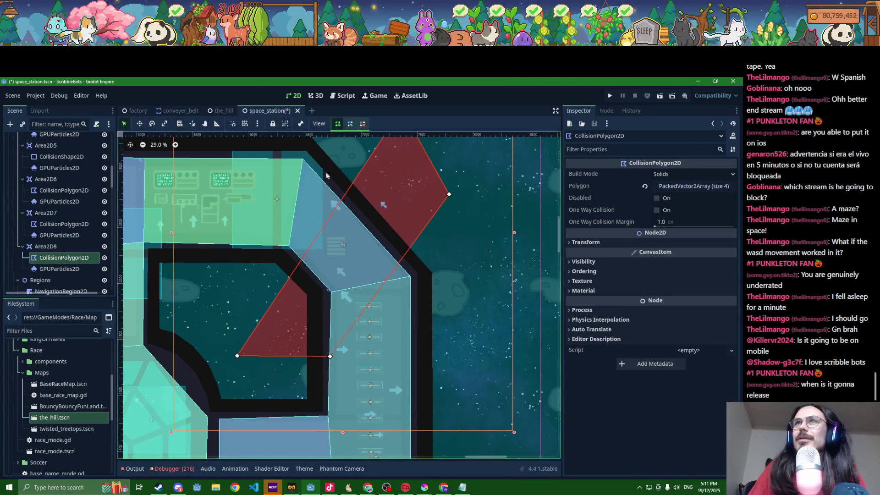
{"action": "left_click", "coordinate": [294, 249]}
{"action": "left_click", "coordinate": [313, 164]}
{"action": "left_click", "coordinate": [411, 271]}
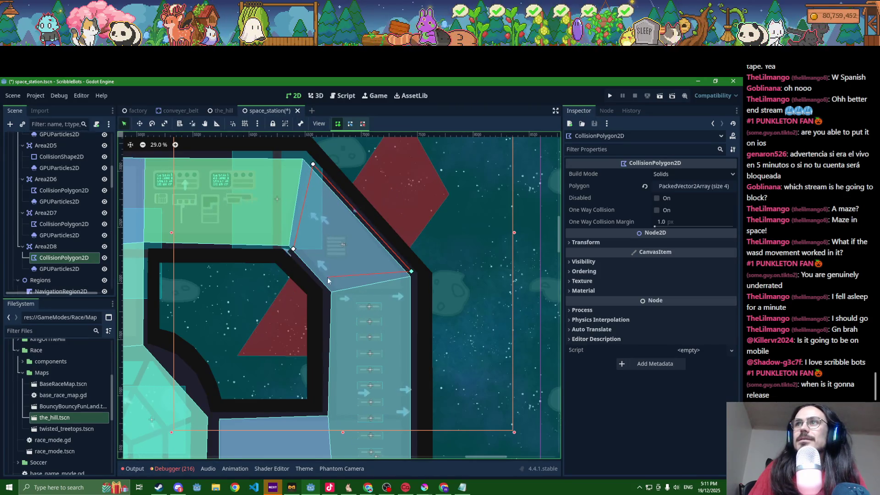
{"action": "left_click", "coordinate": [326, 285]}
{"action": "left_click", "coordinate": [293, 249]}
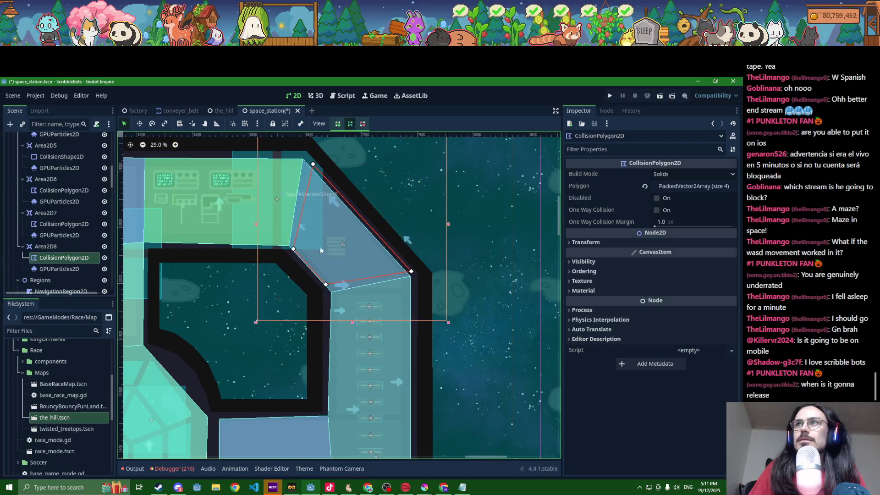
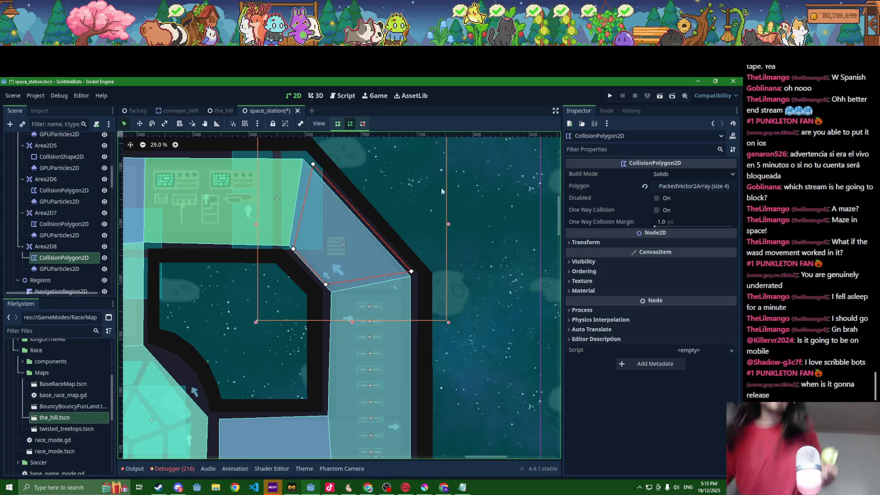
Show the process material settings of the corner zone's particle emitter.
{"action": "key", "text": "alt+Tab"}
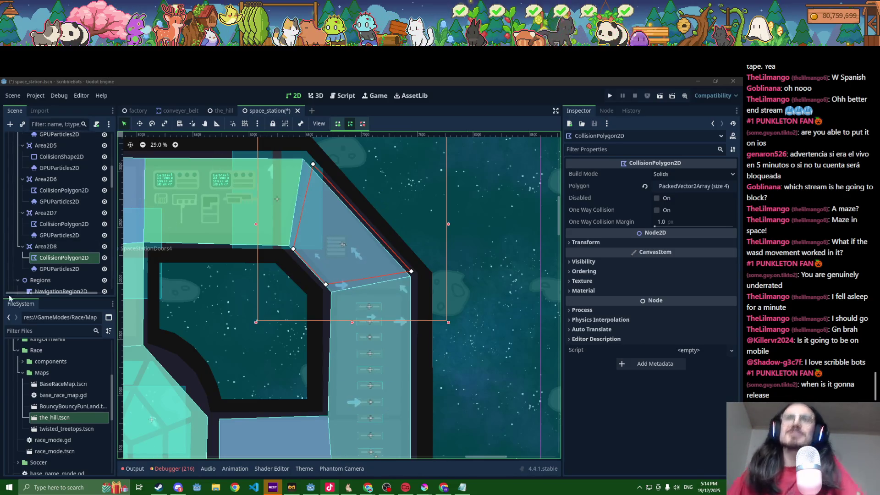
{"action": "left_click", "coordinate": [60, 268]}
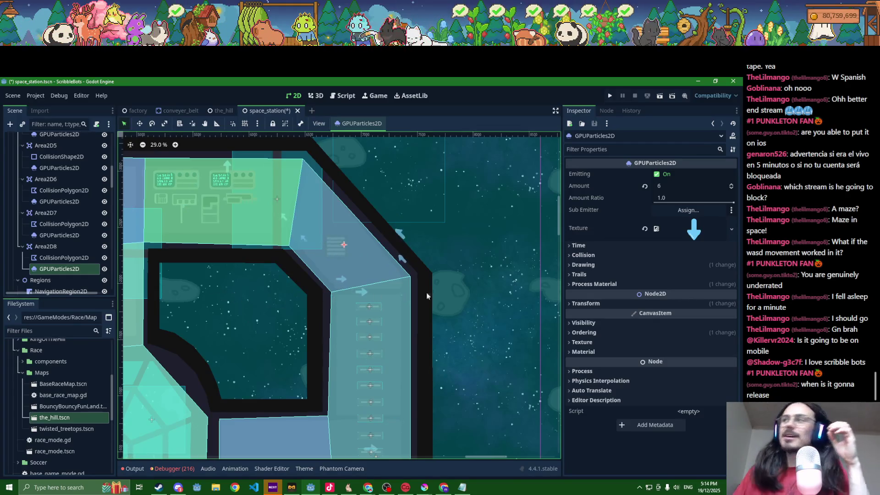
{"action": "left_click", "coordinate": [611, 265]}
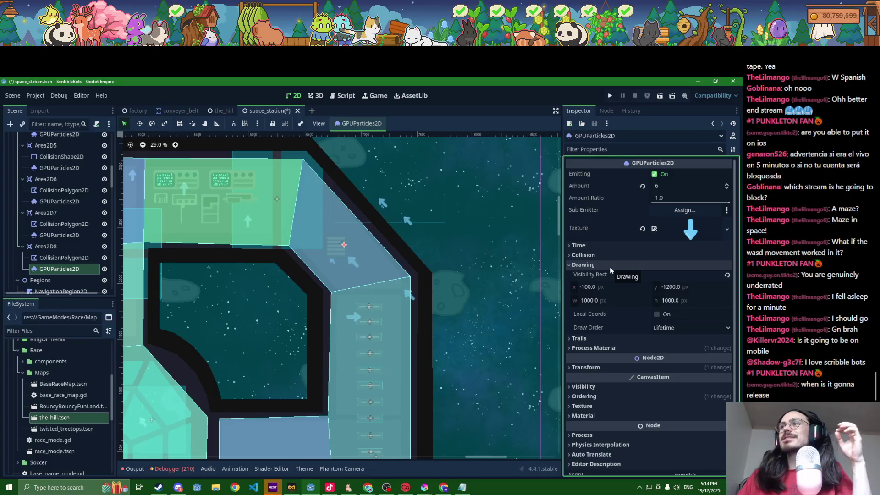
{"action": "left_click", "coordinate": [610, 266]}
{"action": "left_click", "coordinate": [650, 284]}
{"action": "left_click", "coordinate": [689, 298]}
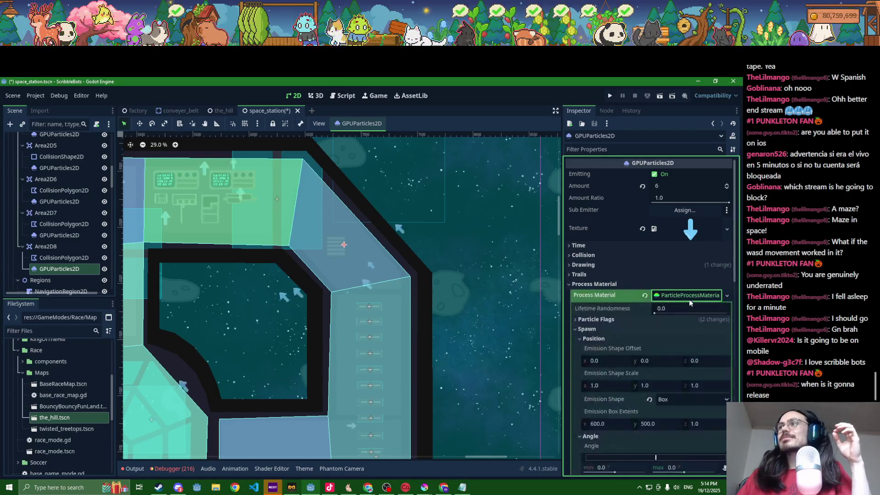
{"action": "scroll", "coordinate": [645, 366], "scroll_direction": "down", "scroll_amount": 5}
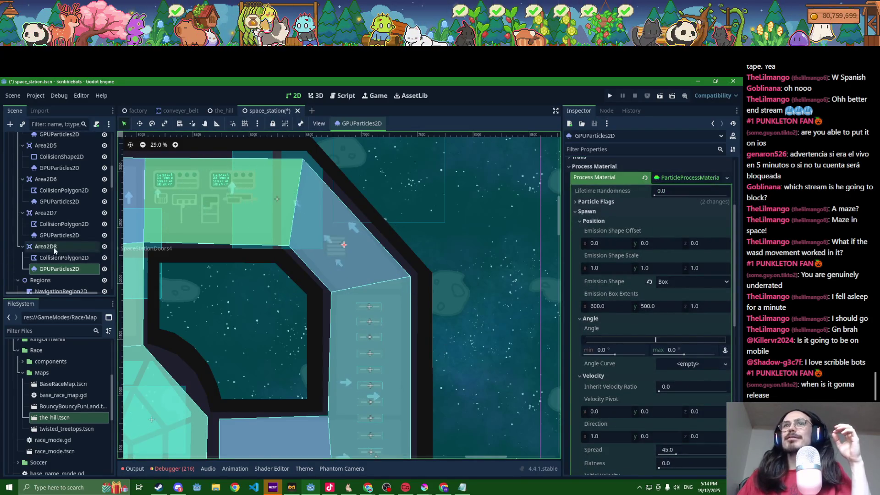
Set Area2D8's gravity direction x to 1.0 and save the scene.
{"action": "left_click", "coordinate": [52, 246]}
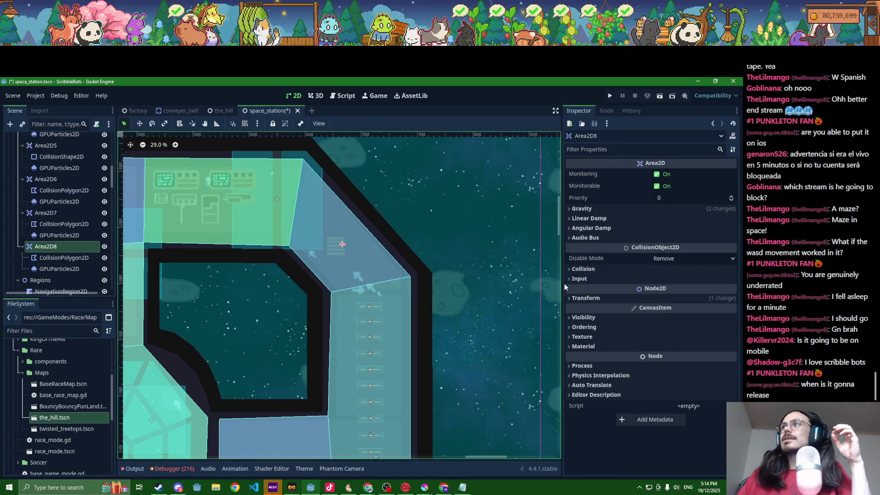
{"action": "left_click", "coordinate": [643, 207]}
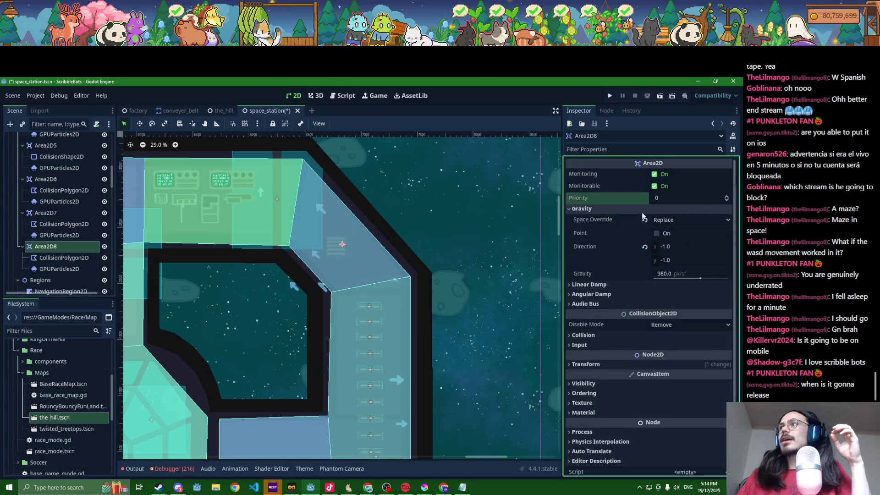
{"action": "left_click", "coordinate": [668, 247]}
{"action": "type", "text": "1.0"}
{"action": "key", "text": "ctrl+s"}
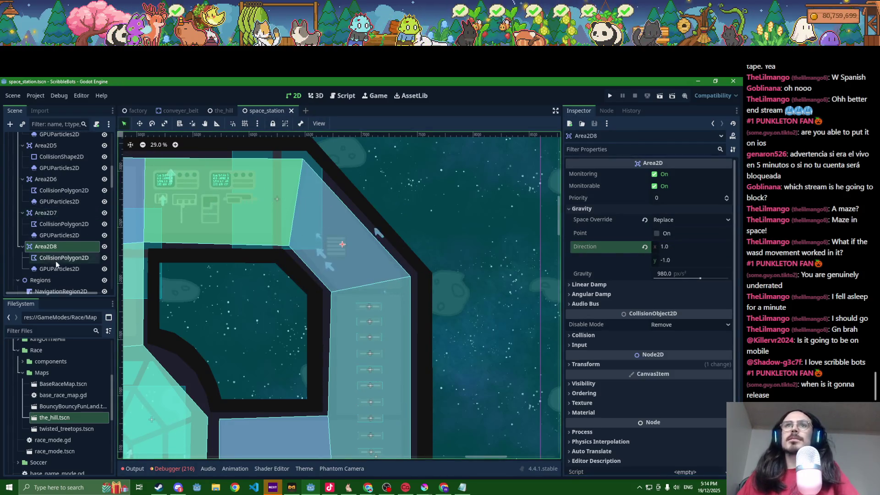
Set the Area2D8 particles' gravity x to 98.
{"action": "left_click", "coordinate": [55, 269]}
{"action": "scroll", "coordinate": [646, 325], "scroll_direction": "down", "scroll_amount": 5}
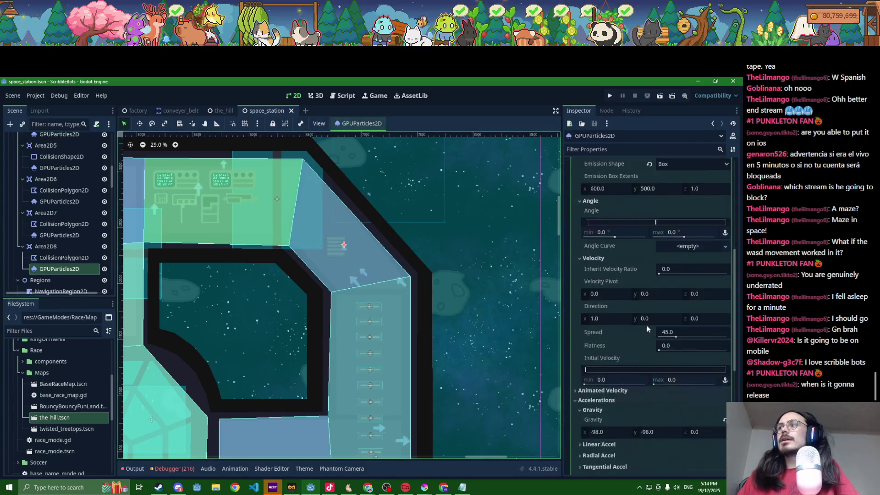
{"action": "left_click", "coordinate": [606, 315]}
{"action": "type", "text": "09"}
{"action": "key", "text": "BackSpace"}
{"action": "key", "text": "BackSpace"}
{"action": "key", "text": "Return"}
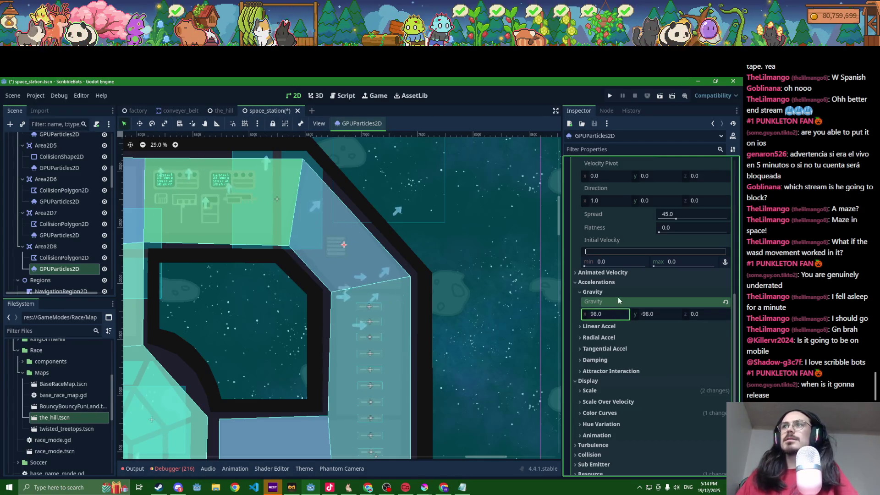
Shrink the particle emission box to 300×300 and save the scene.
{"action": "scroll", "coordinate": [627, 285], "scroll_direction": "up", "scroll_amount": 3}
{"action": "scroll", "coordinate": [627, 284], "scroll_direction": "up", "scroll_amount": 2}
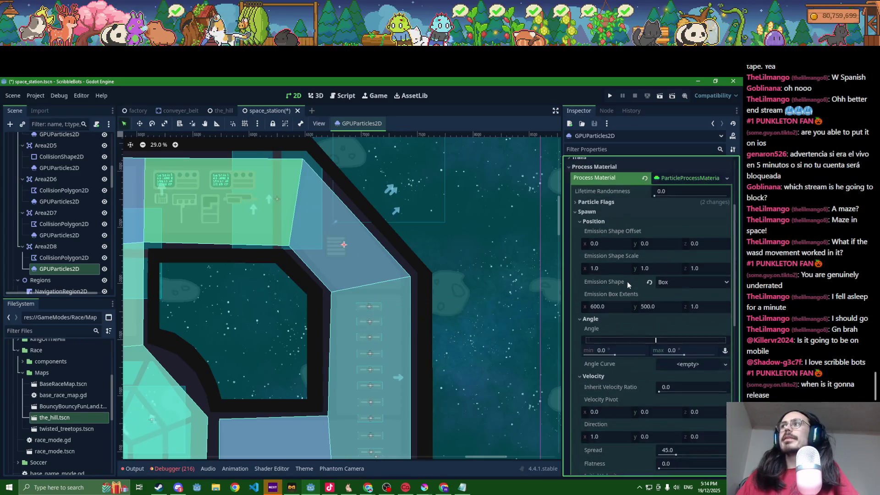
{"action": "left_click", "coordinate": [616, 310]}
{"action": "type", "text": "300"}
{"action": "key", "text": "Tab"}
{"action": "type", "text": "300"}
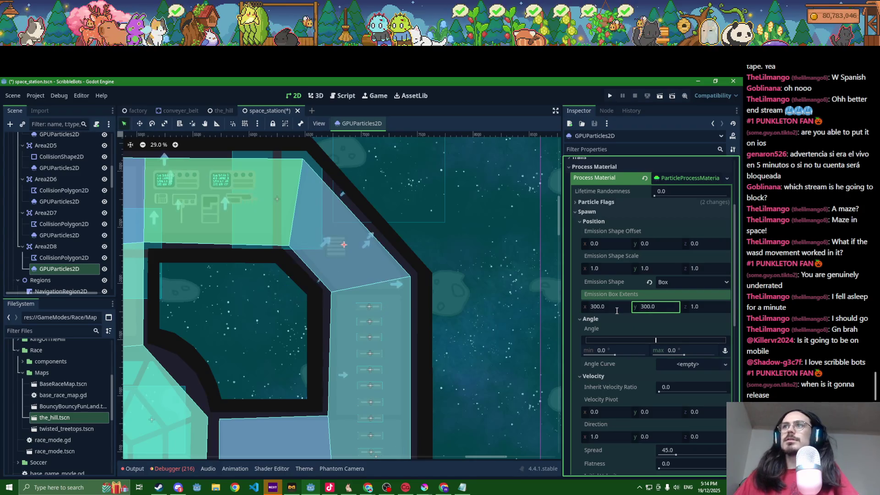
{"action": "key", "text": "ctrl+s"}
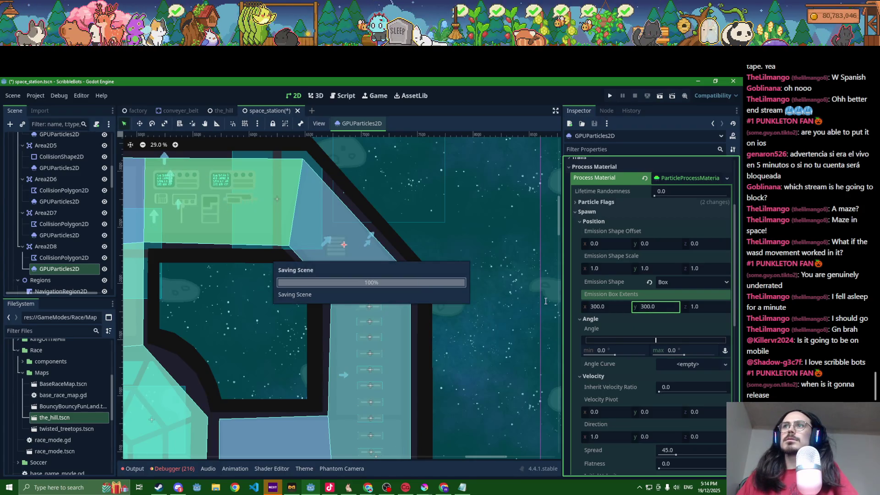
{"action": "left_click", "coordinate": [521, 304]}
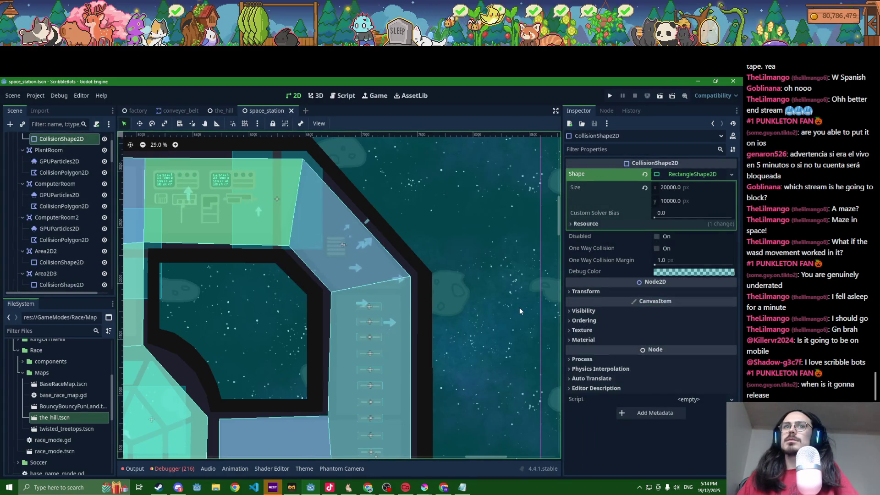
Duplicate Area2D8 as Area2D9 and drag the copy to the station's lower-right corner.
{"action": "scroll", "coordinate": [519, 311], "scroll_direction": "down", "scroll_amount": 2}
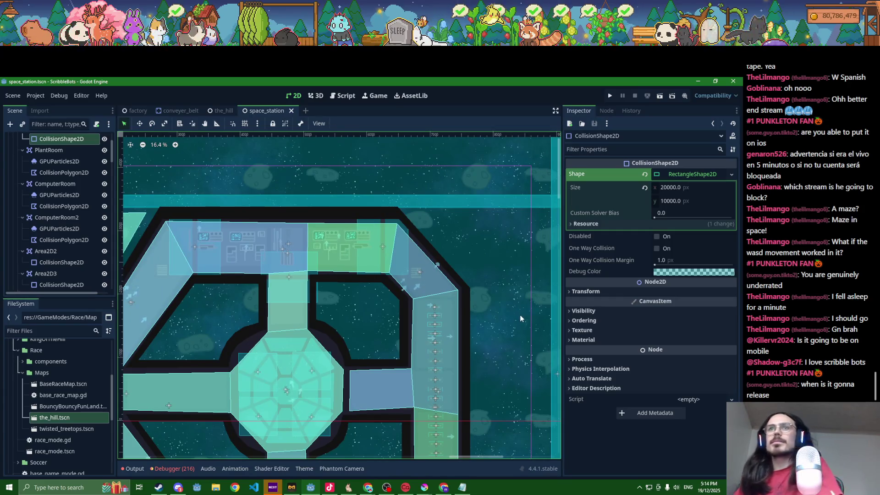
{"action": "scroll", "coordinate": [73, 253], "scroll_direction": "up", "scroll_amount": 3}
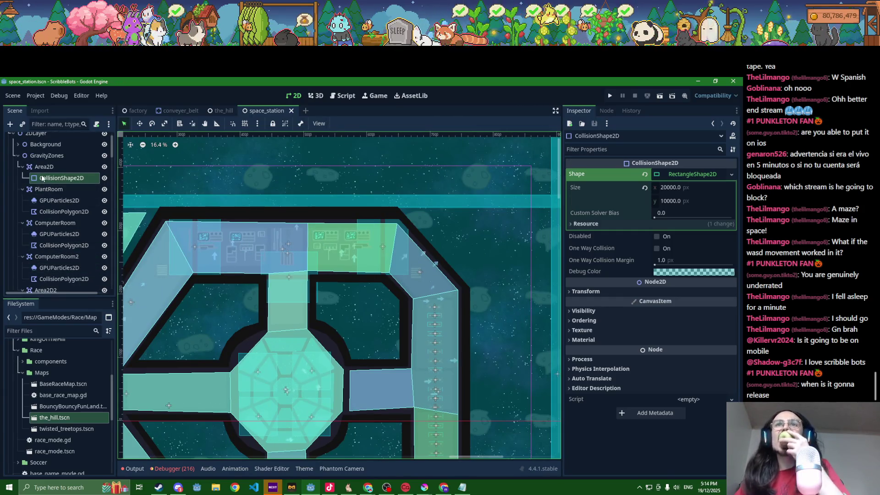
{"action": "scroll", "coordinate": [55, 233], "scroll_direction": "down", "scroll_amount": 10}
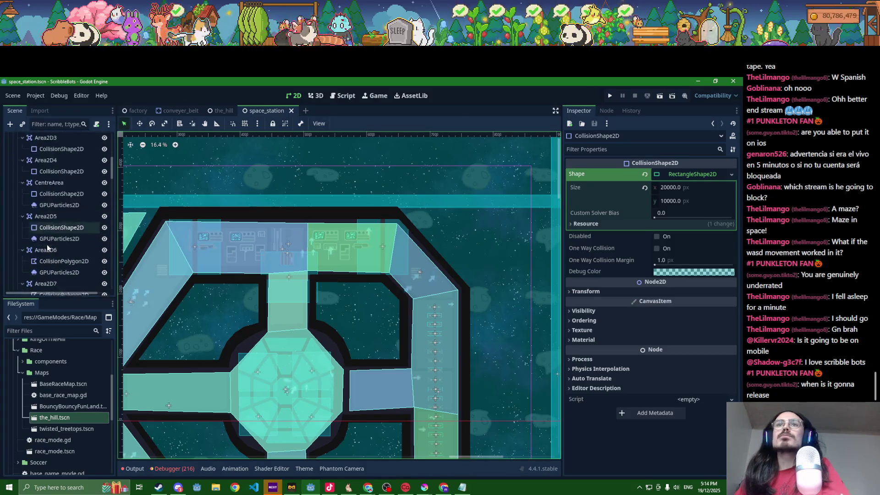
{"action": "left_click", "coordinate": [45, 180]}
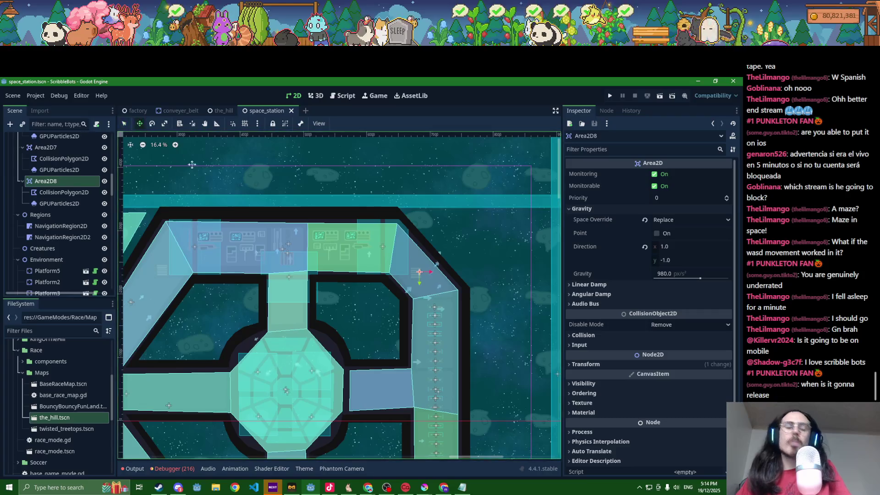
{"action": "key", "text": "ctrl+d"}
{"action": "key", "text": "w"}
{"action": "scroll", "coordinate": [400, 326], "scroll_direction": "down", "scroll_amount": 2}
{"action": "scroll", "coordinate": [400, 327], "scroll_direction": "down", "scroll_amount": 5}
{"action": "mouse_move", "coordinate": [403, 201]}
{"action": "left_mouse_down"}
{"action": "mouse_move", "coordinate": [387, 255]}
{"action": "mouse_move", "coordinate": [408, 392]}
{"action": "mouse_move", "coordinate": [399, 382]}
{"action": "left_mouse_up"}
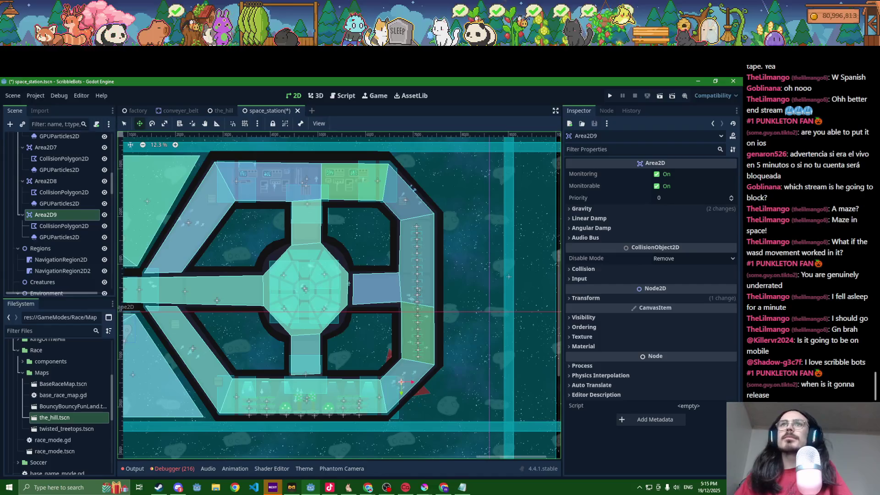
{"action": "left_click", "coordinate": [63, 226]}
Return to the select tool and save the scene with the repositioned zone.
{"action": "left_click", "coordinate": [124, 124]}
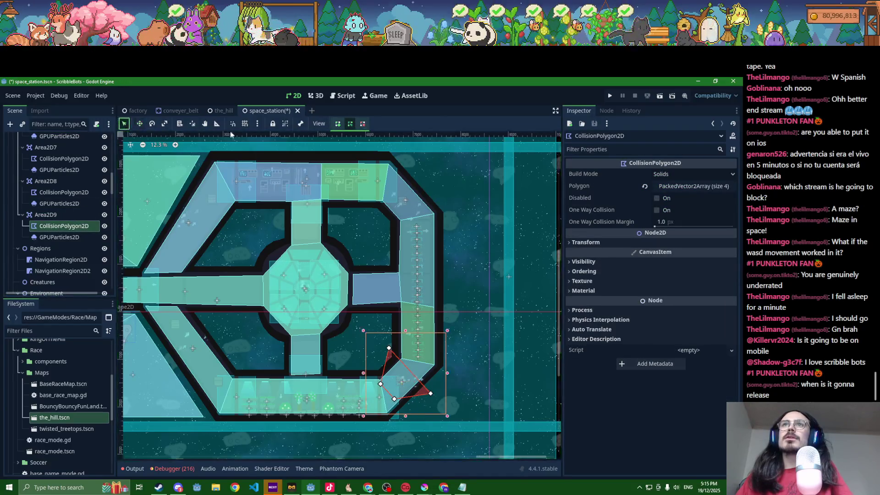
{"action": "scroll", "coordinate": [387, 373], "scroll_direction": "up", "scroll_amount": 4}
{"action": "scroll", "coordinate": [391, 408], "scroll_direction": "up", "scroll_amount": 2}
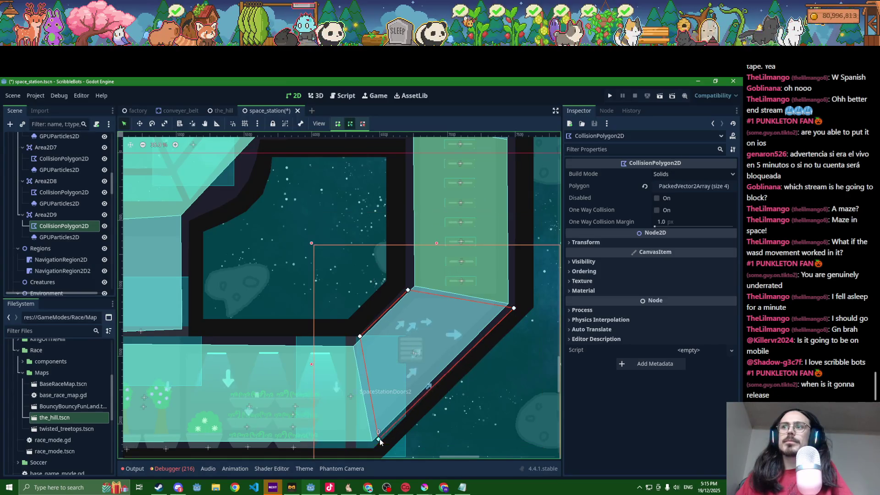
{"action": "key", "text": "ctrl+s"}
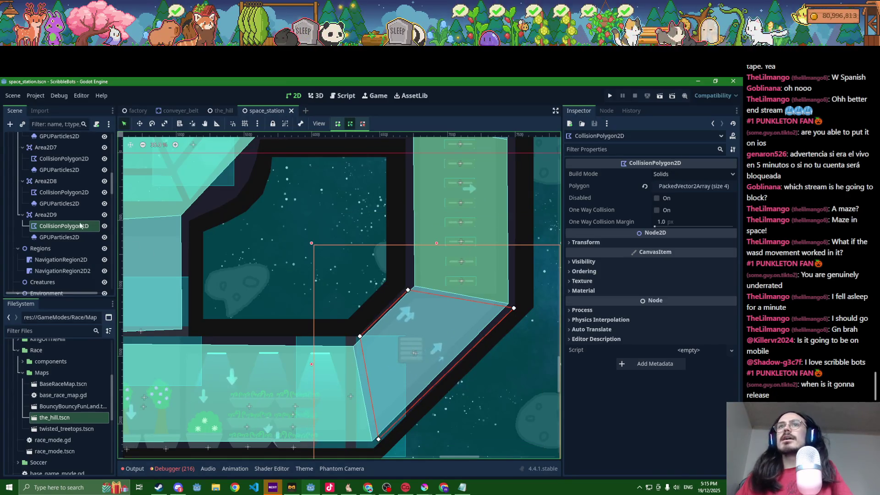
Set Area2D9's gravity direction to 1.0, 1.0 and save the space_station scene.
{"action": "left_click", "coordinate": [46, 214]}
{"action": "left_click", "coordinate": [582, 208]}
{"action": "left_click", "coordinate": [679, 247]}
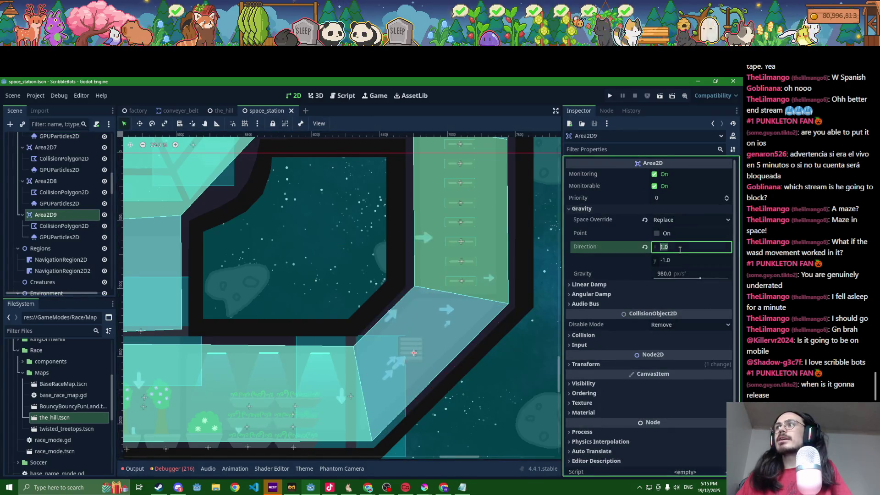
{"action": "left_click", "coordinate": [675, 260]}
{"action": "key", "text": "ctrl+s"}
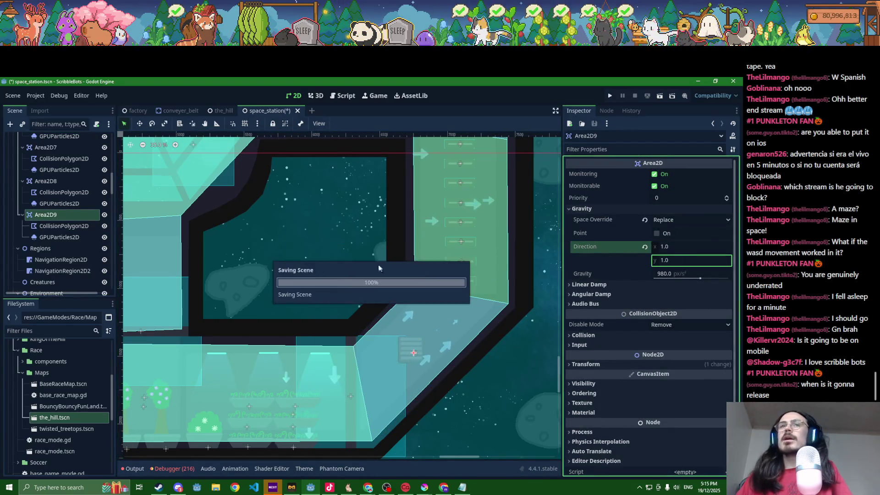
{"action": "left_click", "coordinate": [59, 237]}
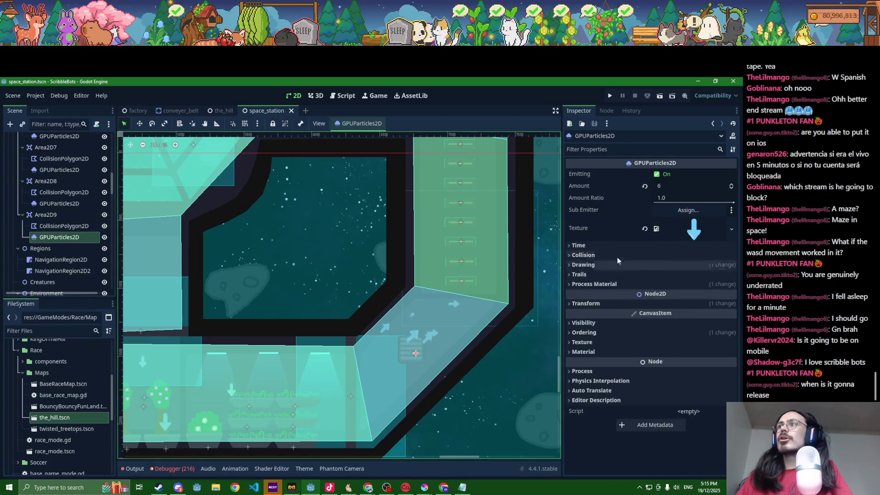
Change Area2D9's particle gravity y from -98 to 98, save, and launch the game.
{"action": "left_click", "coordinate": [594, 255]}
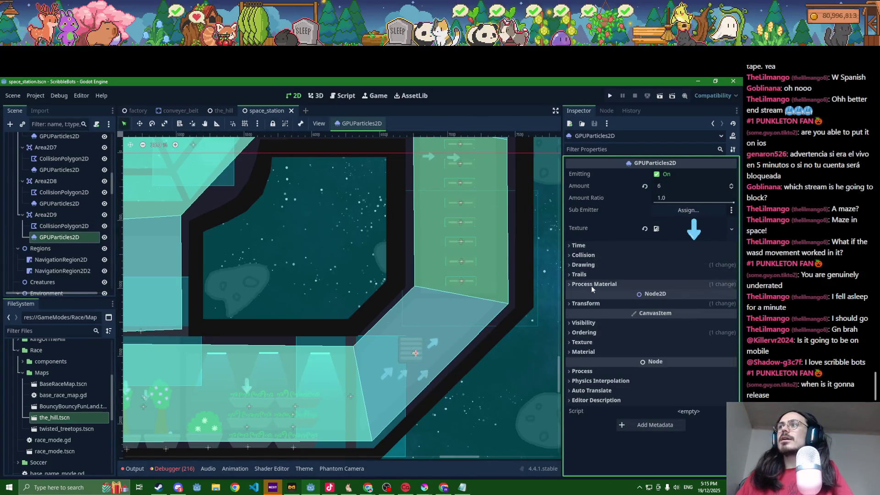
{"action": "left_click", "coordinate": [591, 285]}
{"action": "left_click", "coordinate": [699, 299]}
{"action": "scroll", "coordinate": [666, 369], "scroll_direction": "down", "scroll_amount": 3}
{"action": "scroll", "coordinate": [667, 370], "scroll_direction": "down", "scroll_amount": 5}
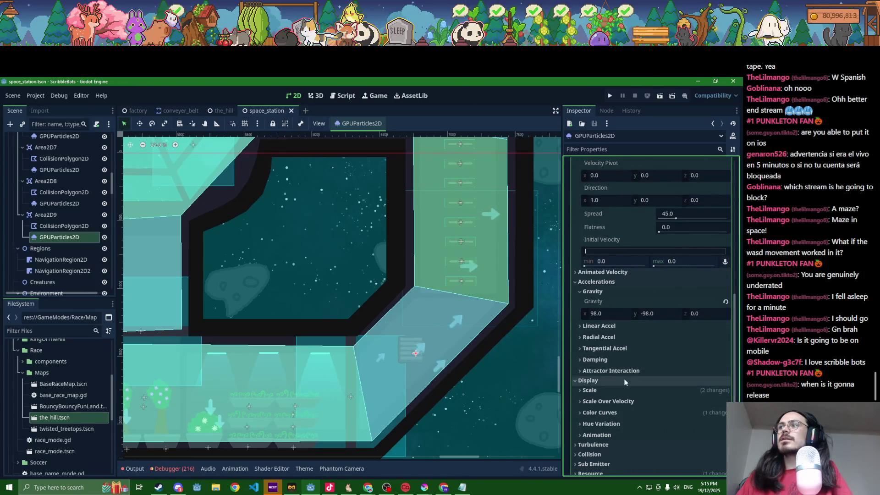
{"action": "scroll", "coordinate": [612, 339], "scroll_direction": "up", "scroll_amount": 3}
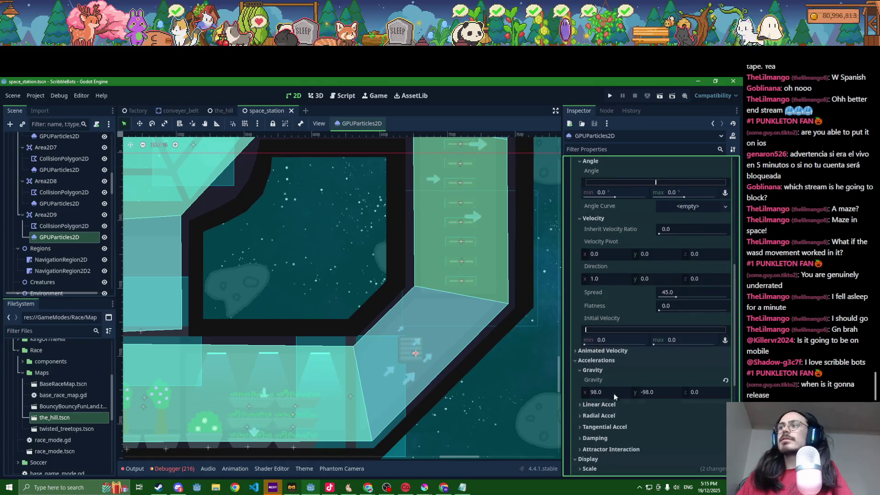
{"action": "left_click", "coordinate": [647, 393]}
{"action": "type", "text": "98"}
{"action": "key", "text": "Return"}
{"action": "key", "text": "ctrl+s"}
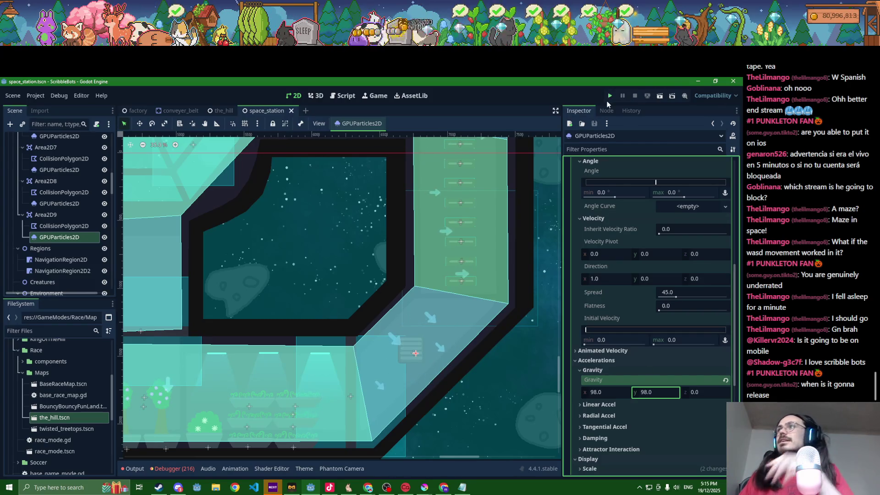
{"action": "left_click", "coordinate": [608, 101]}
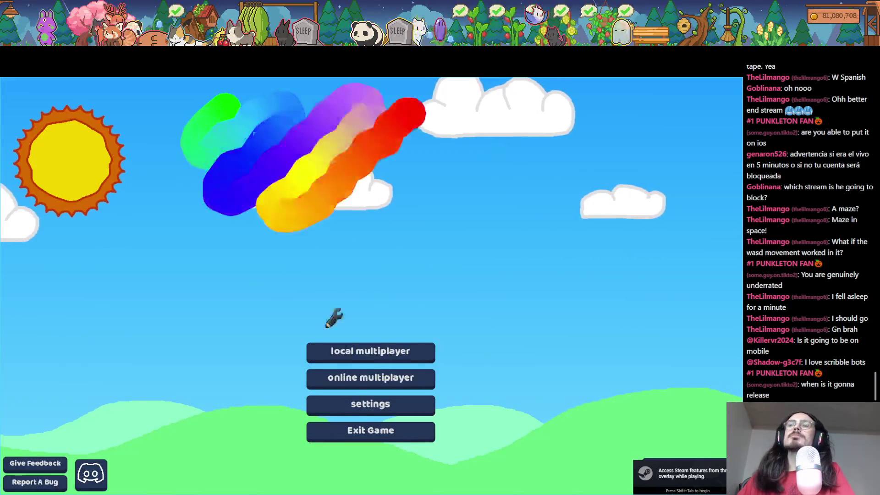
Set up a local King of the Hill game on Robot Factory with 1 player.
{"action": "left_click", "coordinate": [387, 348]}
{"action": "left_click", "coordinate": [449, 321]}
{"action": "left_click", "coordinate": [450, 321]}
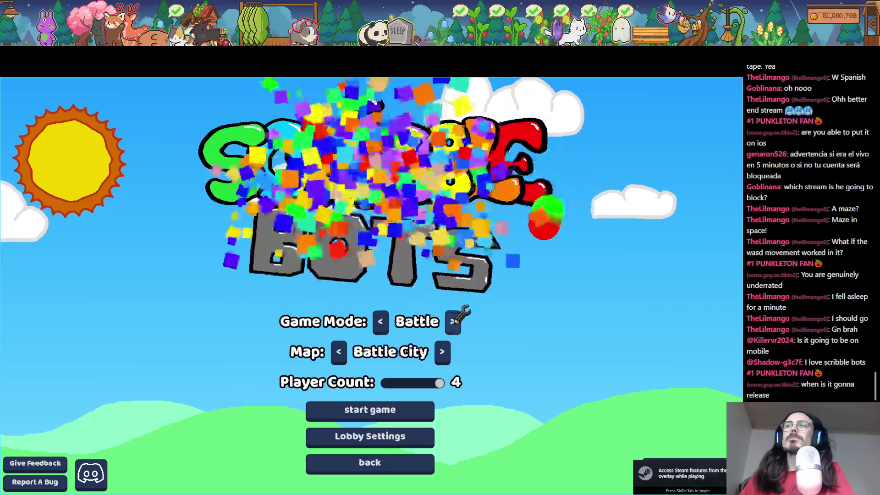
{"action": "left_click", "coordinate": [446, 351]}
{"action": "left_click", "coordinate": [447, 351]}
{"action": "left_click", "coordinate": [449, 321]}
{"action": "left_click", "coordinate": [448, 321]}
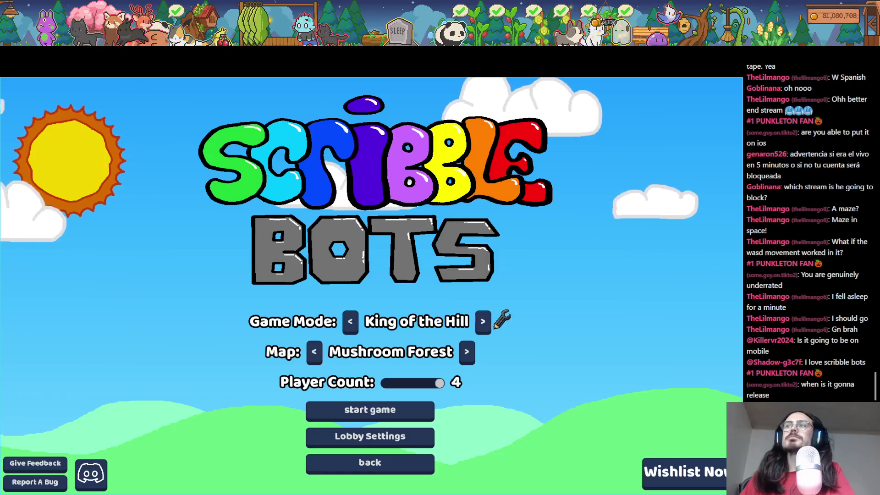
{"action": "left_click", "coordinate": [315, 351]}
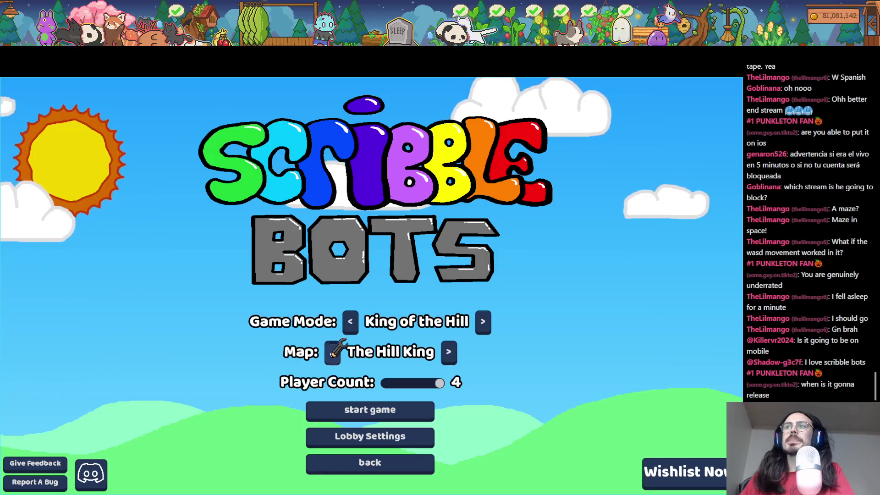
{"action": "left_click", "coordinate": [315, 351]}
{"action": "left_click", "coordinate": [387, 383]}
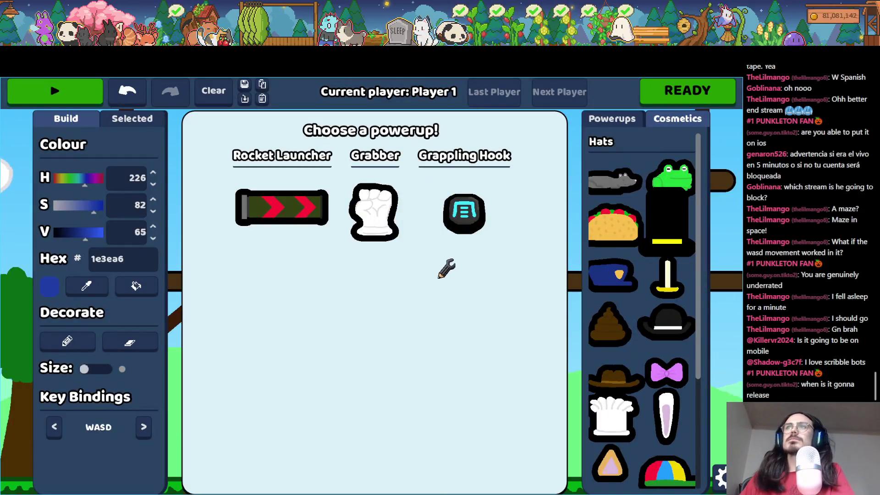
Draw a blue rectangular robot with two legs and start the Robot Factory match.
{"action": "mouse_move", "coordinate": [439, 277]}
{"action": "left_mouse_down"}
{"action": "mouse_move", "coordinate": [292, 275]}
{"action": "mouse_move", "coordinate": [381, 321]}
{"action": "mouse_move", "coordinate": [393, 272]}
{"action": "left_mouse_up"}
{"action": "mouse_move", "coordinate": [320, 271]}
{"action": "left_mouse_down"}
{"action": "mouse_move", "coordinate": [219, 333]}
{"action": "mouse_move", "coordinate": [230, 371]}
{"action": "left_mouse_up"}
{"action": "mouse_move", "coordinate": [414, 270]}
{"action": "left_mouse_down"}
{"action": "mouse_move", "coordinate": [479, 274]}
{"action": "mouse_move", "coordinate": [465, 368]}
{"action": "left_mouse_up"}
{"action": "left_click", "coordinate": [655, 101]}
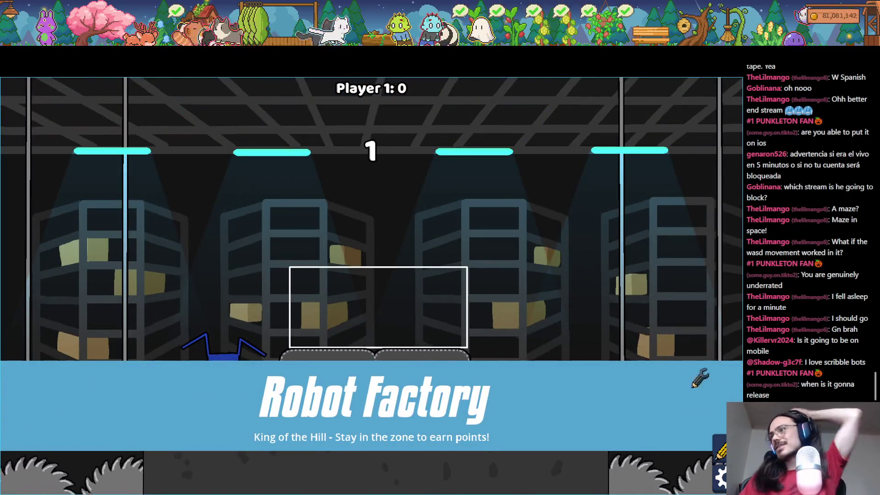
Quit to the menu and start a Collect the Coins game on Space Station.
{"action": "key", "text": "Escape"}
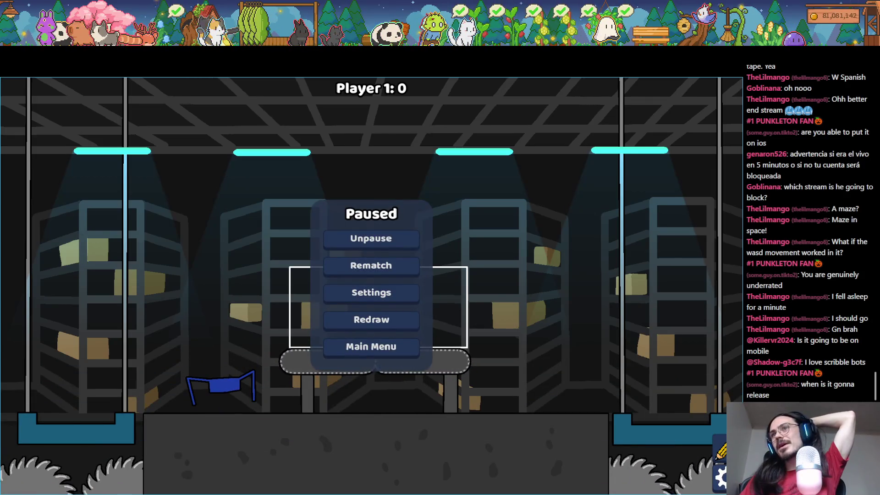
{"action": "left_click", "coordinate": [396, 348]}
{"action": "left_click", "coordinate": [415, 351]}
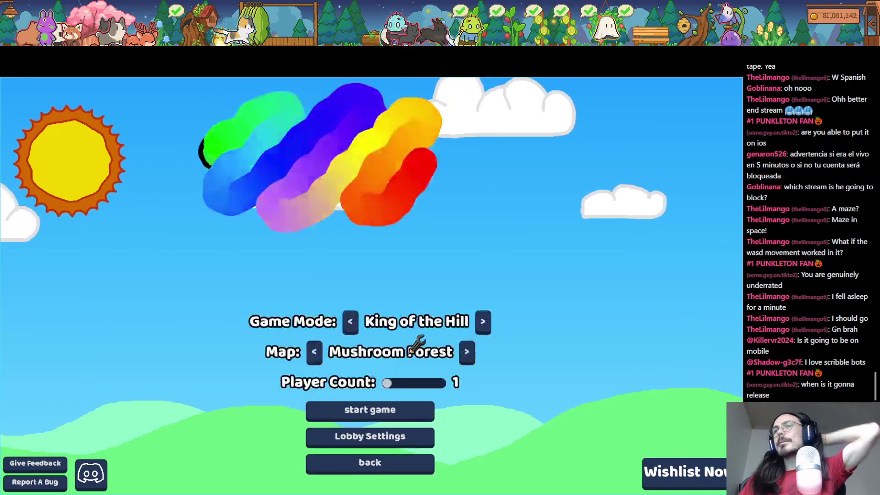
{"action": "left_click", "coordinate": [351, 321]}
{"action": "left_click", "coordinate": [481, 319]}
{"action": "left_click", "coordinate": [488, 319]}
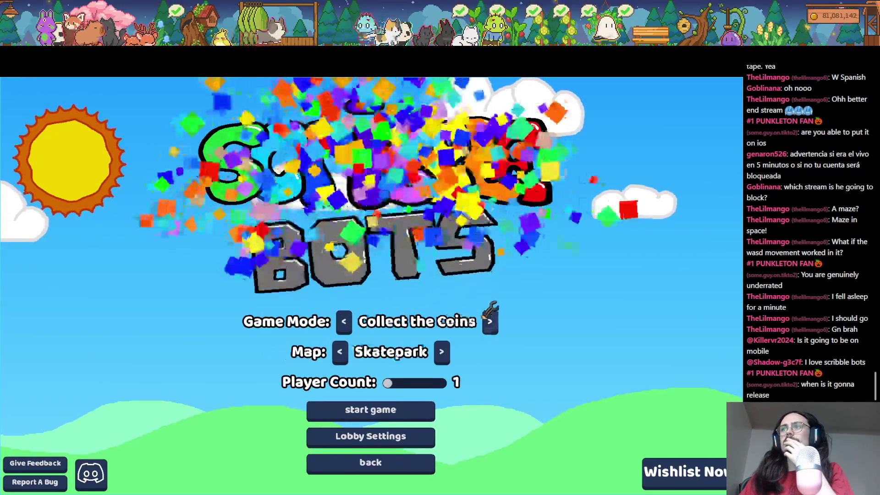
{"action": "left_click", "coordinate": [441, 351]}
{"action": "left_click", "coordinate": [448, 352]}
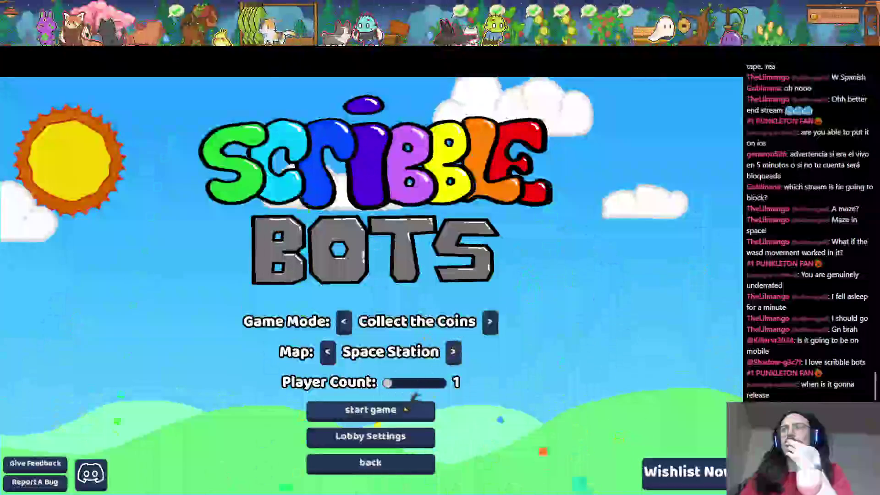
{"action": "left_click", "coordinate": [406, 412]}
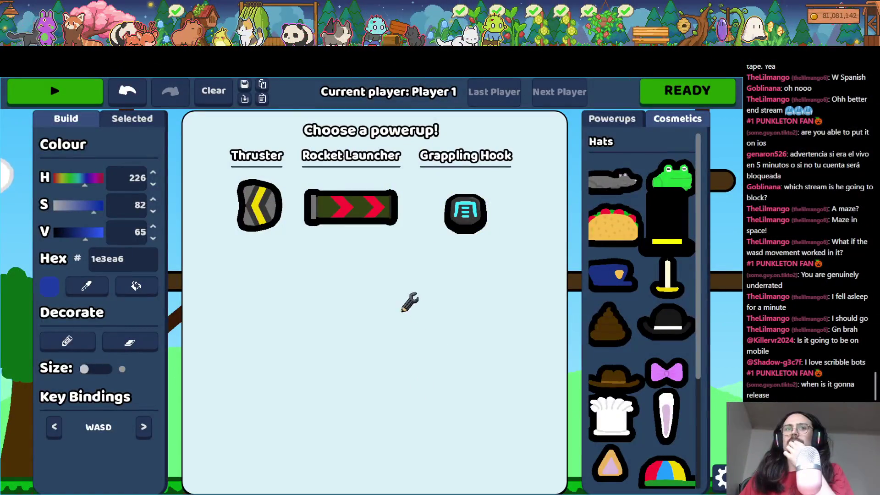
Draw a rectangular robot body with bent left and right legs, then mark it ready.
{"action": "left_click_drag", "start_coordinate": [397, 297], "coordinate": [293, 344]}
{"action": "mouse_move", "coordinate": [417, 280]}
{"action": "left_mouse_down"}
{"action": "mouse_move", "coordinate": [291, 334]}
{"action": "mouse_move", "coordinate": [403, 277]}
{"action": "left_mouse_up"}
{"action": "mouse_move", "coordinate": [315, 281]}
{"action": "left_mouse_down"}
{"action": "mouse_move", "coordinate": [232, 353]}
{"action": "mouse_move", "coordinate": [228, 381]}
{"action": "left_mouse_up"}
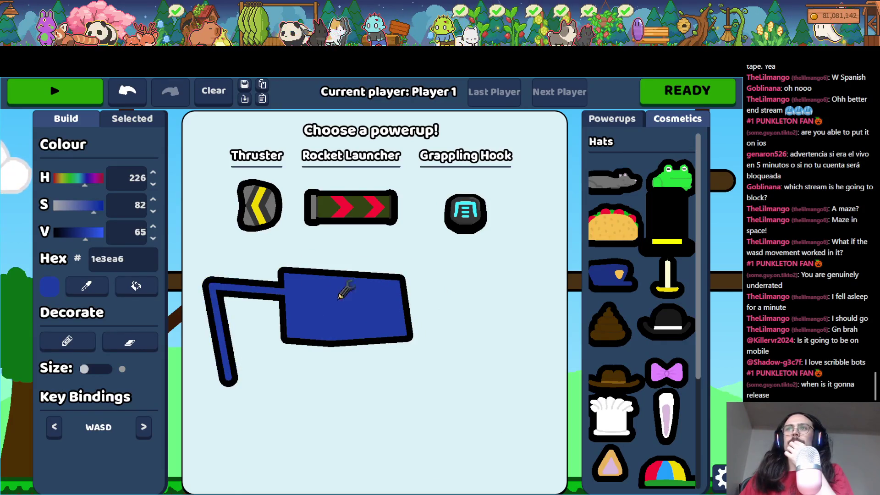
{"action": "left_click_drag", "start_coordinate": [344, 291], "coordinate": [476, 294]}
{"action": "left_click_drag", "start_coordinate": [488, 365], "coordinate": [491, 372]}
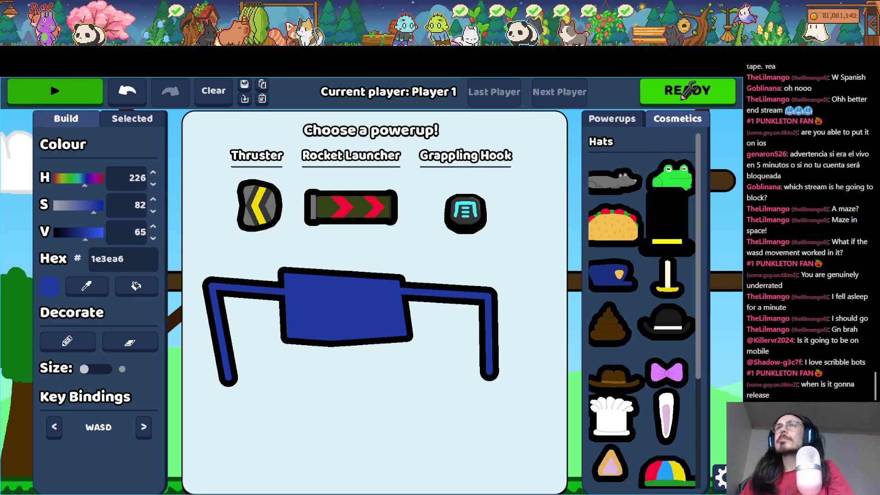
{"action": "left_click", "coordinate": [682, 97]}
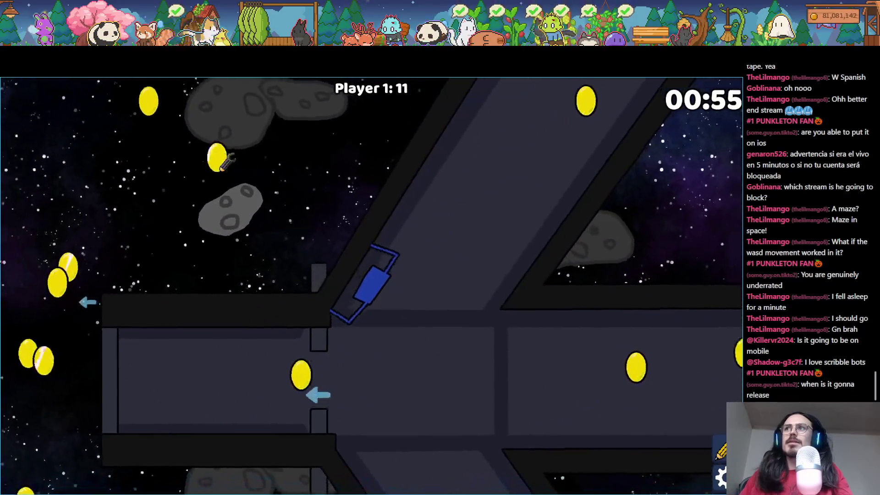
Stop the playtest with F8 and return to the Godot editor's space_station scene.
{"action": "key", "text": "F8"}
{"action": "scroll", "coordinate": [222, 225], "scroll_direction": "down", "scroll_amount": 12}
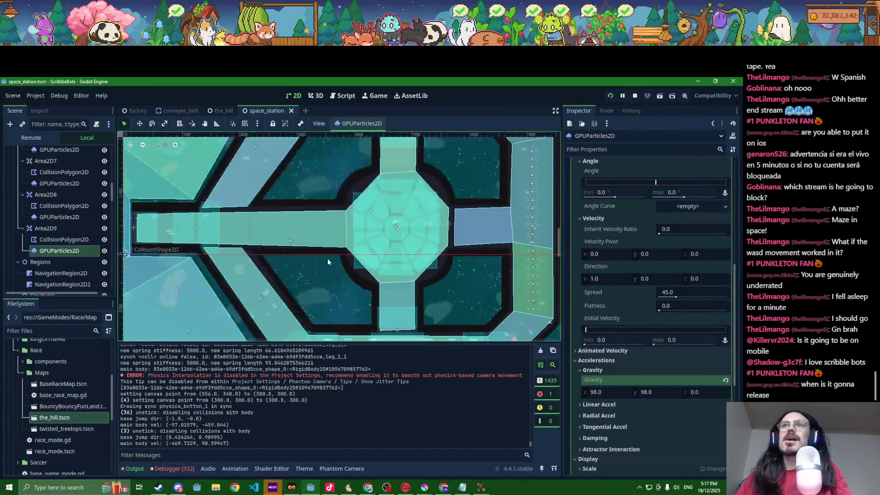
{"action": "scroll", "coordinate": [70, 242], "scroll_direction": "up", "scroll_amount": 4}
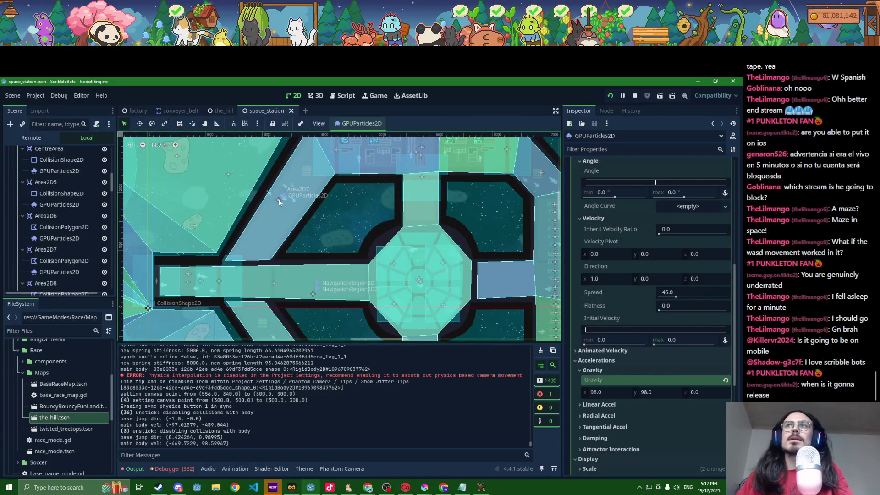
{"action": "left_click", "coordinate": [59, 273]}
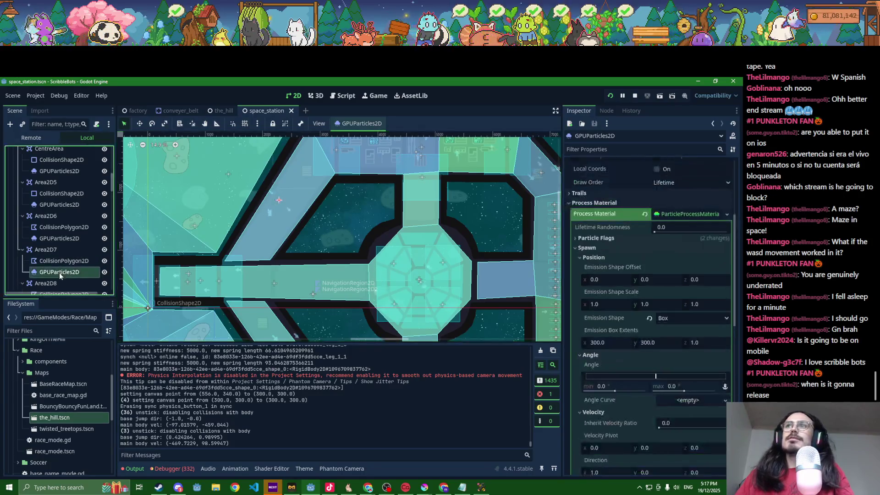
{"action": "scroll", "coordinate": [644, 371], "scroll_direction": "up", "scroll_amount": 3}
{"action": "scroll", "coordinate": [644, 371], "scroll_direction": "down", "scroll_amount": 4}
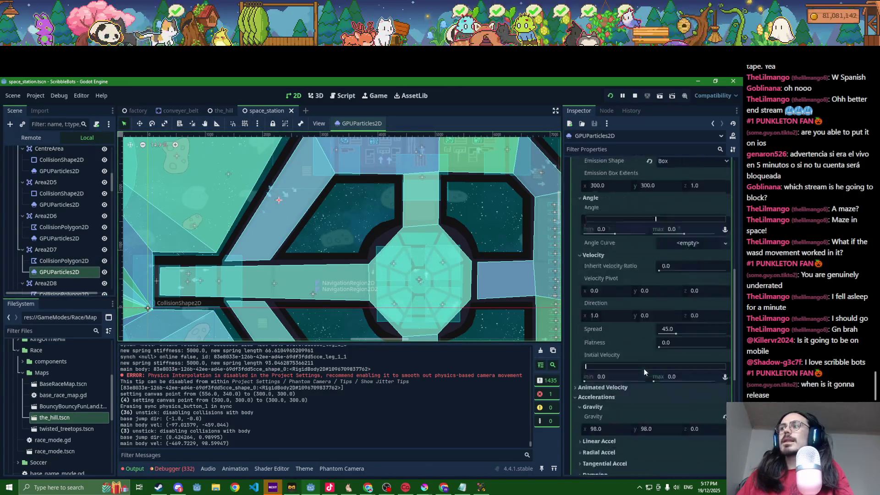
{"action": "left_click", "coordinate": [594, 350]}
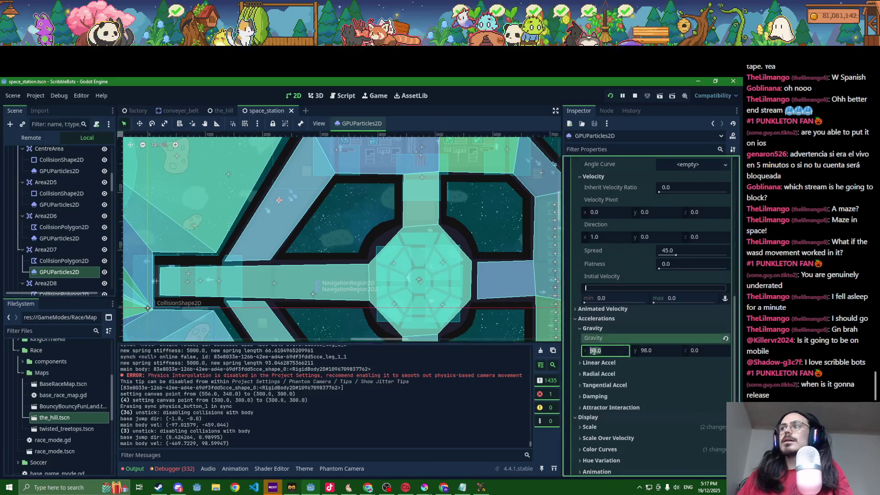
{"action": "key", "text": "Return"}
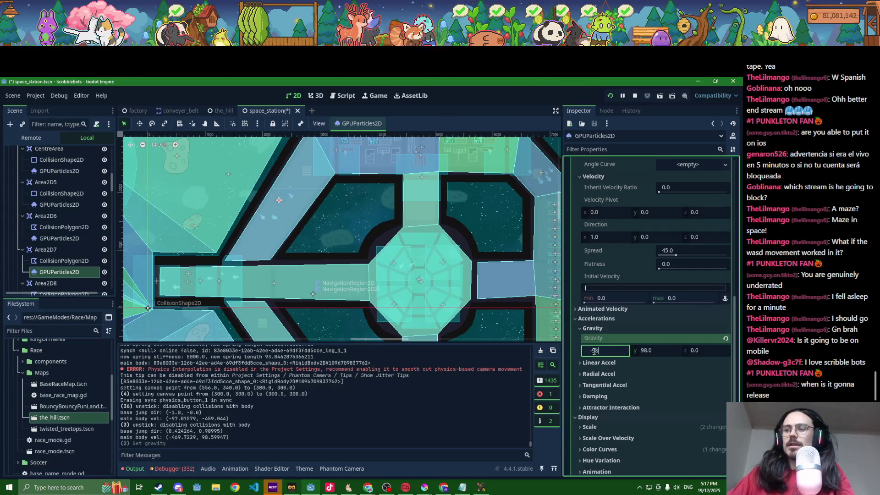
{"action": "scroll", "coordinate": [403, 240], "scroll_direction": "down", "scroll_amount": 4}
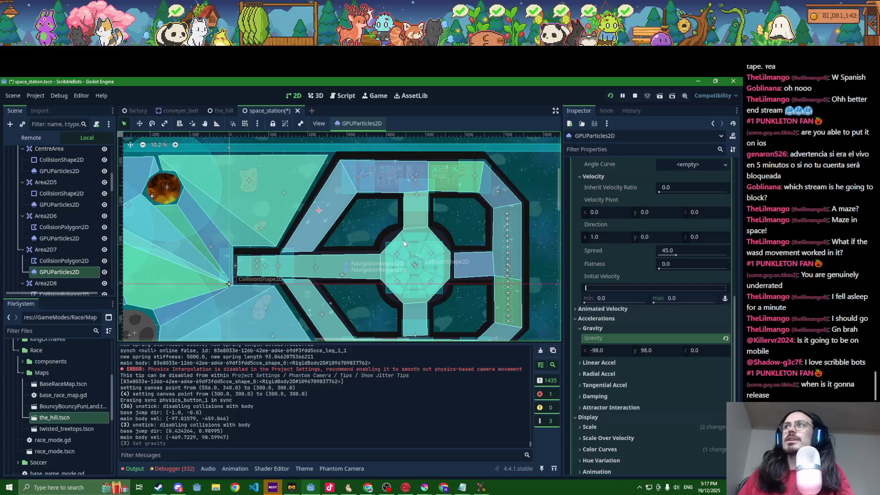
{"action": "scroll", "coordinate": [403, 243], "scroll_direction": "down", "scroll_amount": 2}
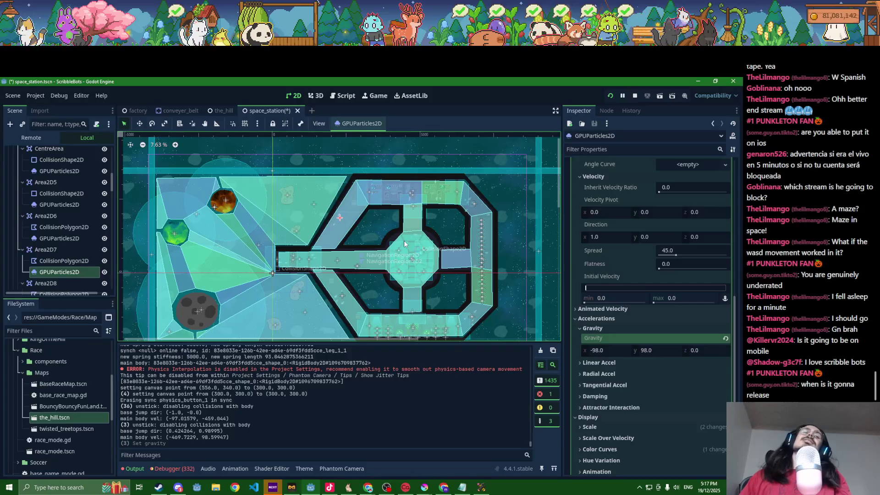
{"action": "key", "text": "ctrl+z"}
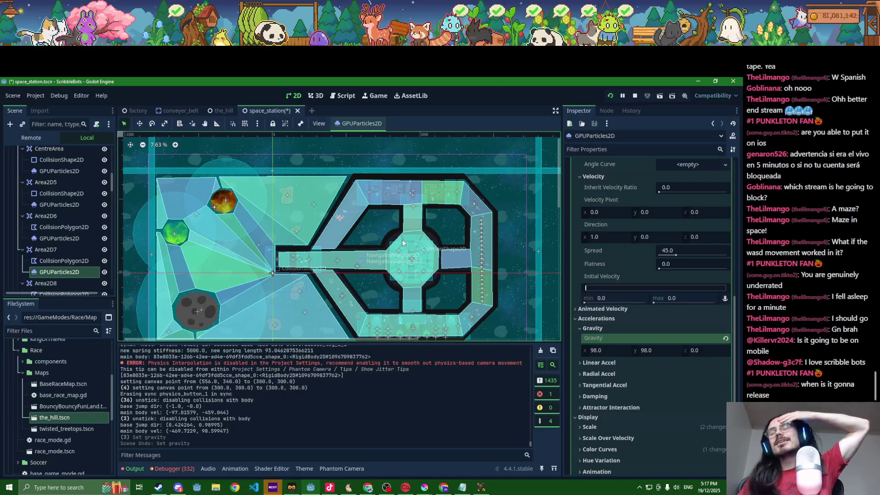
{"action": "scroll", "coordinate": [69, 220], "scroll_direction": "down", "scroll_amount": 5}
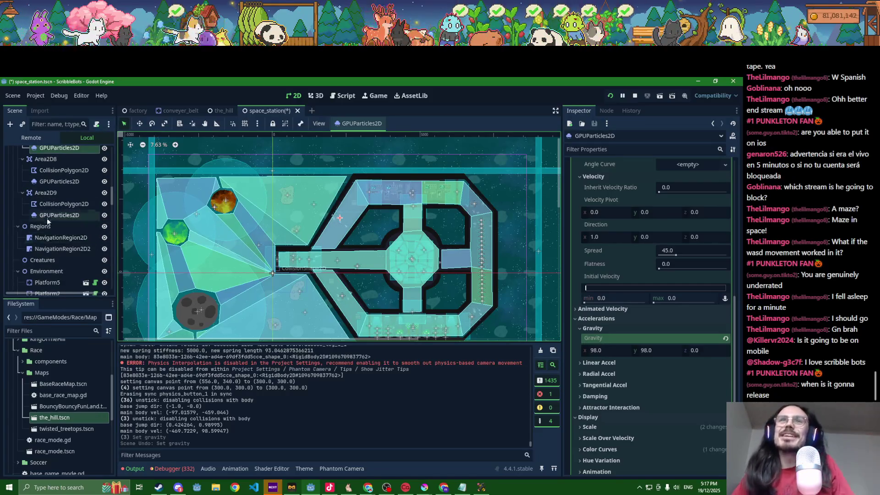
Make Area2D8's particle process material unique and set its gravity y to -98.
{"action": "left_click", "coordinate": [49, 217]}
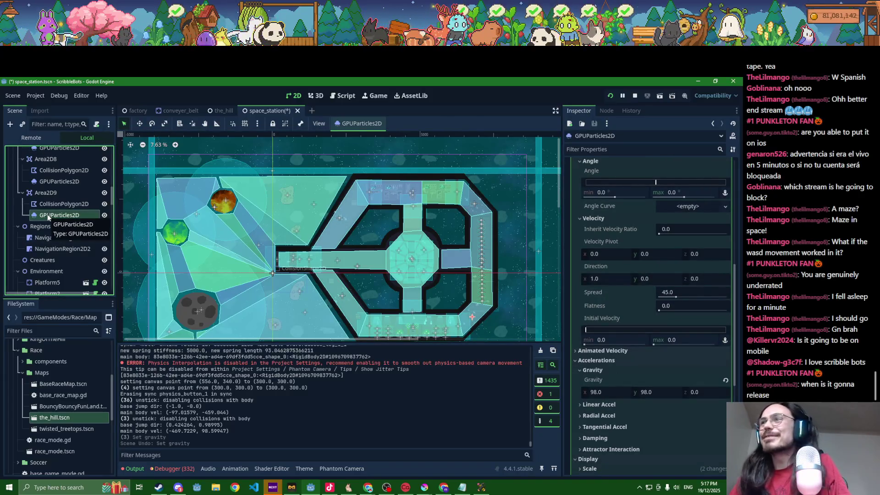
{"action": "scroll", "coordinate": [51, 218], "scroll_direction": "up", "scroll_amount": 1}
{"action": "left_click", "coordinate": [51, 217]}
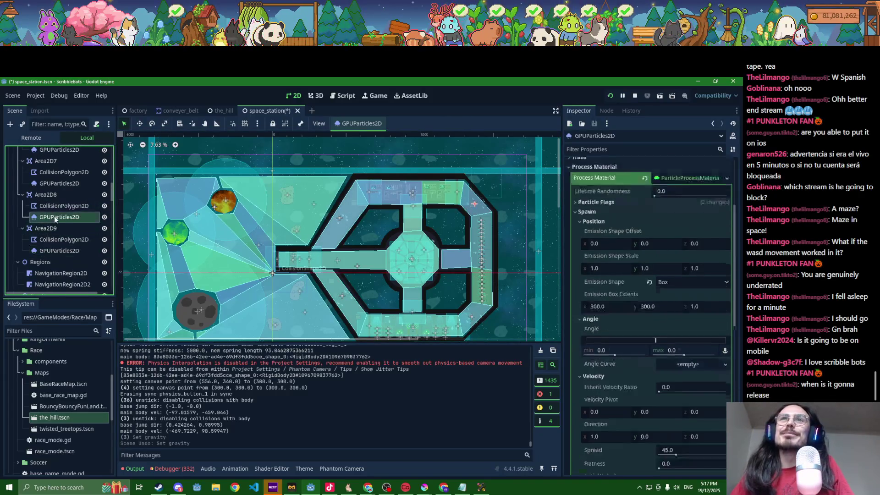
{"action": "left_click", "coordinate": [726, 179]}
{"action": "left_click", "coordinate": [672, 260]}
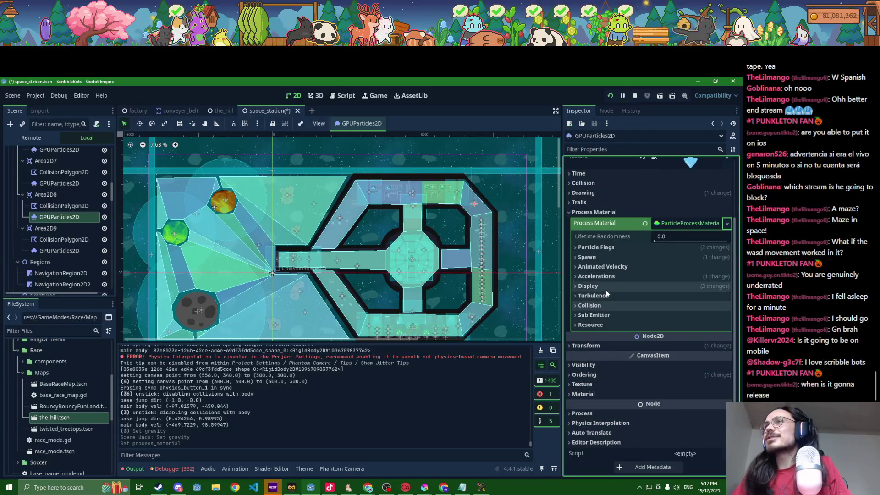
{"action": "left_click", "coordinate": [614, 276]}
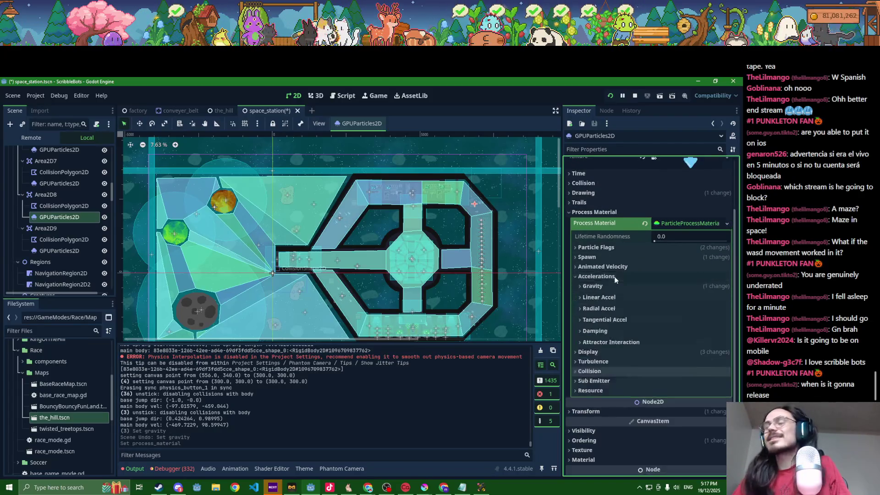
{"action": "left_click", "coordinate": [618, 287]}
{"action": "left_click", "coordinate": [603, 309]}
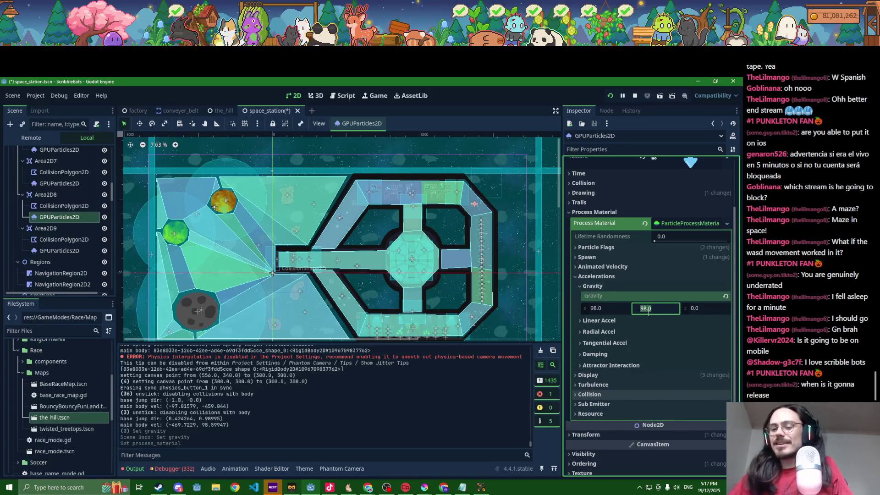
{"action": "key", "text": "Return"}
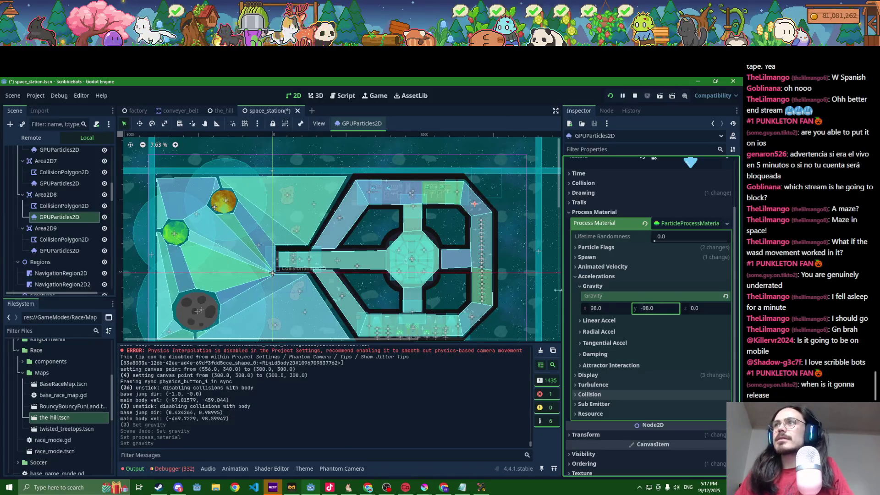
{"action": "left_click", "coordinate": [55, 183]}
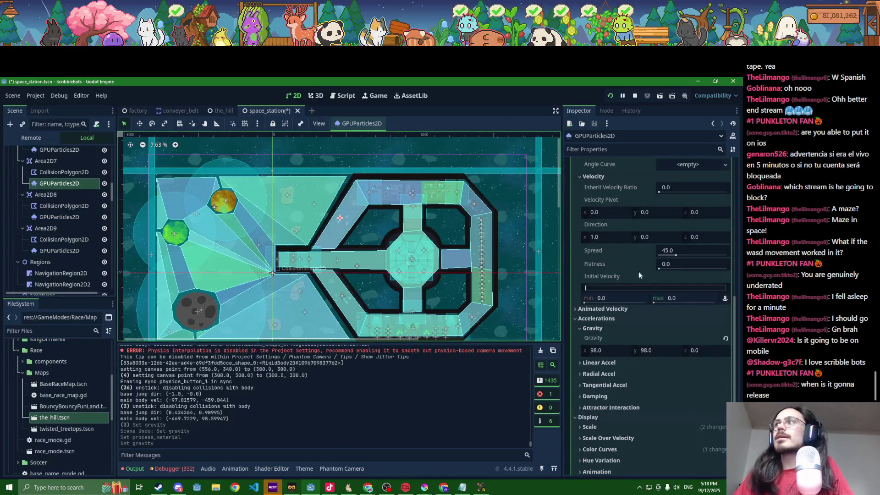
Make Area2D7's particle process material unique, set gravity to -98, -98, and save.
{"action": "scroll", "coordinate": [639, 289], "scroll_direction": "up", "scroll_amount": 5}
{"action": "left_click", "coordinate": [726, 255]}
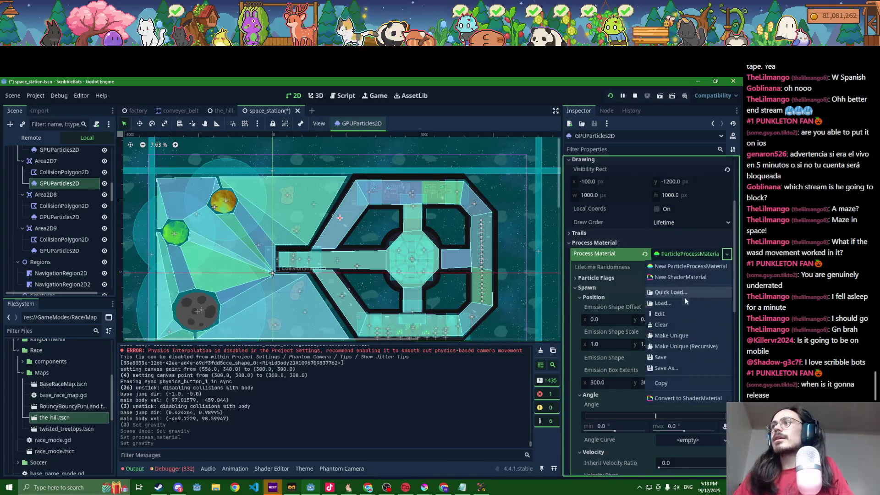
{"action": "left_click", "coordinate": [675, 335]}
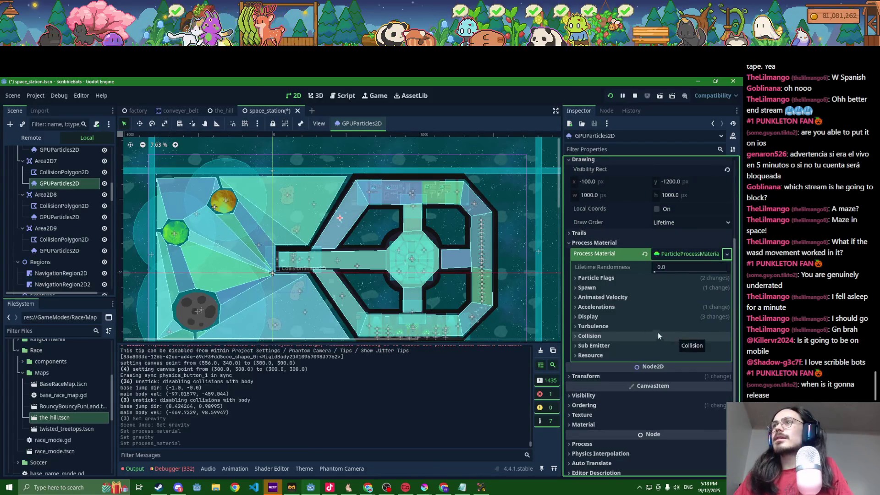
{"action": "left_click", "coordinate": [598, 309]}
{"action": "left_click", "coordinate": [598, 315]}
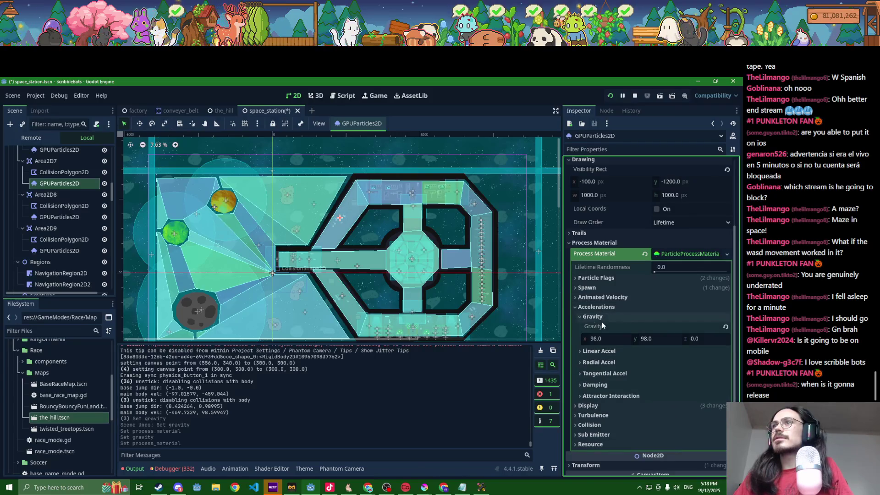
{"action": "left_click", "coordinate": [594, 339]}
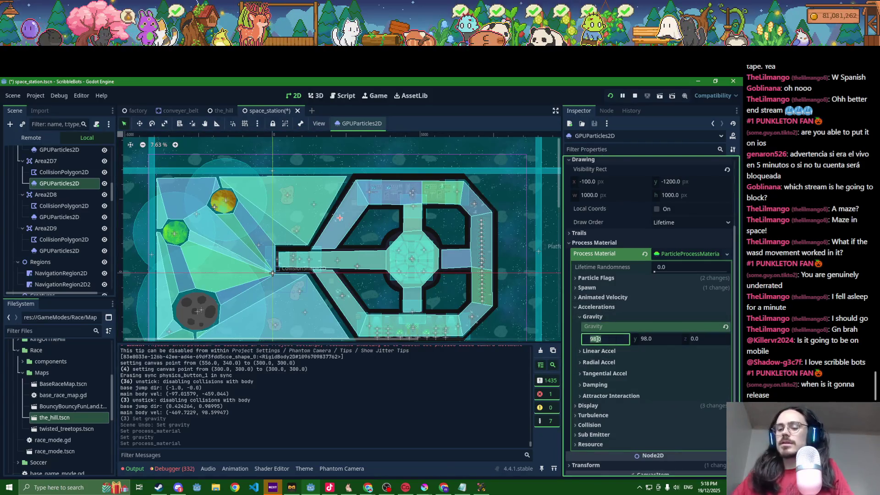
{"action": "key", "text": "Return"}
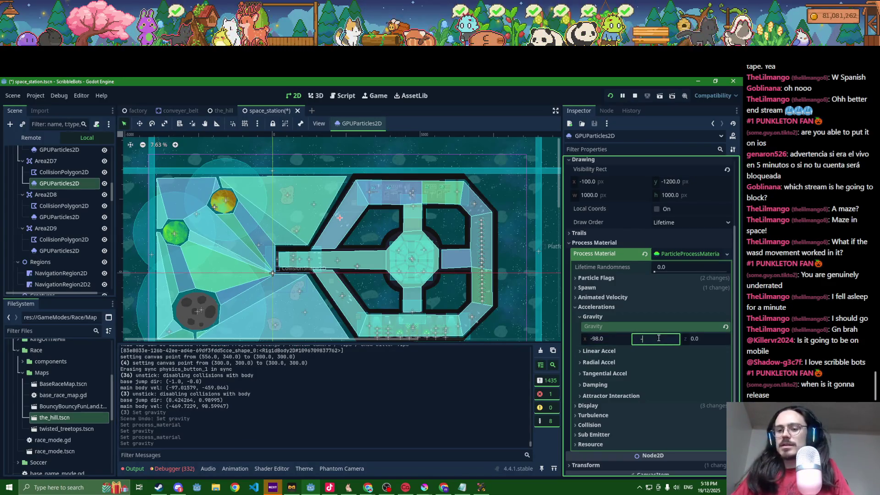
{"action": "key", "text": "Return"}
{"action": "key", "text": "ctrl+s"}
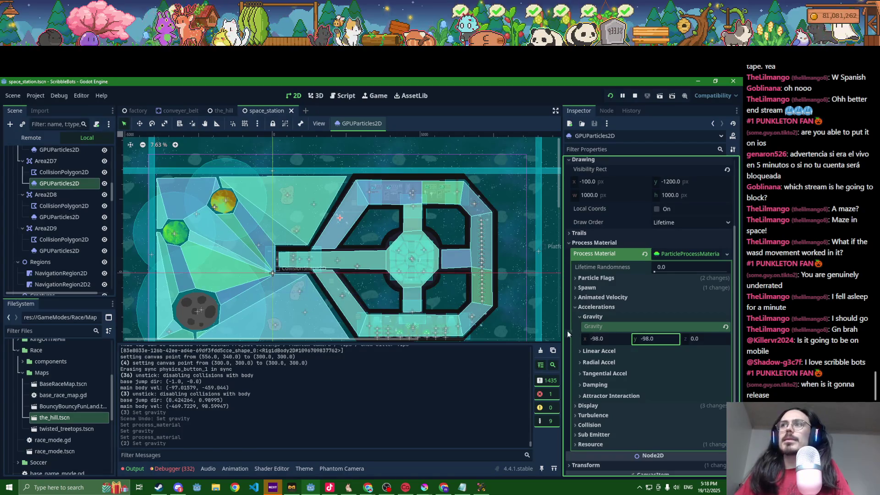
{"action": "scroll", "coordinate": [89, 221], "scroll_direction": "up", "scroll_amount": 3}
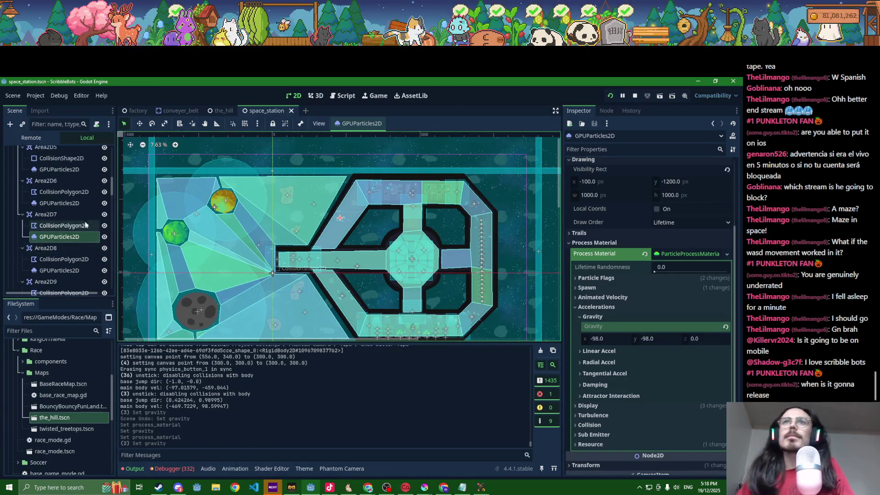
{"action": "left_click", "coordinate": [67, 206]}
{"action": "scroll", "coordinate": [627, 305], "scroll_direction": "down", "scroll_amount": 3}
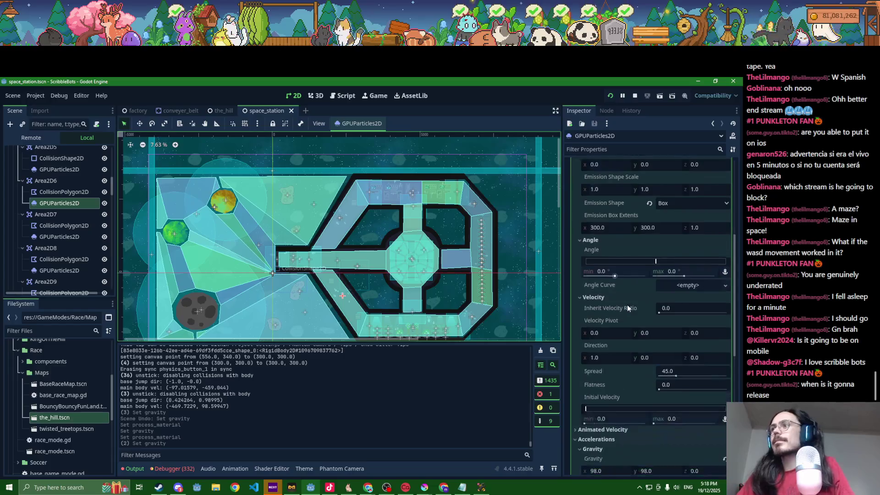